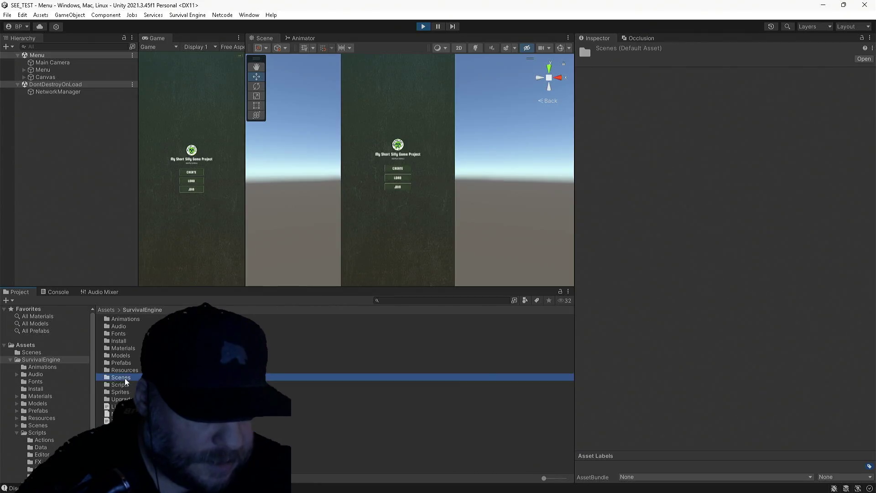
- Open Scenes/Server/ServerLobby and check the Server and Client objects' Server Lobby, Web Server and Web Client scripts
double_click(118, 333)
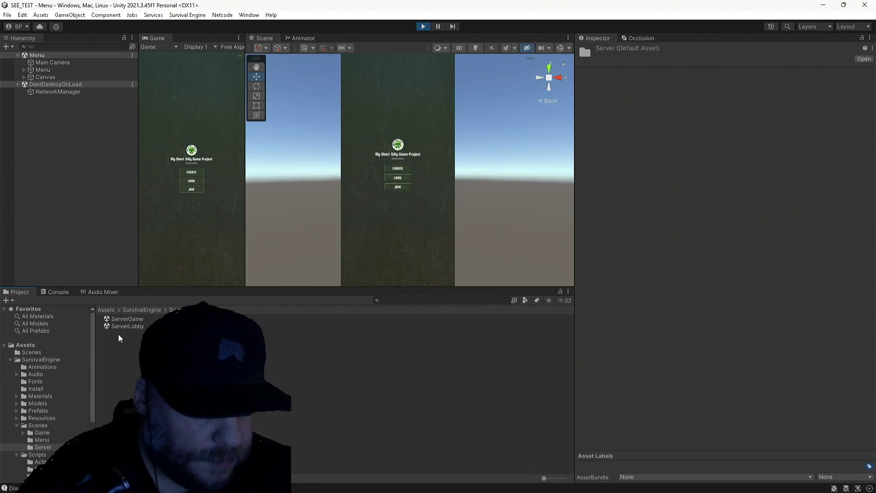
double_click(122, 325)
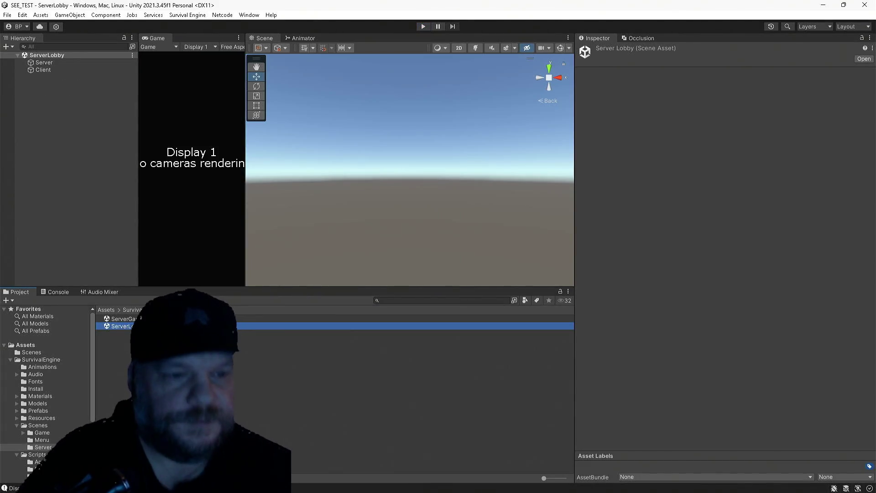
click(57, 64)
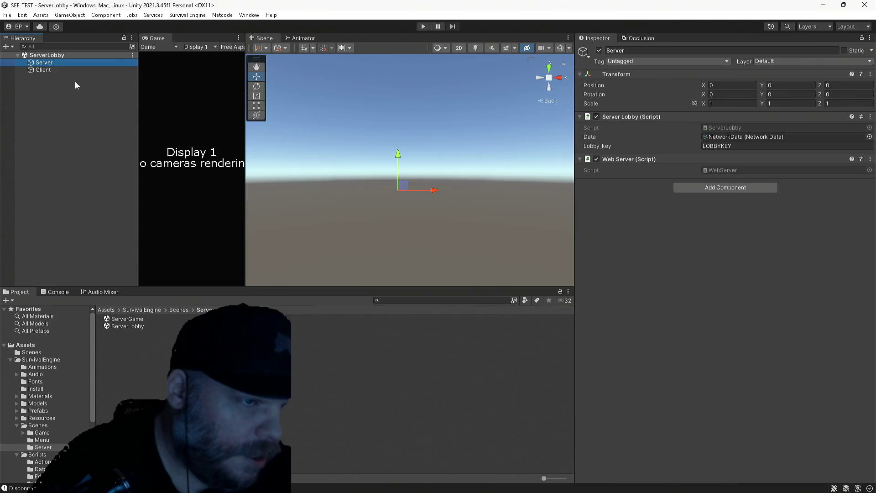
click(44, 71)
click(48, 69)
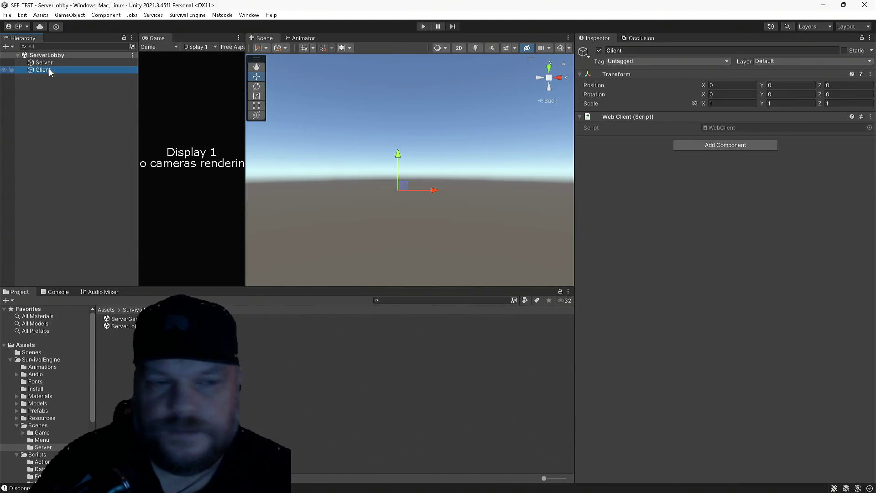
click(52, 63)
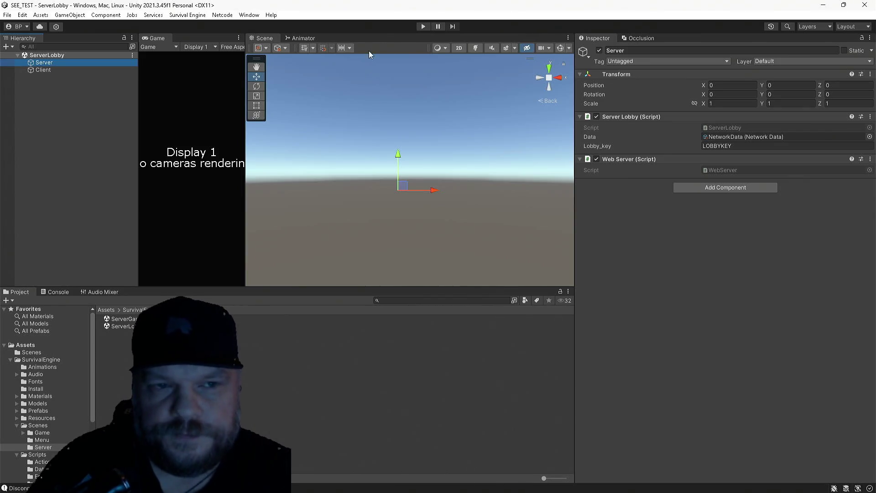
- Run ServerLobby, try LOBBY then CONNECT in SEE_TEST, then return to Unity and stop play
click(422, 26)
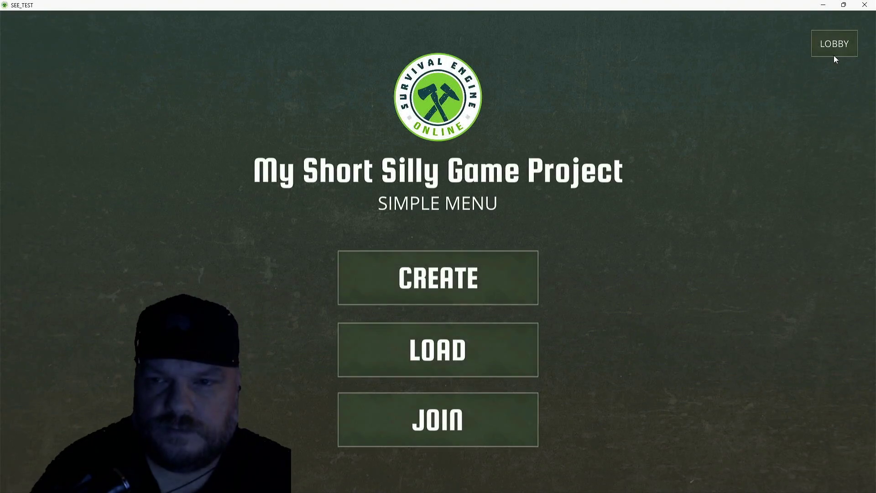
click(834, 51)
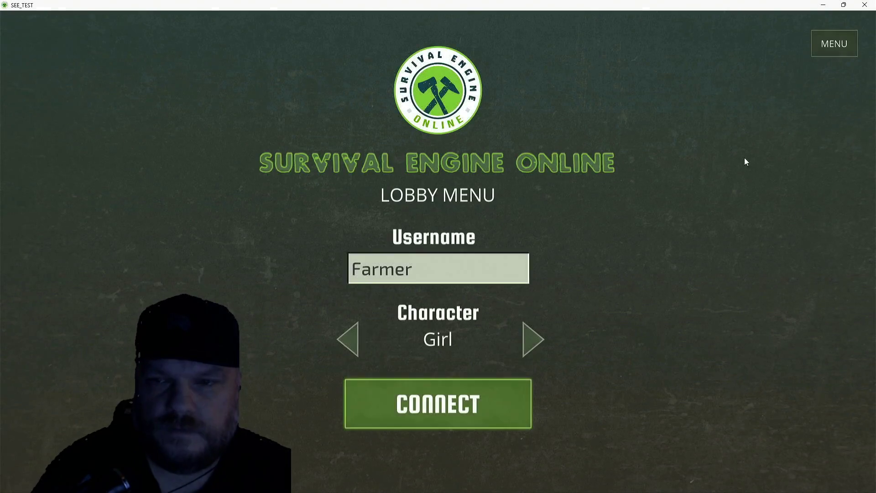
click(484, 395)
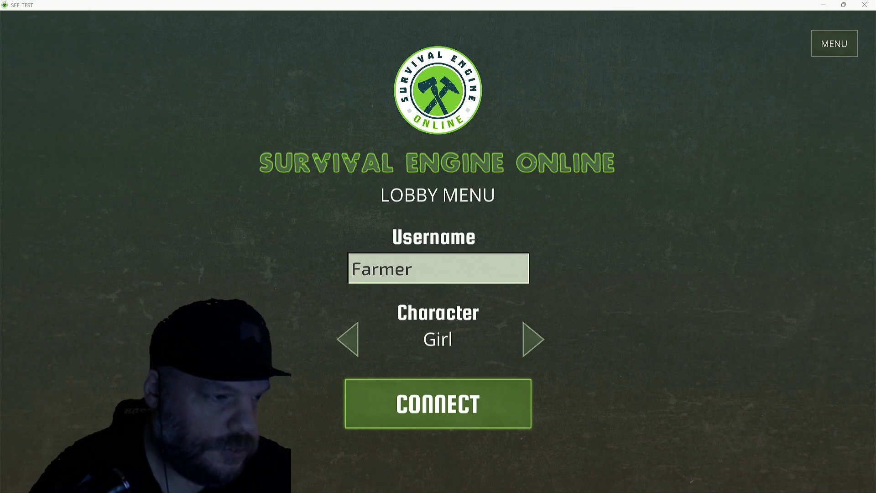
key(alt+Tab)
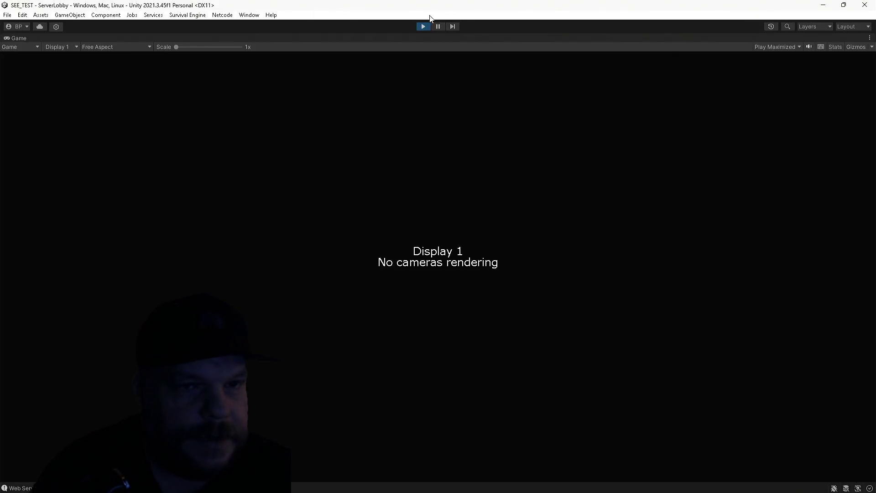
click(423, 26)
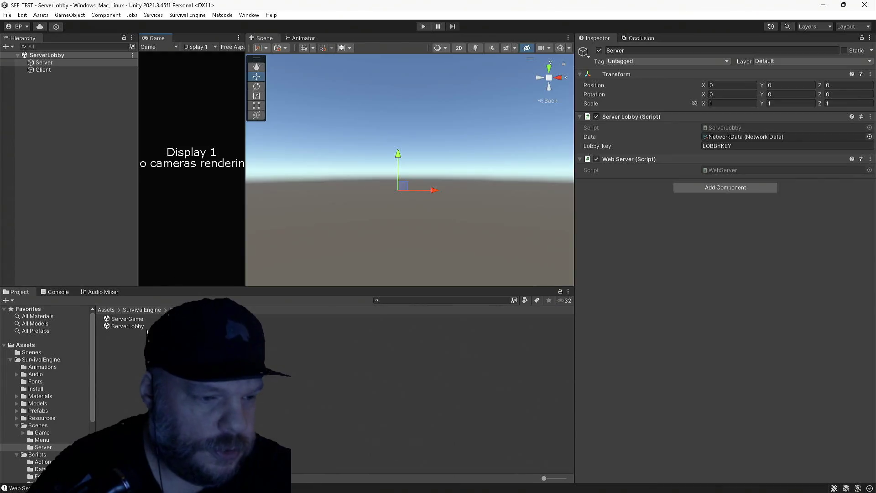
- Open the ServerGame scene from the Project panel
double_click(133, 318)
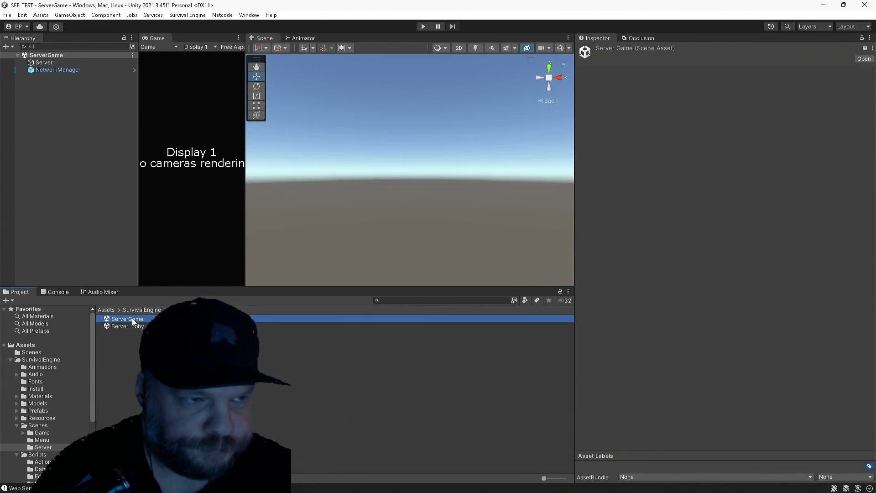
double_click(124, 326)
double_click(128, 319)
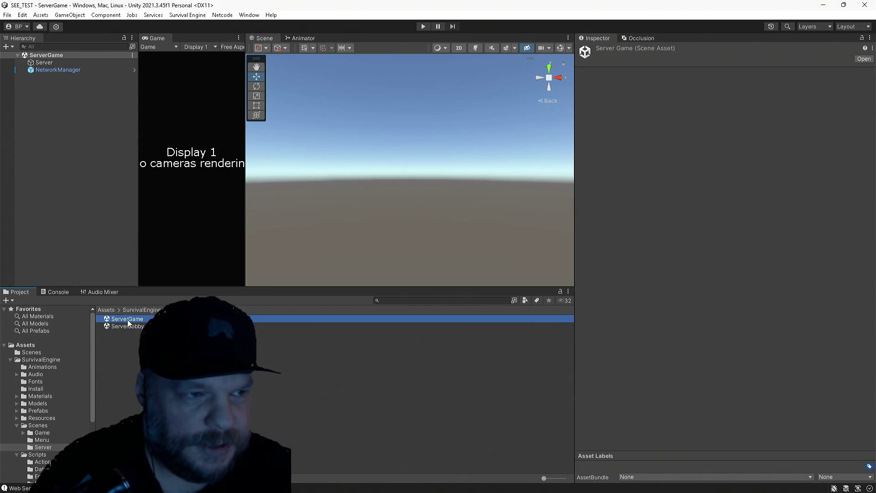
- Review NetworkManager's transport settings, then run ServerGame and connect from the Lobby Menu
click(67, 69)
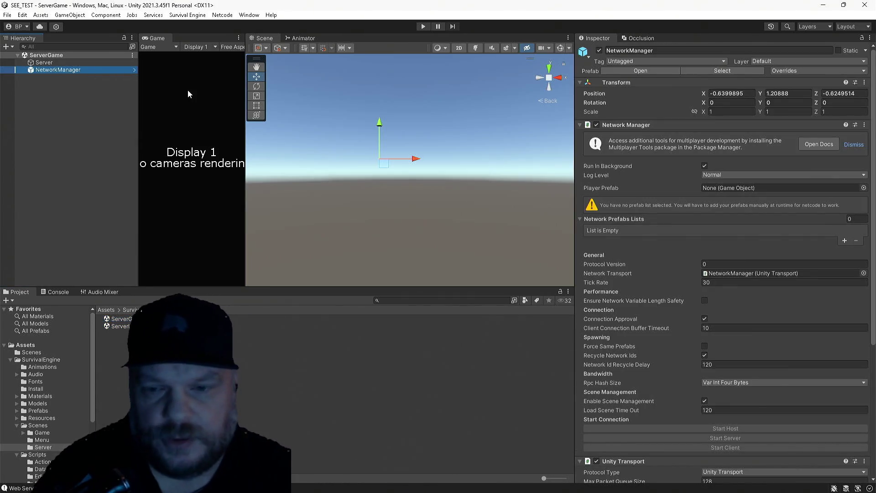
scroll(705, 301, down, 2)
scroll(703, 285, up, 2)
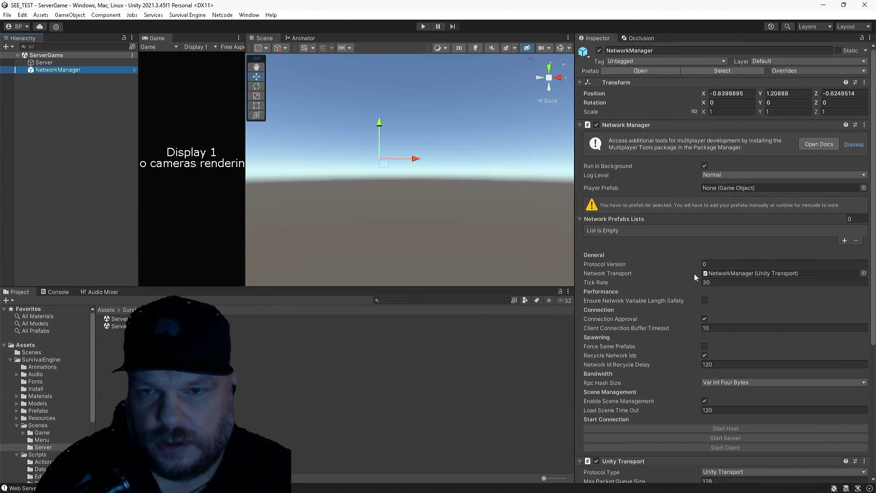
scroll(632, 251, down, 8)
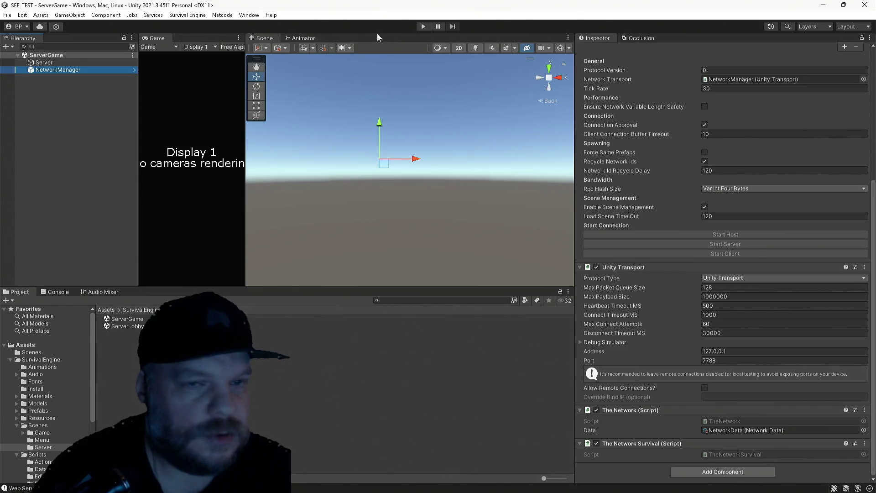
click(423, 26)
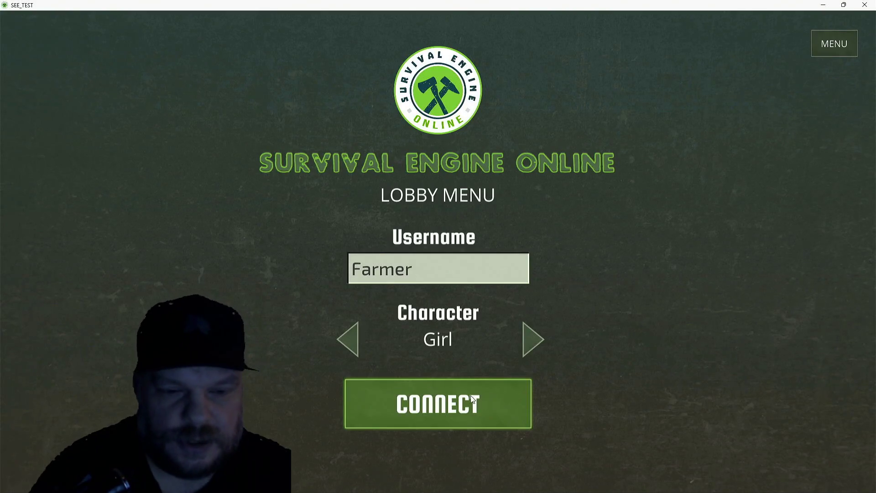
click(472, 400)
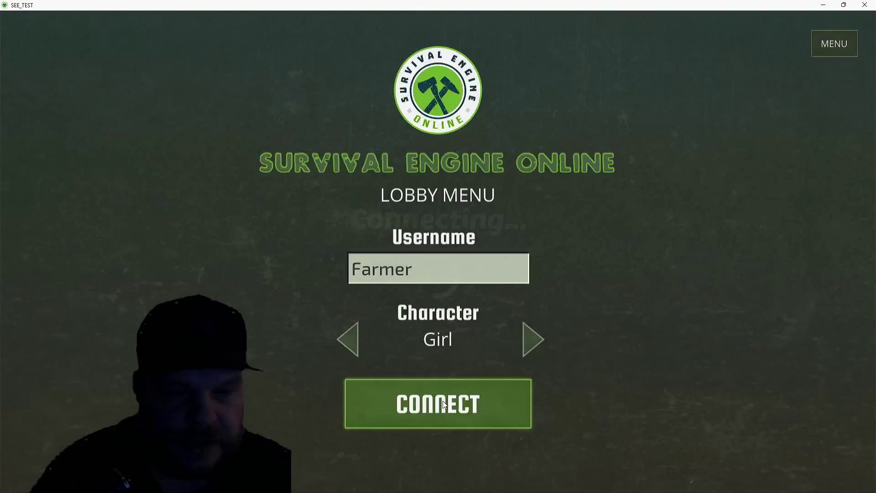
- Join host 127.0.0.1 from the Simple Menu, then retry CONNECT from the Lobby Menu
click(823, 52)
click(407, 418)
click(405, 413)
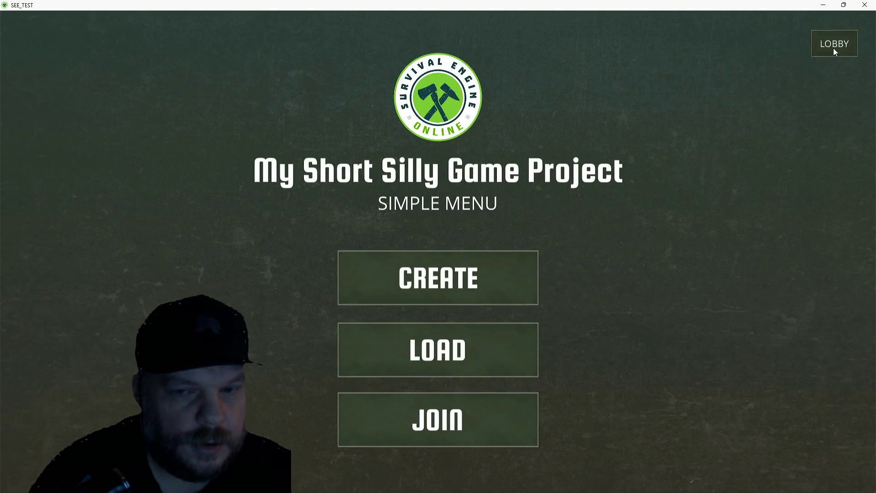
click(834, 51)
click(453, 403)
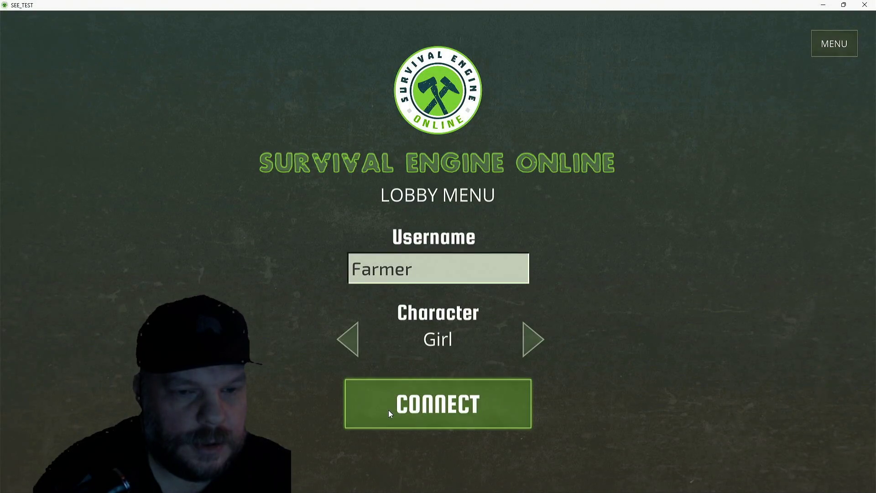
click(389, 413)
- Join 127.0.0.1 again from the Simple Menu's Join Game form and return to Unity
click(834, 51)
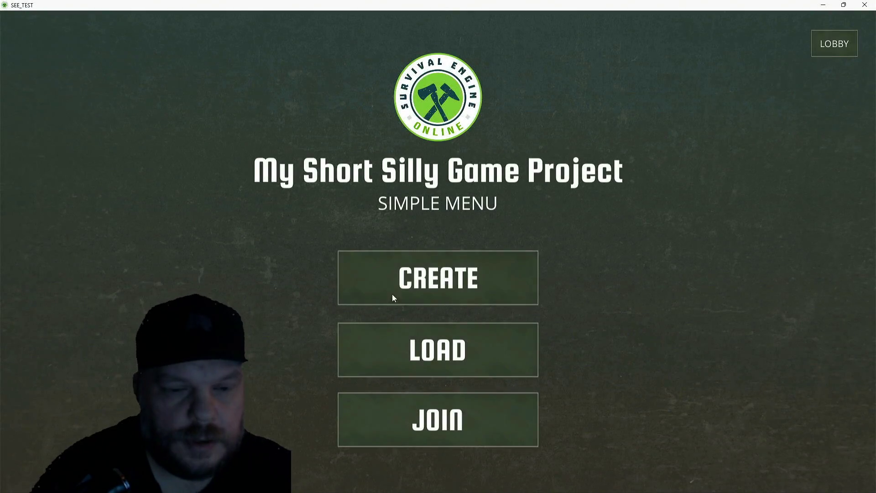
click(445, 415)
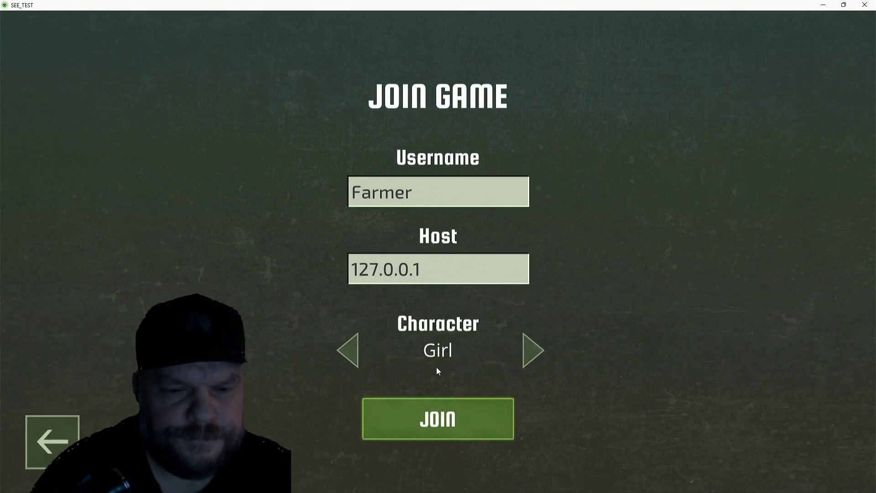
click(433, 416)
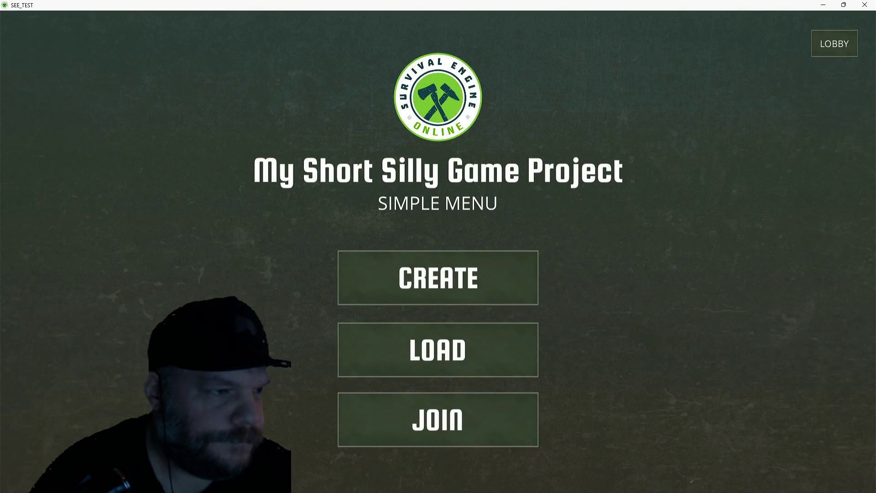
key(alt+Tab)
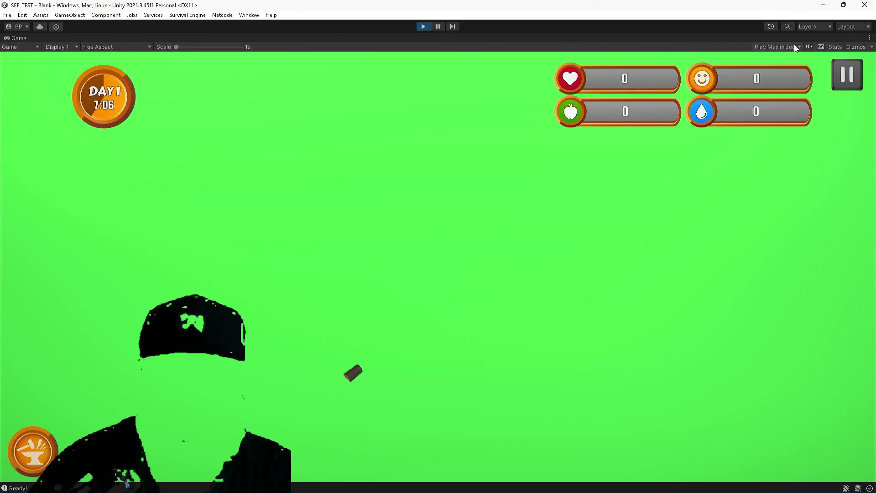
- Turn off Play Maximized, show the Console, and stop the server on NetworkManager
click(790, 47)
click(738, 72)
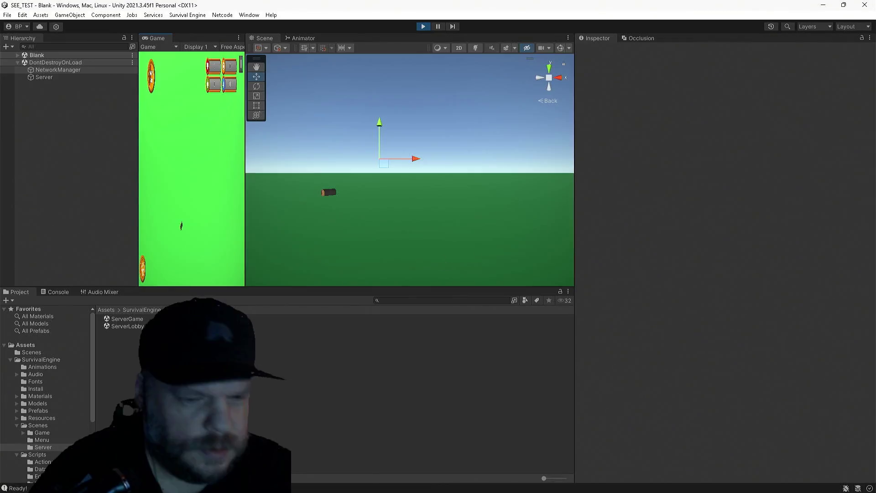
click(66, 292)
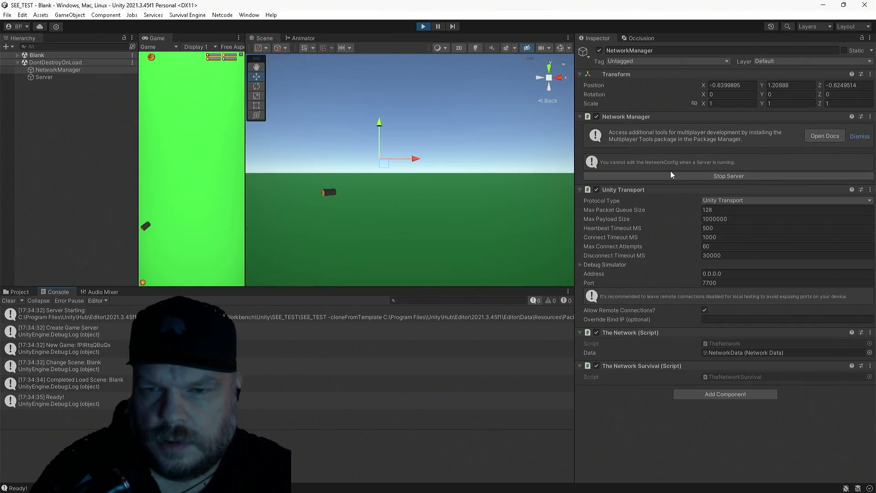
click(706, 173)
- Set Unity Transport to address 127.0.0.1, port 7788, no remote connections, then exit play mode
scroll(723, 393, down, 4)
scroll(728, 413, down, 3)
click(727, 390)
text(127)
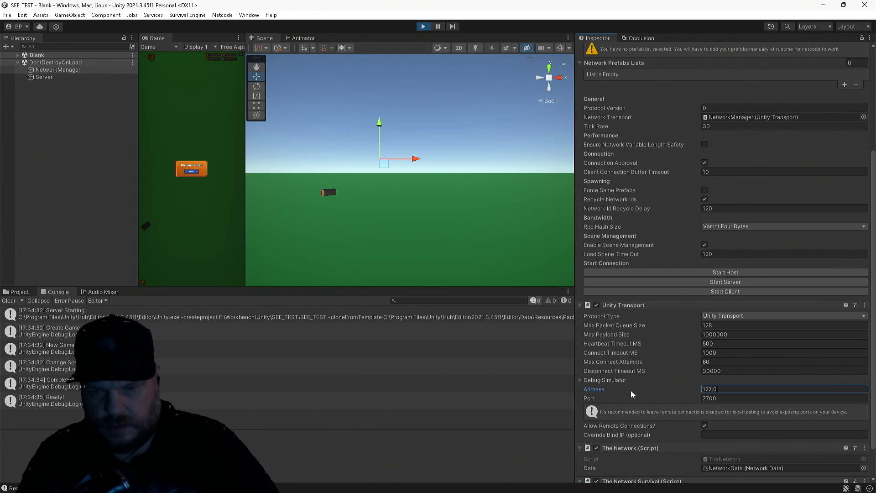
click(723, 426)
click(745, 399)
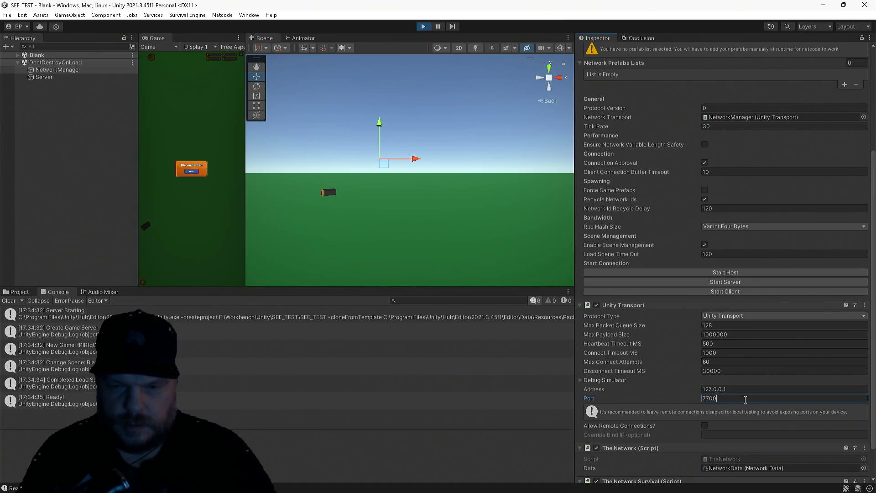
click(730, 432)
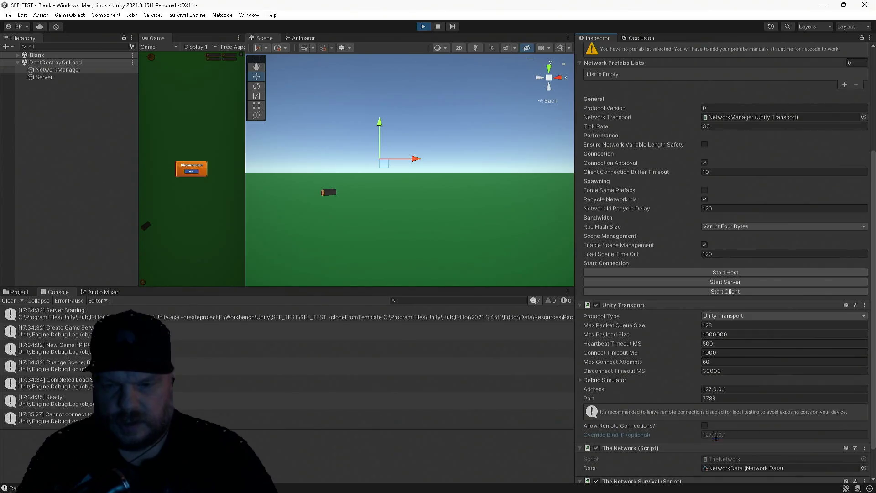
click(423, 27)
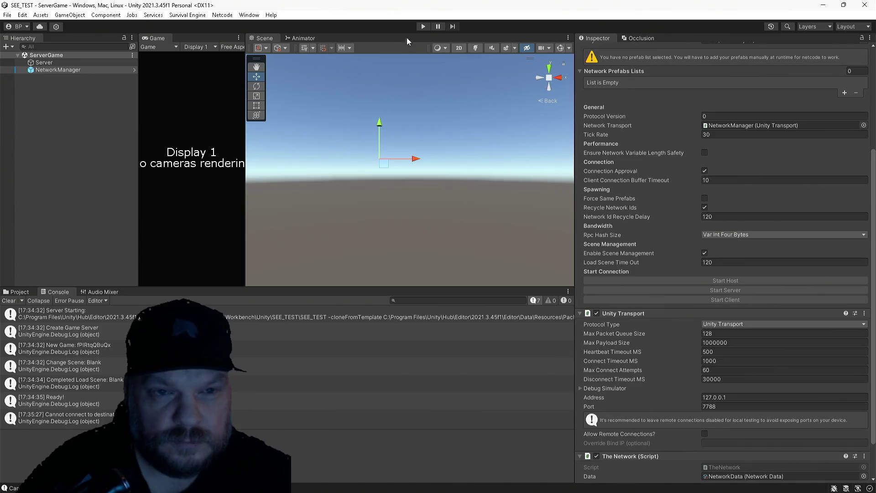
- Run the ServerGame scene again with the 127.0.0.1:7788 transport
click(423, 26)
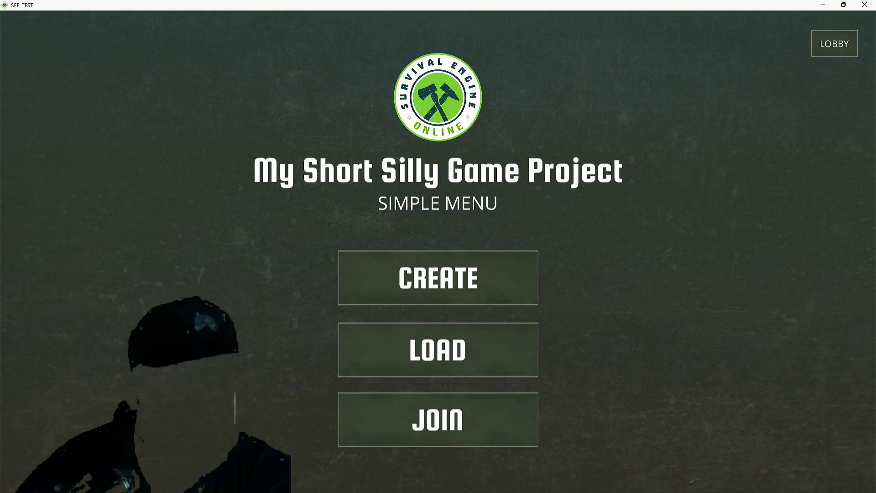
- Visit LOBBY, attempt a join from the Simple Menu, cancel Connecting..., and return to Unity
click(827, 49)
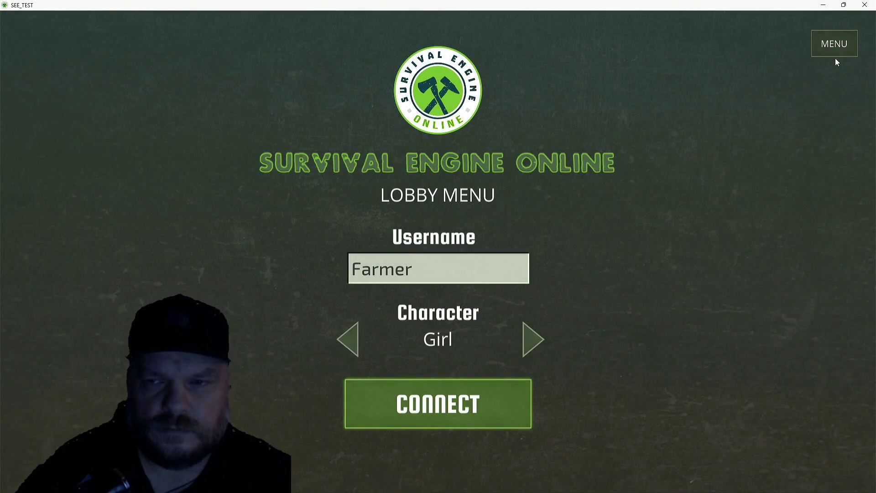
click(833, 49)
click(381, 418)
click(407, 420)
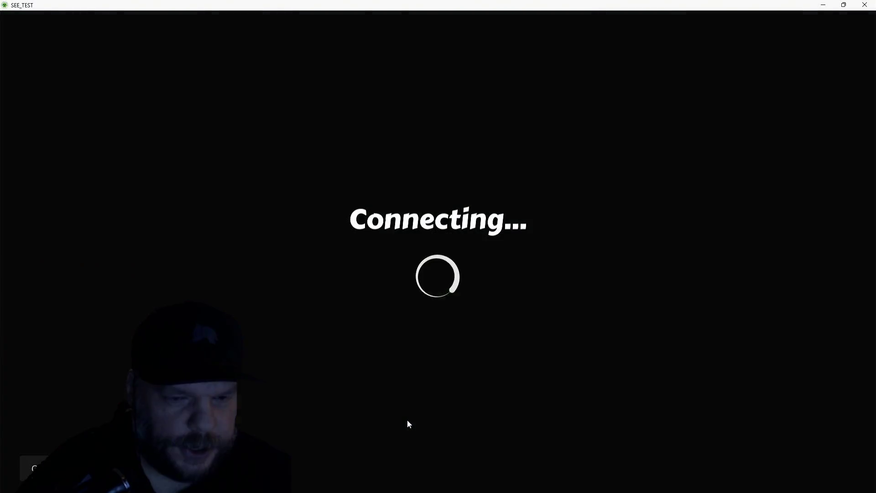
click(34, 468)
key(alt+Tab)
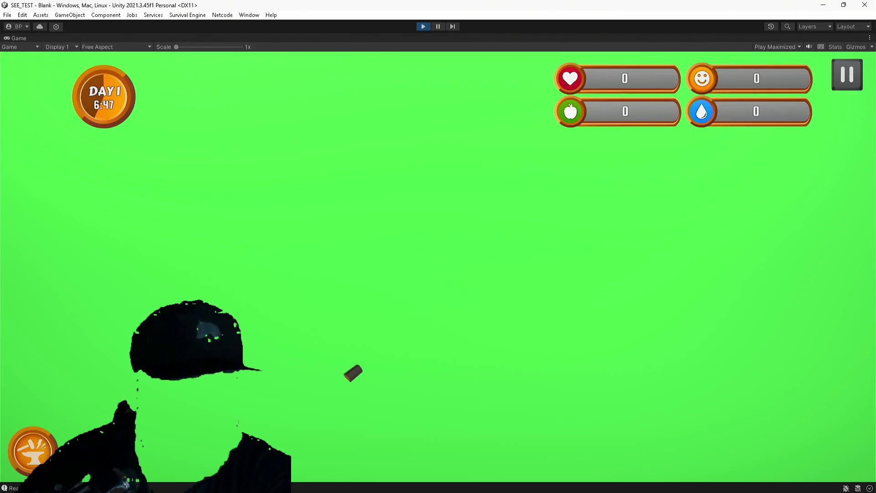
- Untick Maximize on the Game view and open TheGame.cs from the 'New Game' Console entry
click(871, 37)
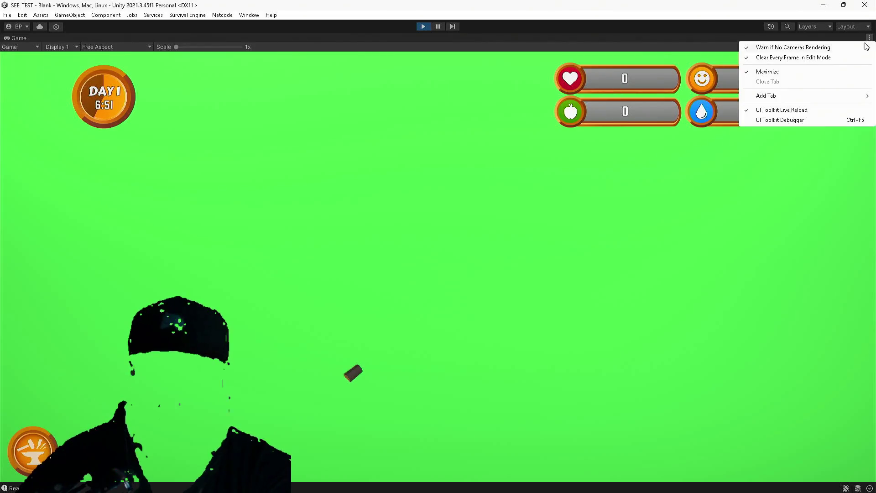
click(767, 69)
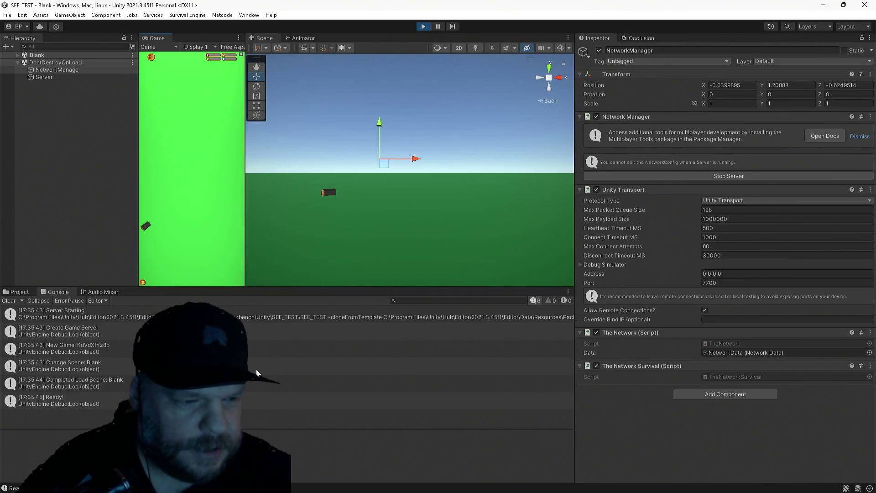
double_click(255, 350)
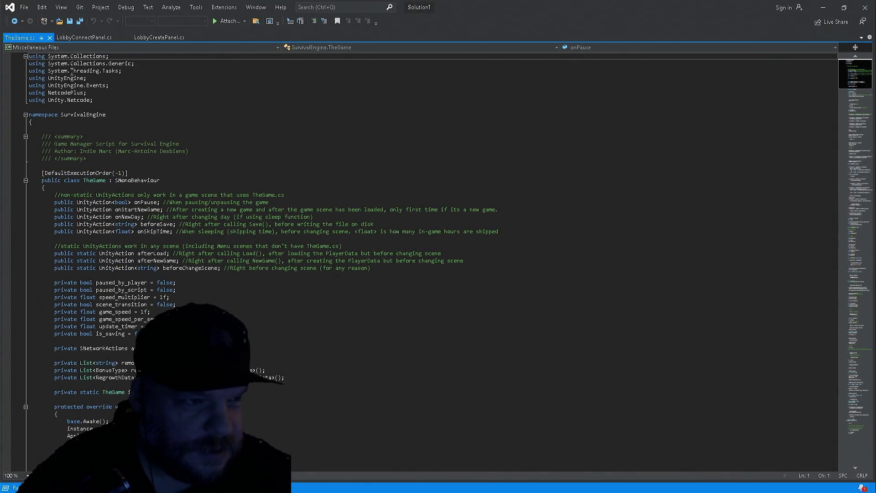
- Scroll into TheGame.cs, briefly checking the LobbyConnectPanel.cs tab
scroll(189, 277, down, 4)
scroll(189, 277, down, 17)
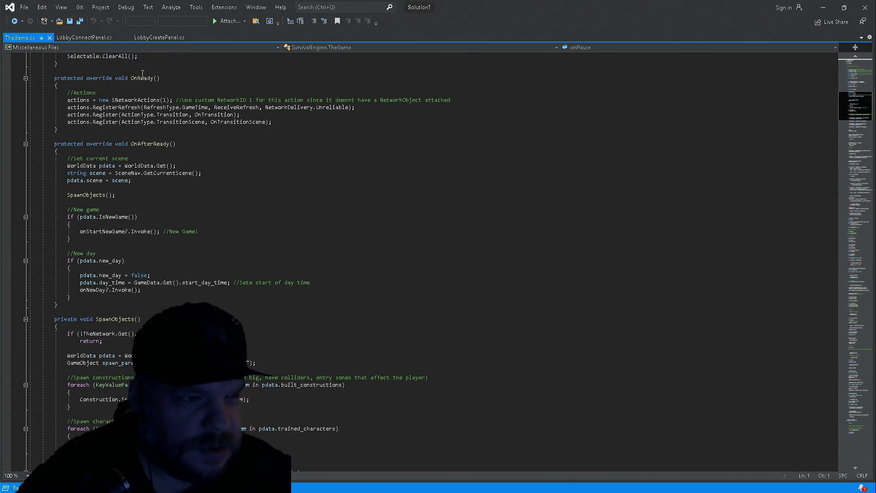
click(98, 37)
click(35, 39)
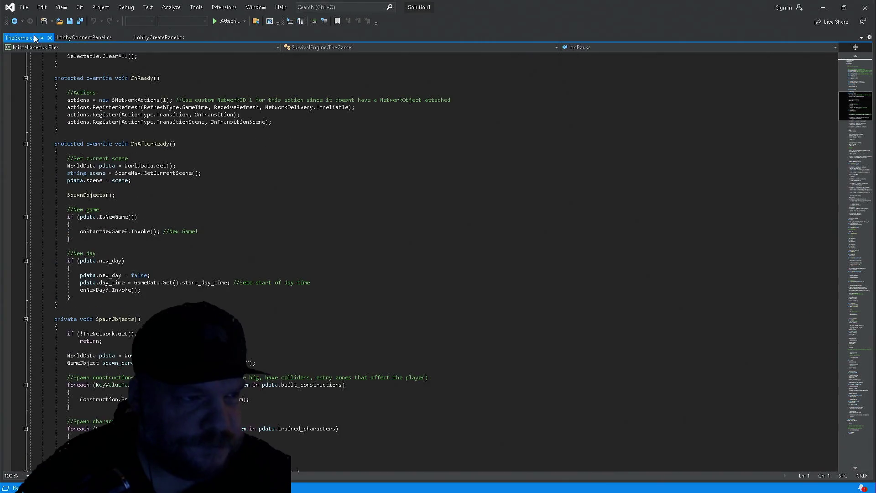
- Read down to the durability code, jump back to the top, minimize Visual Studio, and stop play
scroll(545, 212, down, 16)
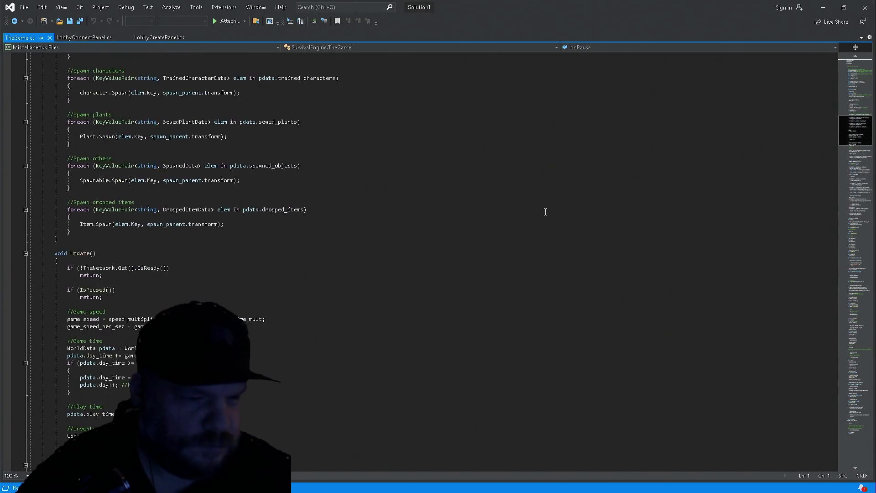
scroll(545, 212, down, 20)
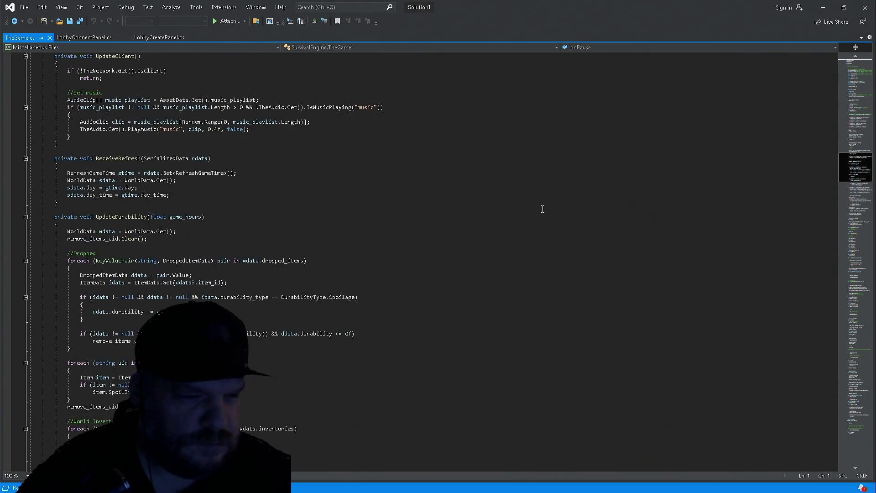
scroll(542, 209, down, 7)
drag(843, 161, 855, 72)
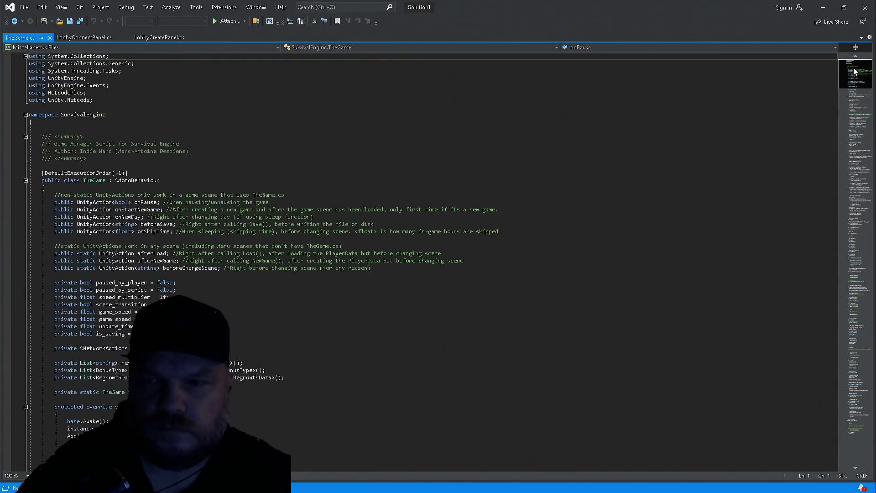
click(823, 7)
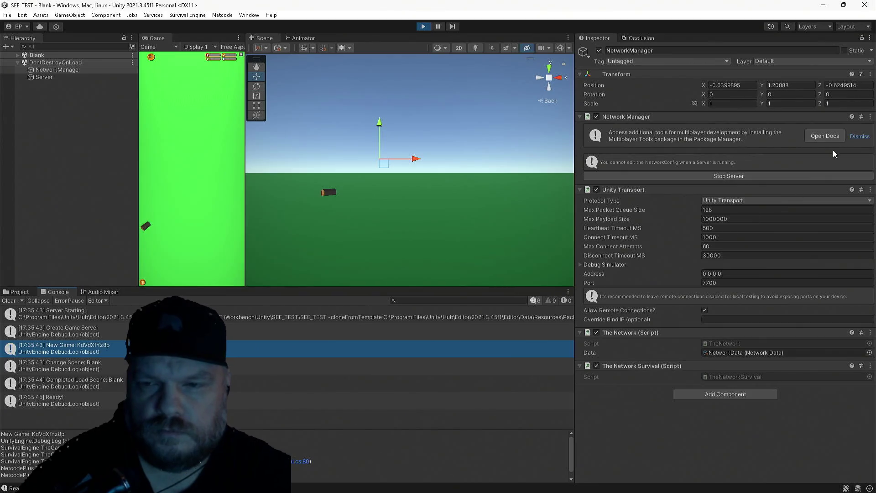
click(426, 29)
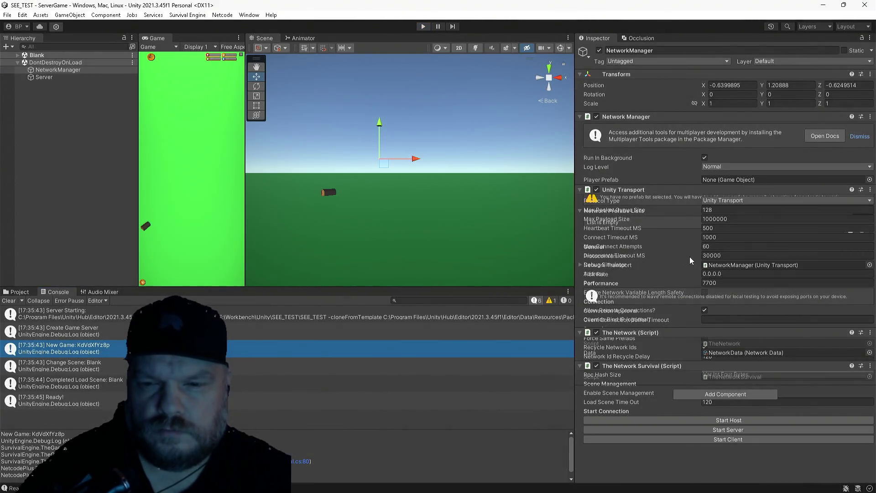
- Open the NetworkManager prefab in Prefab Mode and select its root object
scroll(735, 363, down, 5)
scroll(730, 383, down, 3)
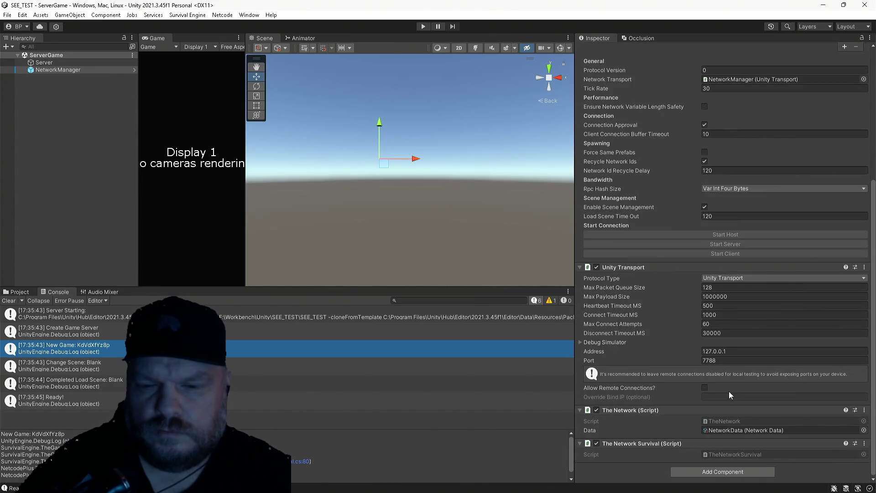
click(135, 69)
click(91, 66)
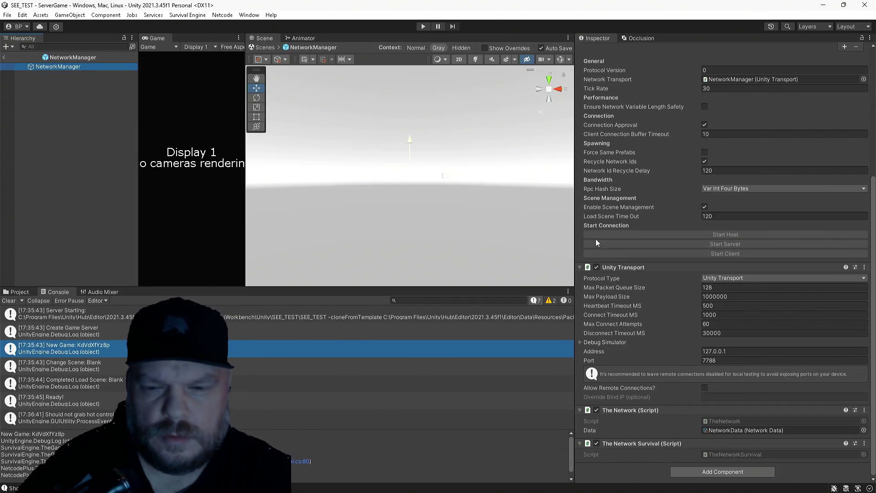
- Confirm the transport address 127.0.0.1 and port 7788, then show the Project browser
click(725, 351)
key(Return)
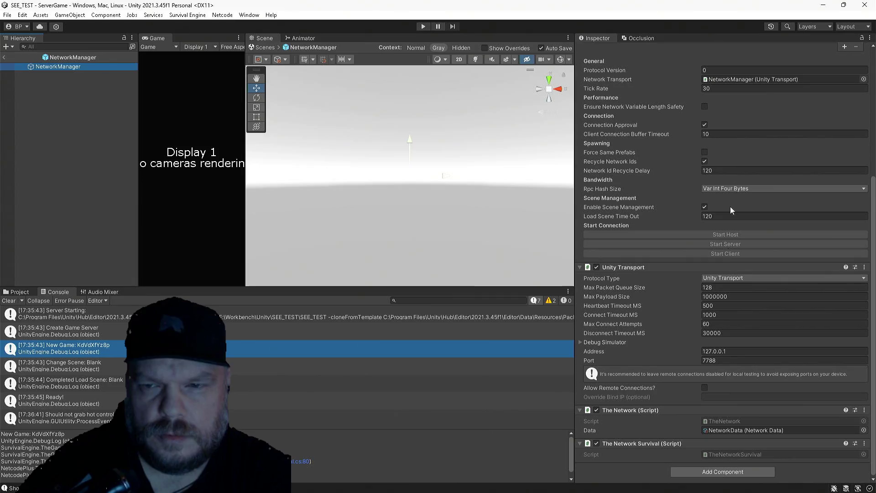
scroll(737, 171, up, 4)
scroll(734, 205, up, 3)
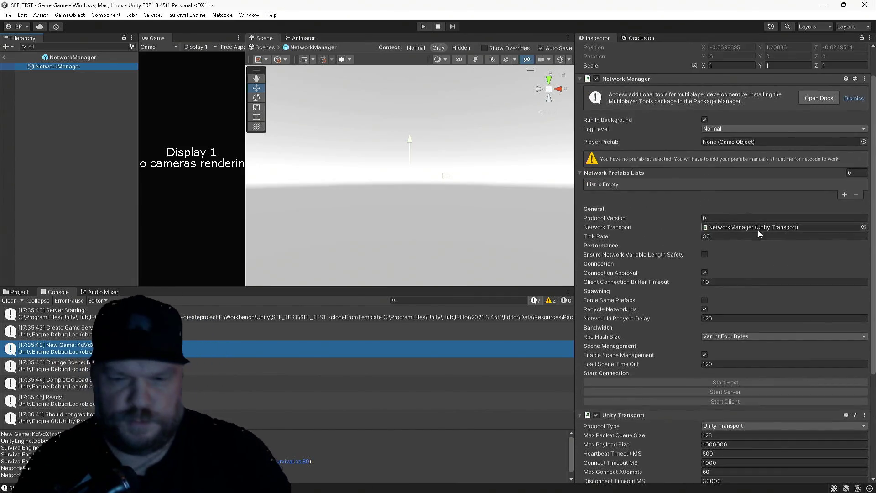
scroll(757, 230, down, 5)
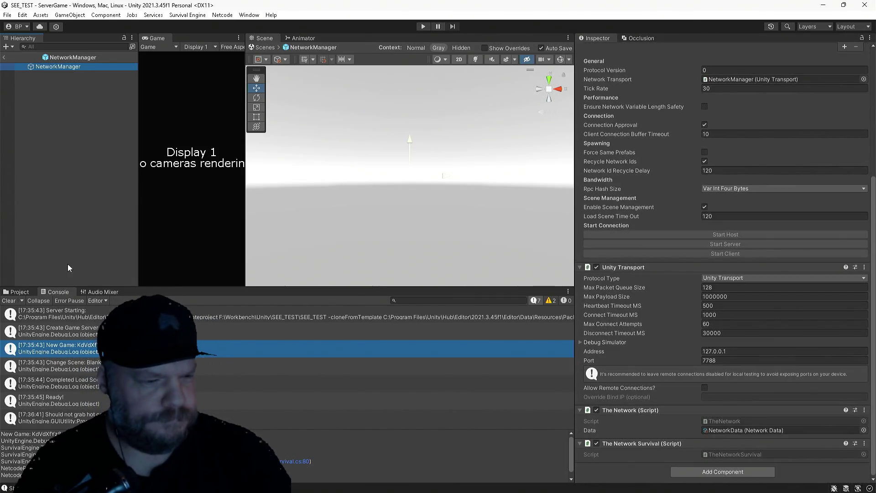
click(26, 292)
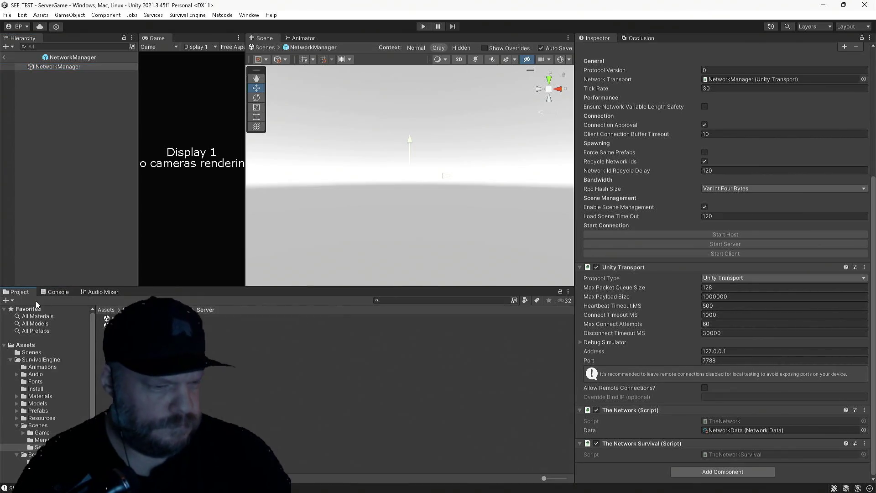
- Open the ServerGame scene from the Server scenes folder
click(137, 318)
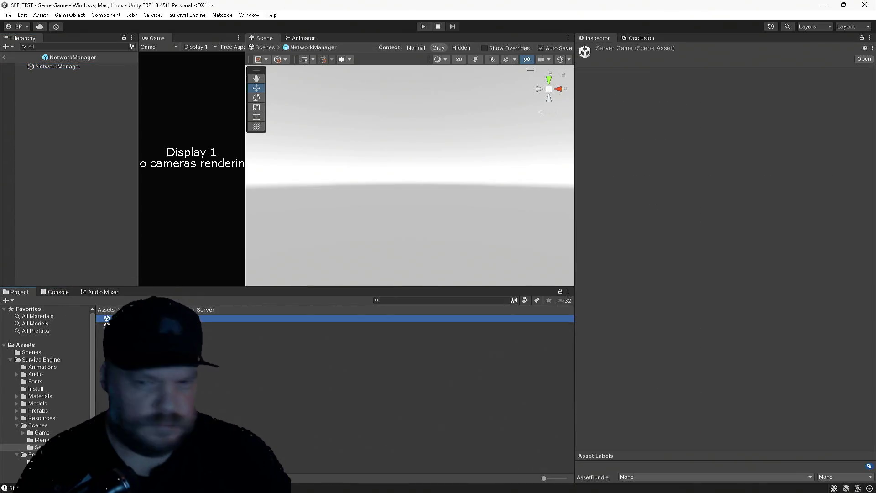
click(137, 325)
double_click(137, 318)
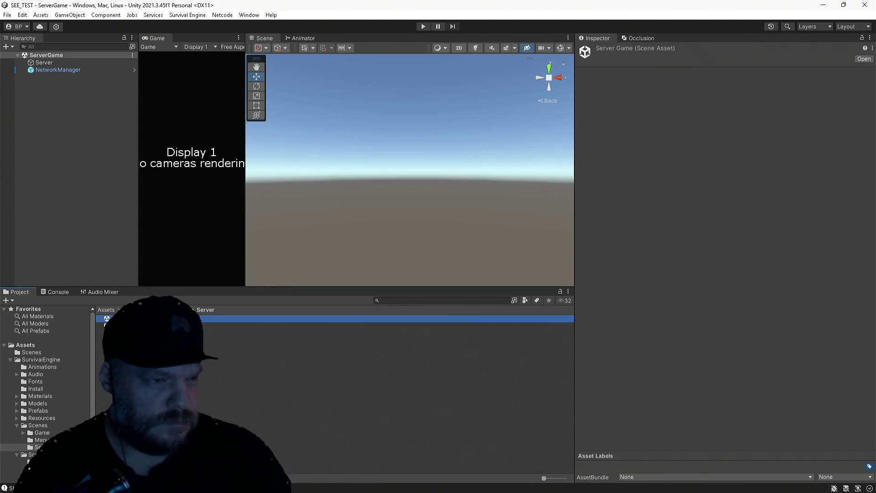
- Change the Server object's Port from 7700 to 7788, save the scene, and inspect NetworkManager
click(47, 63)
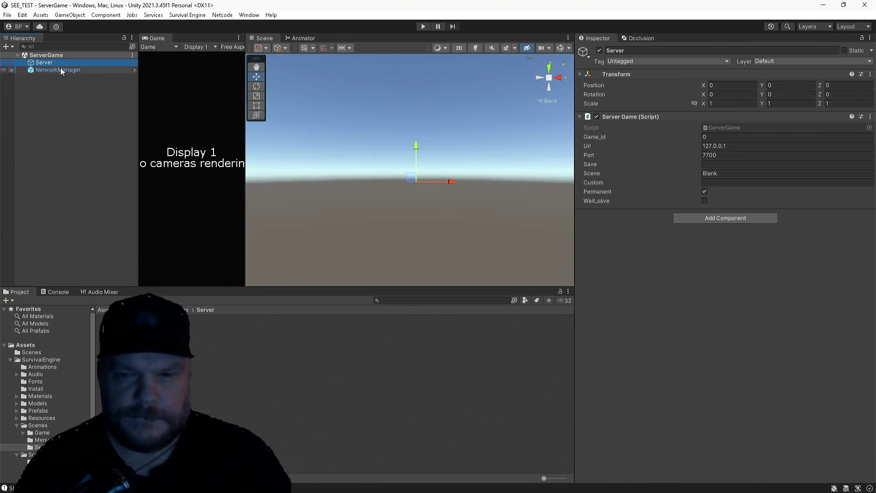
click(726, 155)
click(718, 184)
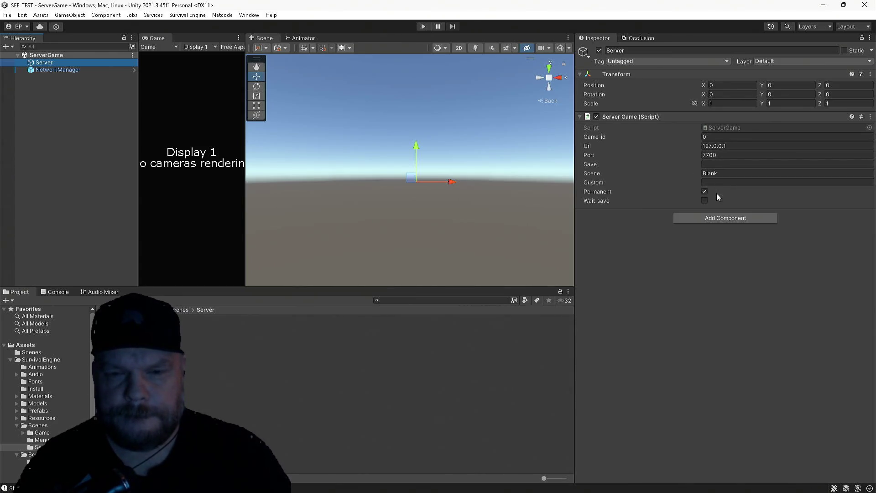
click(724, 174)
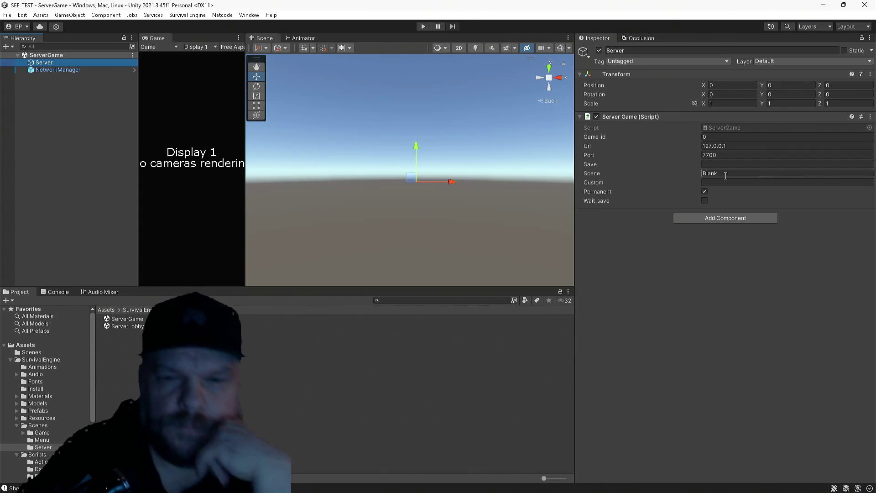
click(724, 156)
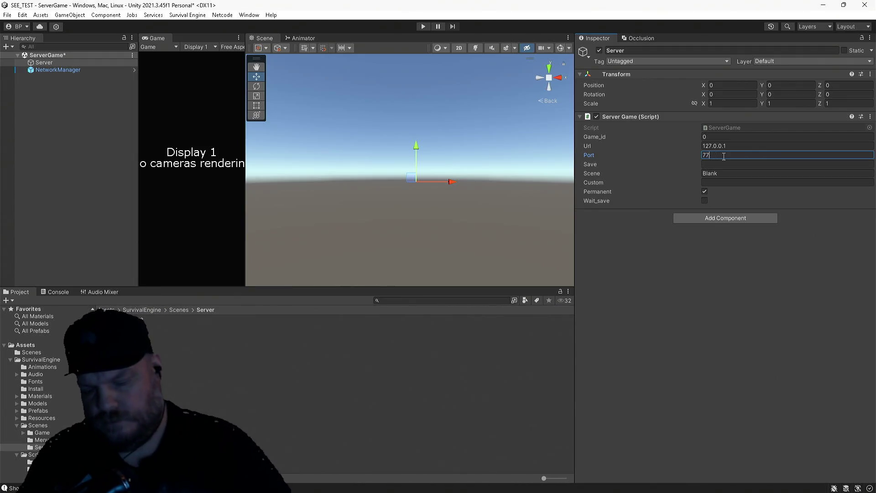
key(BackSpace)
key(BackSpace)
text(88)
key(ctrl+s)
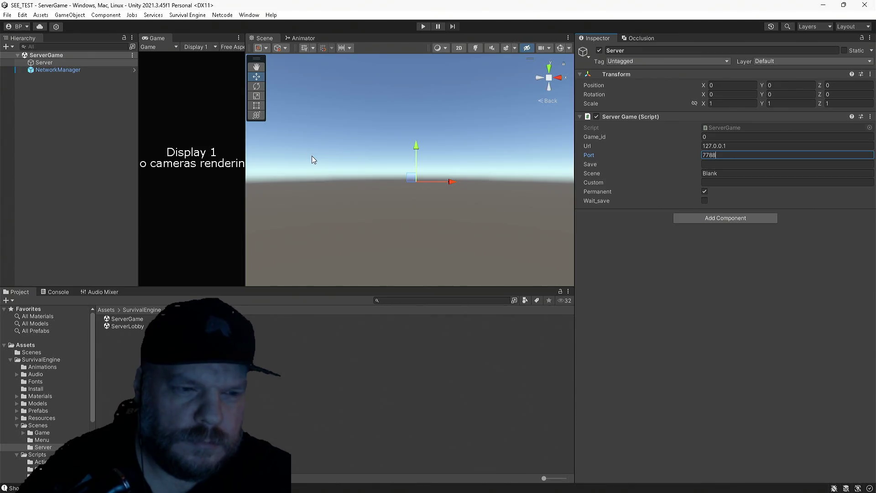
click(87, 70)
scroll(691, 309, down, 5)
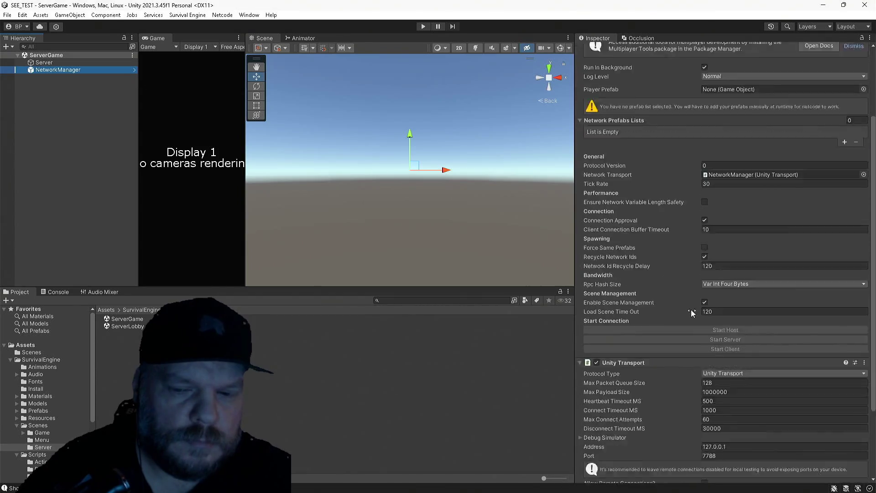
- Enter play mode and restore the full editor layout to check the 0.0.0.0 listen address
click(423, 27)
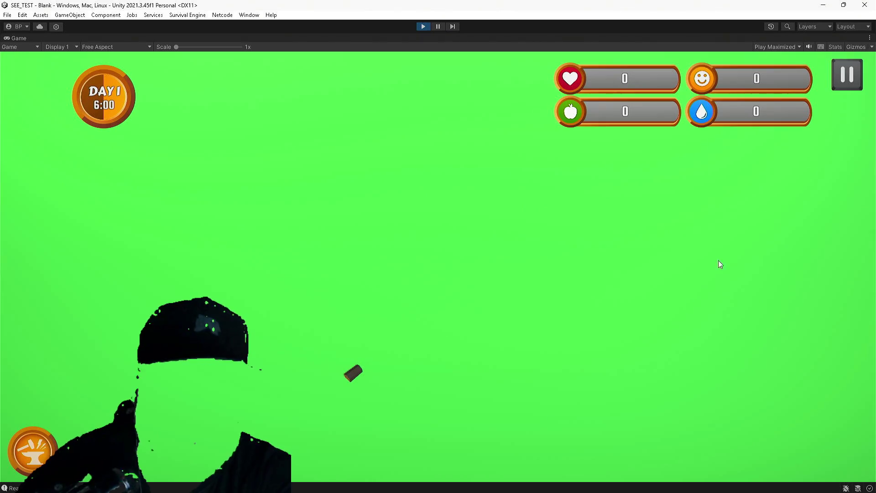
click(870, 40)
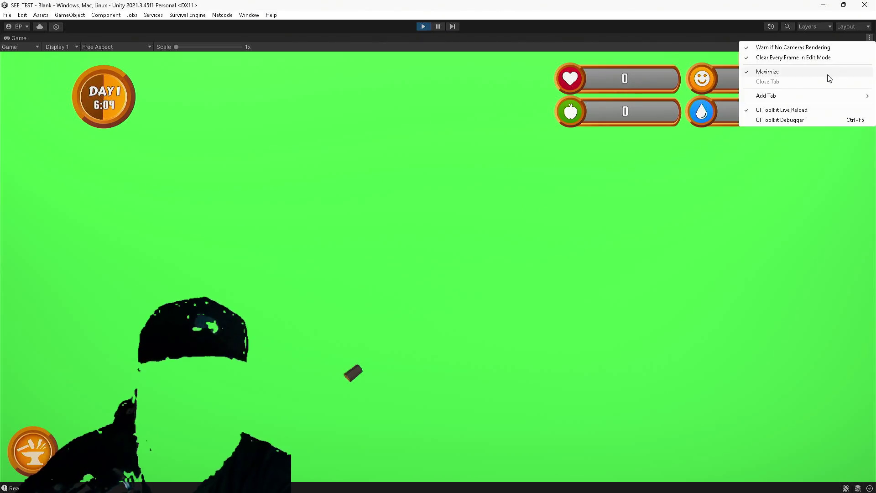
click(782, 74)
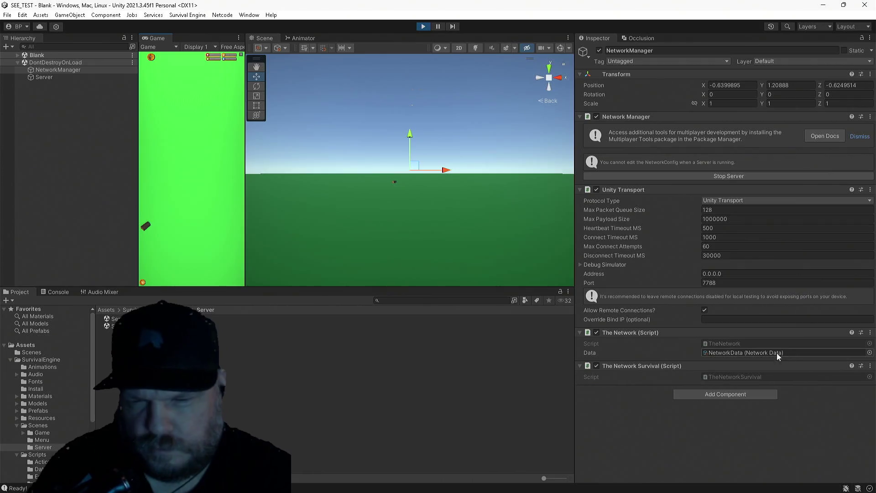
click(730, 274)
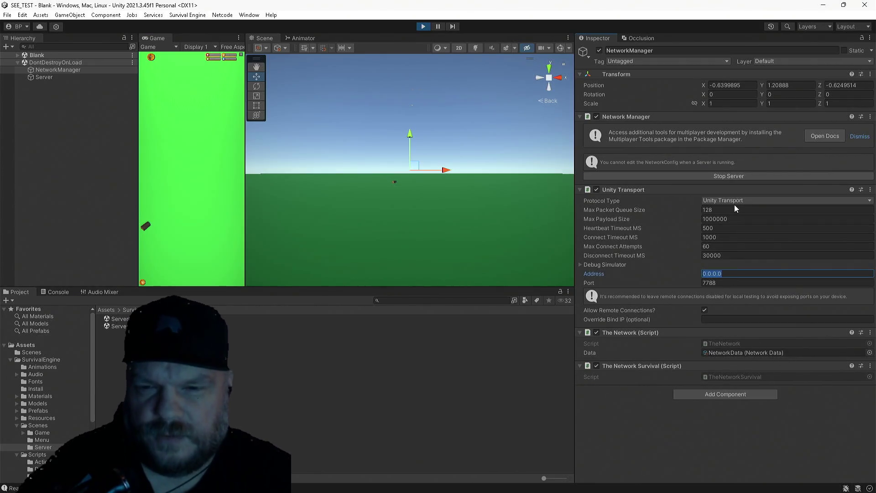
- Stop and restart the NetworkManager server, then open the SEE_TEST build's lobby menu
click(721, 178)
scroll(746, 400, down, 3)
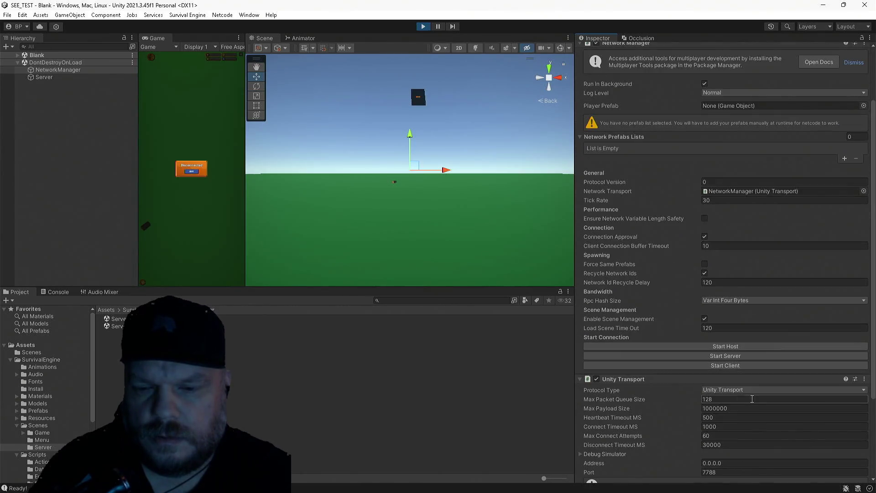
scroll(747, 395, down, 3)
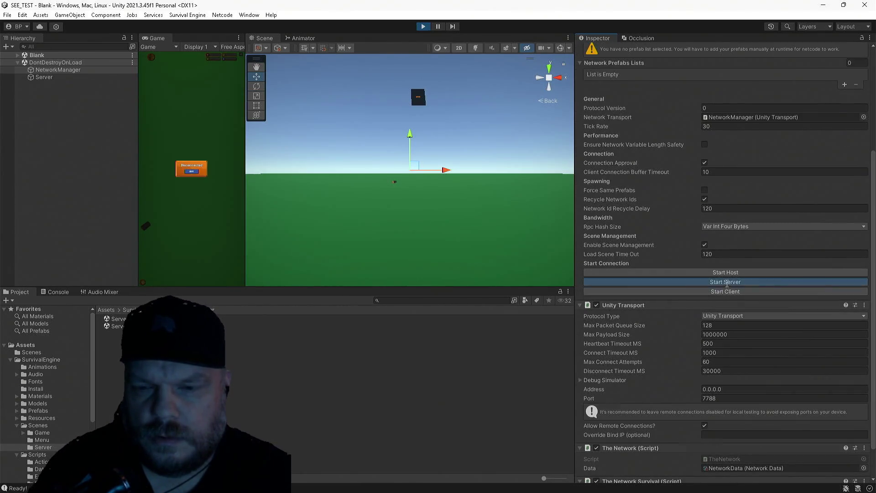
click(727, 283)
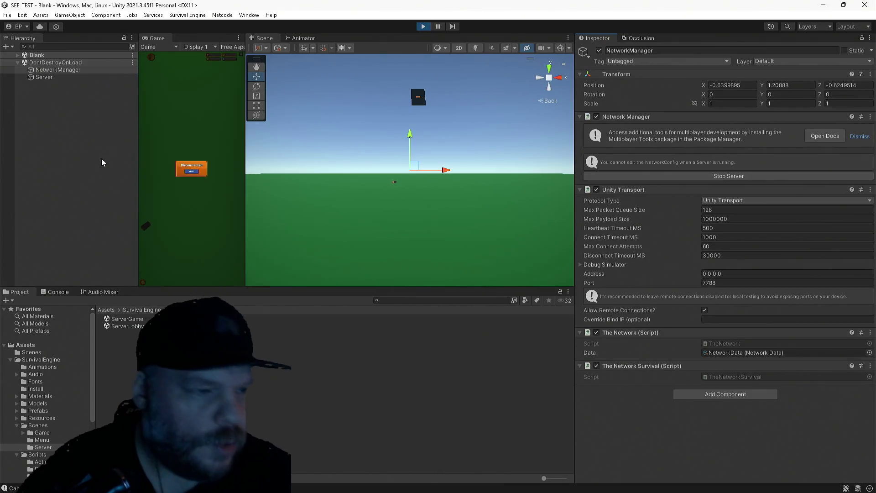
key(alt+Tab)
click(842, 45)
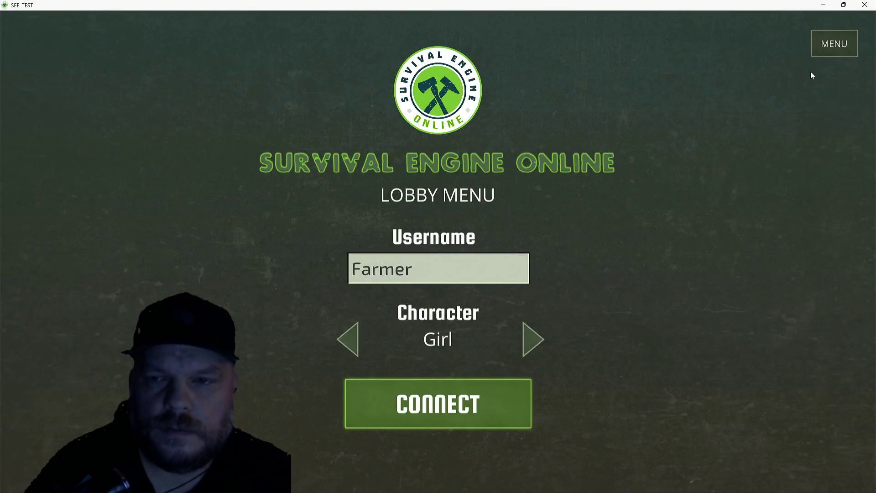
- Return to the SEE_TEST main menu and join the server until it shows Connecting...
click(834, 44)
click(399, 415)
click(405, 412)
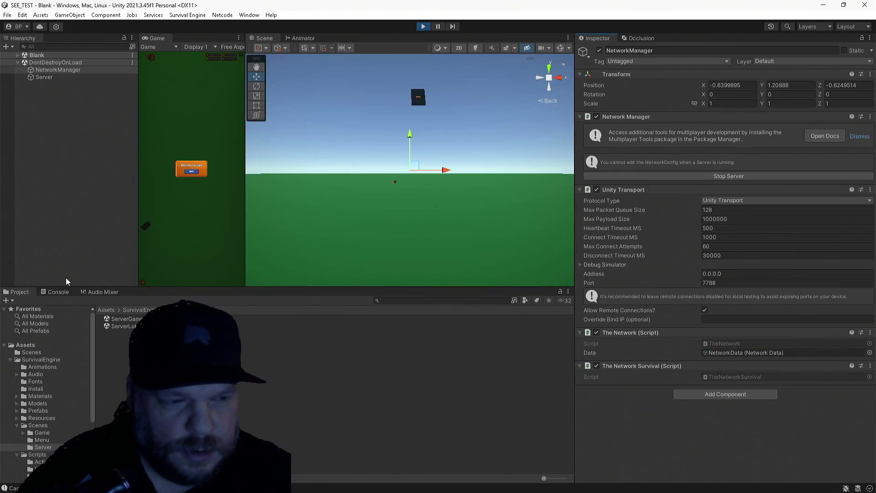
- Review the Player ID 0 assigned and Cannot connect to destination host messages in the Console
click(58, 292)
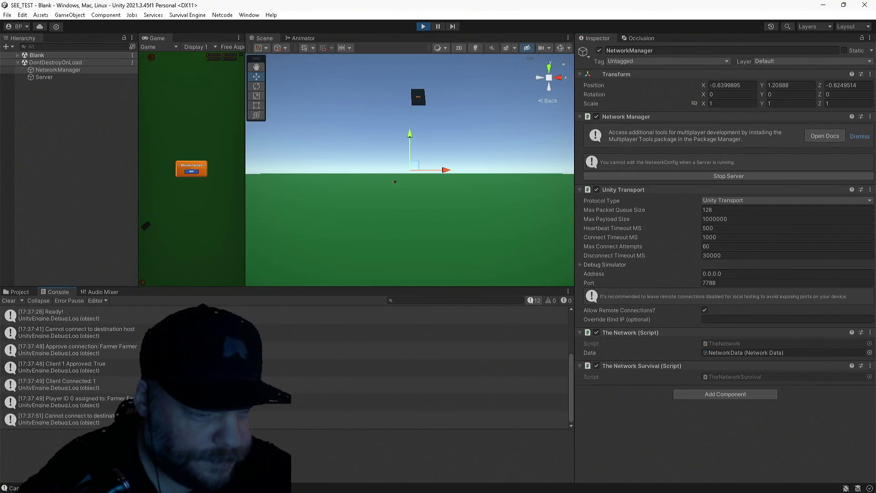
click(94, 401)
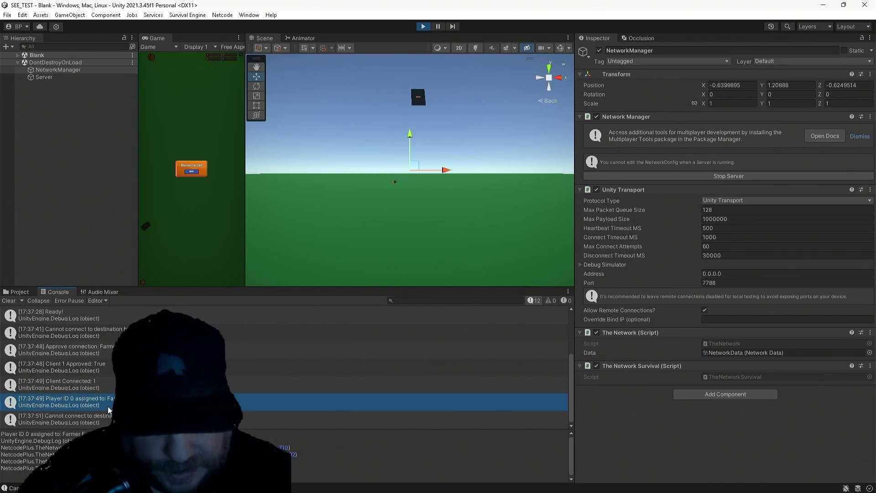
click(100, 420)
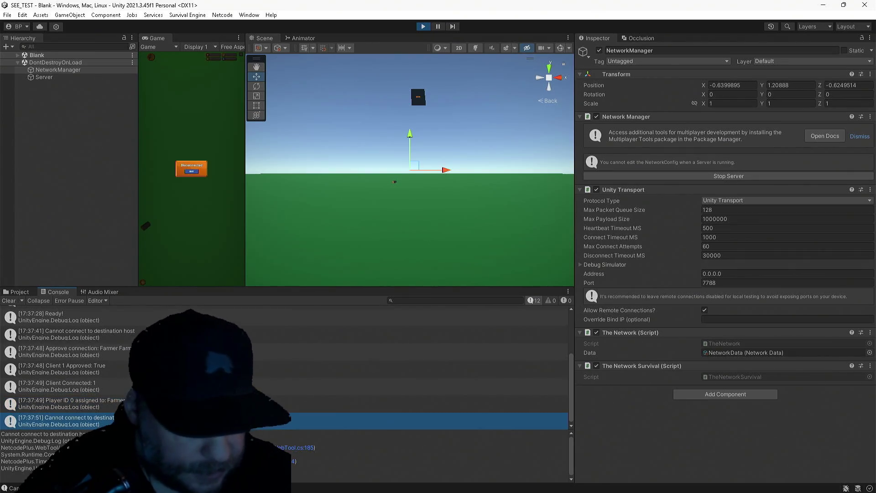
click(115, 405)
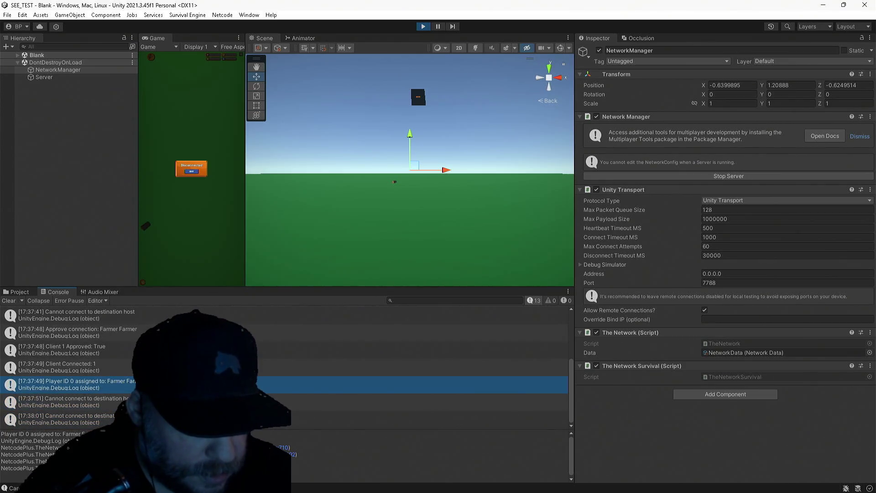
click(91, 403)
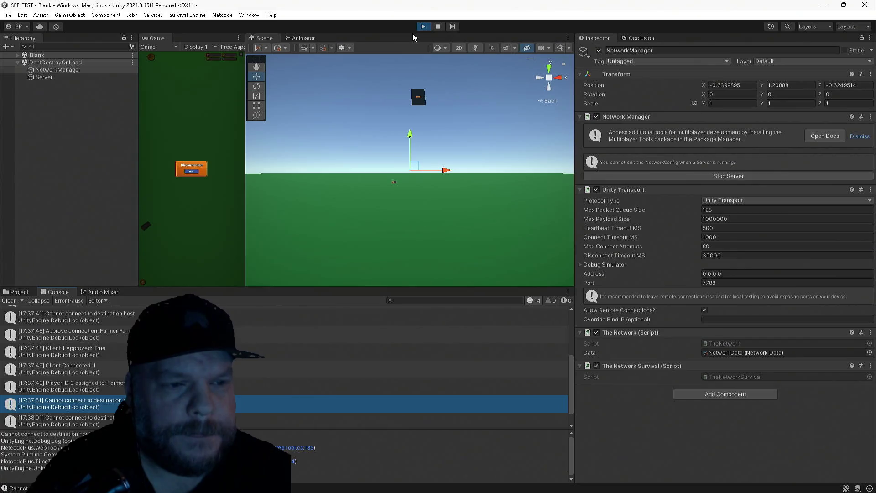
- Quit the game session, start NetworkManager as host, and return the build to its main menu
click(195, 173)
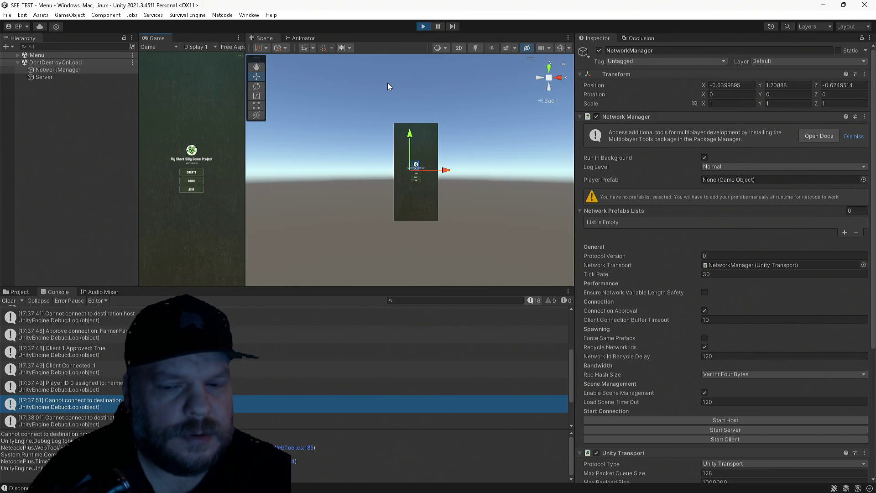
scroll(706, 393, down, 3)
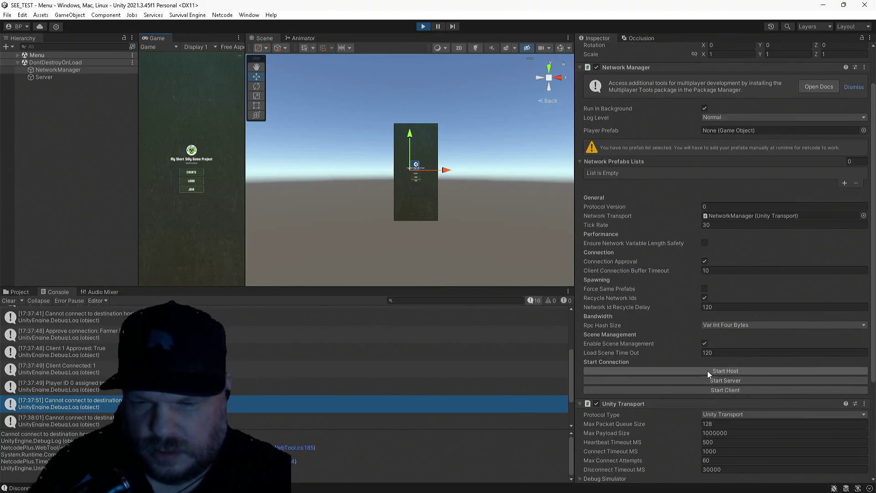
click(709, 370)
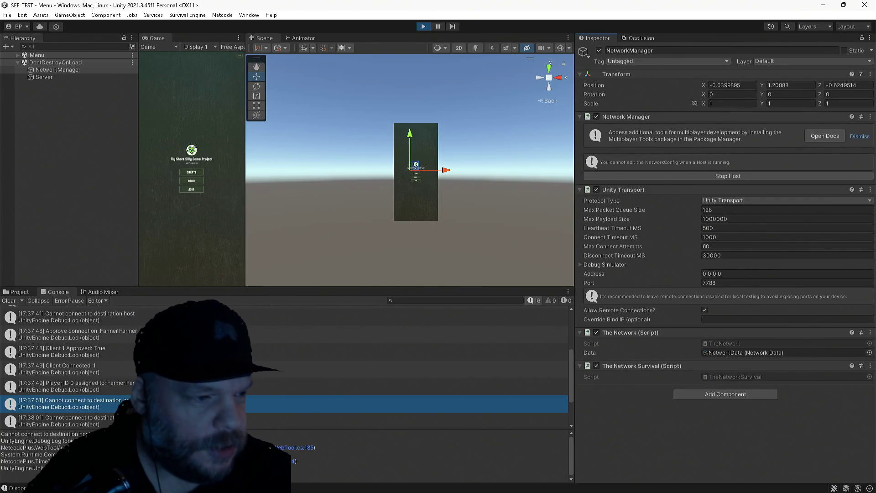
key(alt+Tab)
click(27, 466)
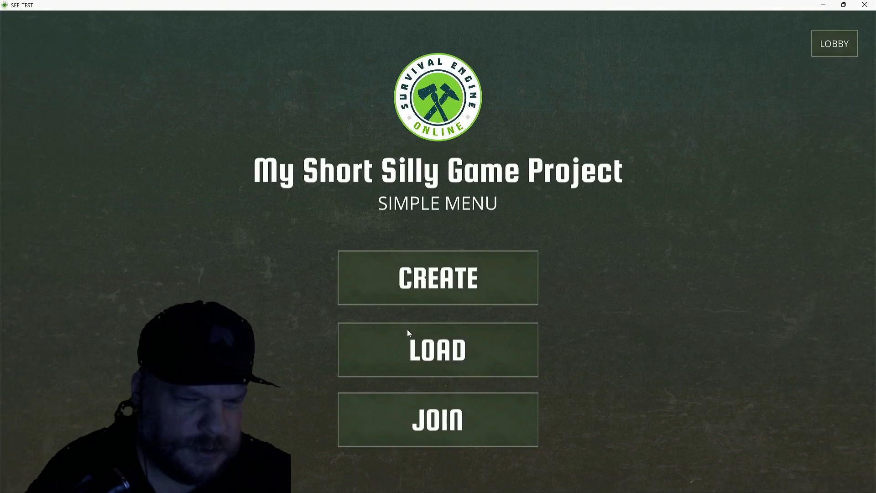
- Try connecting via the lobby, then join host 127.0.0.1 from the Join Game panel
click(827, 51)
click(424, 407)
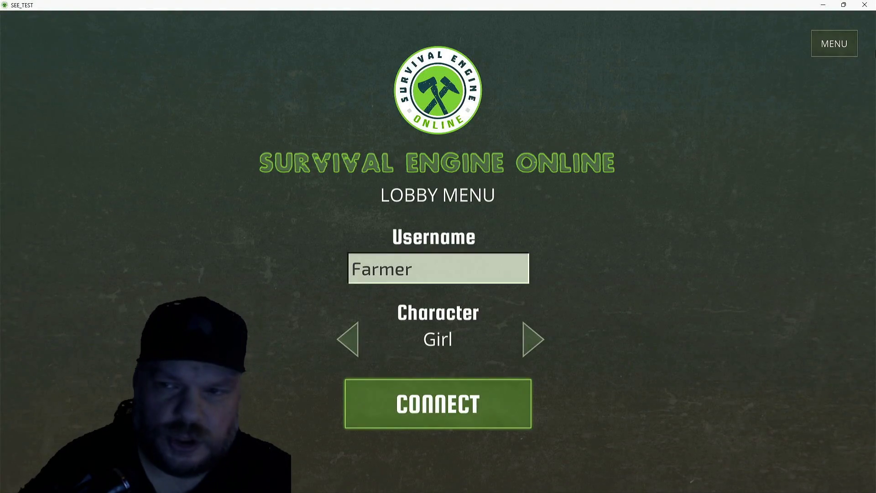
click(828, 50)
click(413, 413)
click(401, 418)
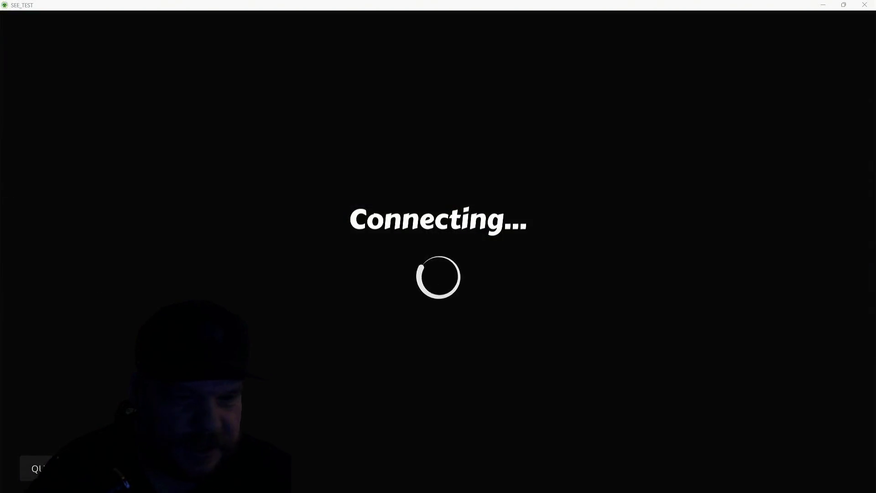
key(alt+Tab)
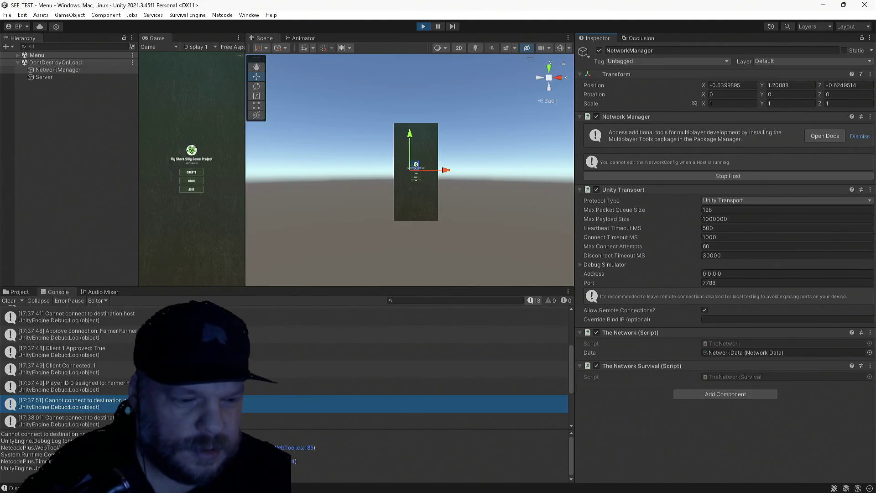
- Inspect the stack traces of the Disconnecting: 2 and Client 2 Approved: False console entries
scroll(117, 365, down, 3)
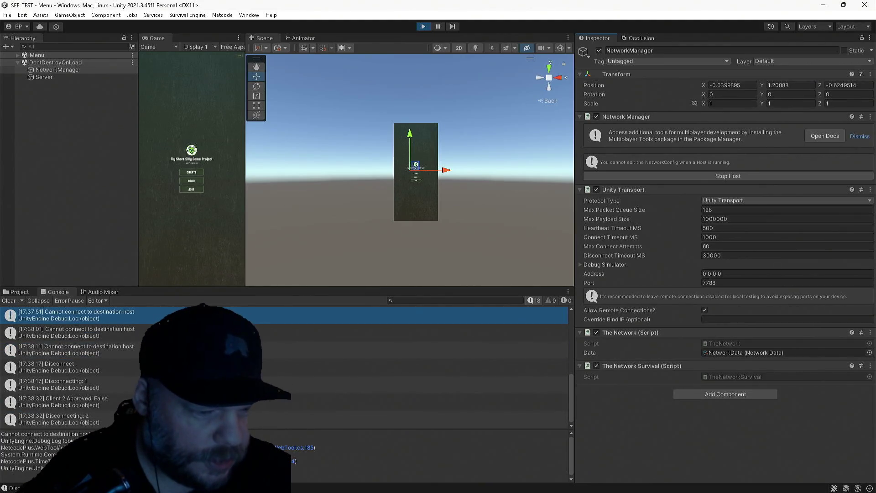
click(182, 418)
click(183, 402)
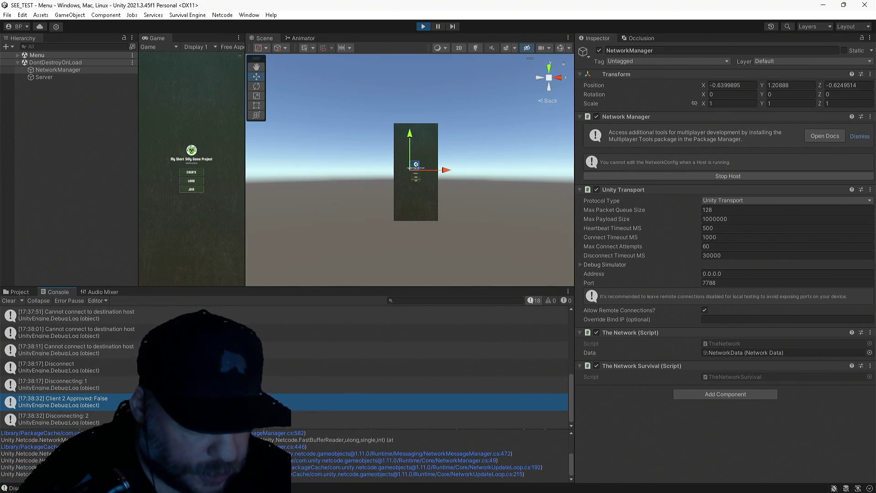
click(183, 420)
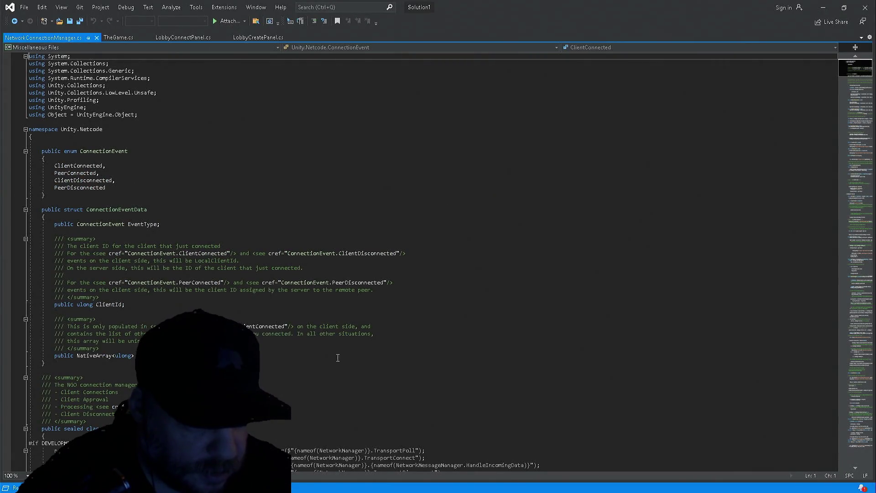
- Read NetworkConnectionManager.cs down to the AddPendingClient approval code, then minimize Visual Studio
scroll(317, 352, down, 3)
scroll(317, 352, down, 7)
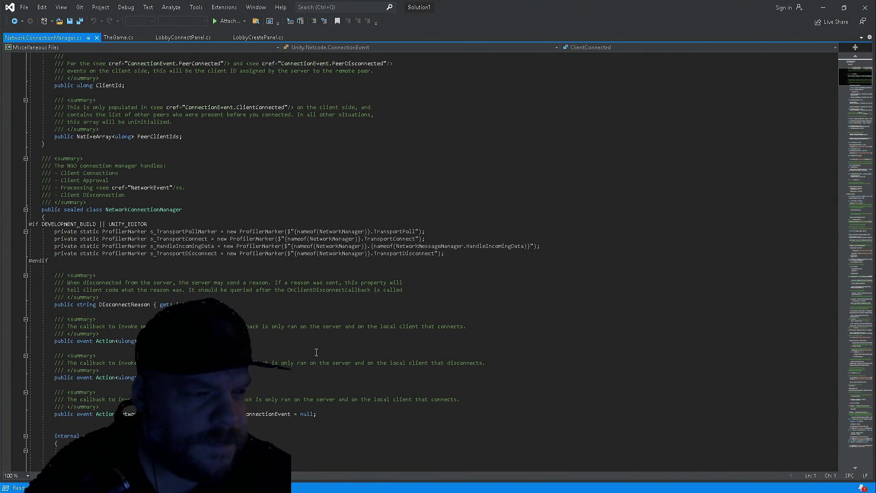
scroll(316, 352, down, 16)
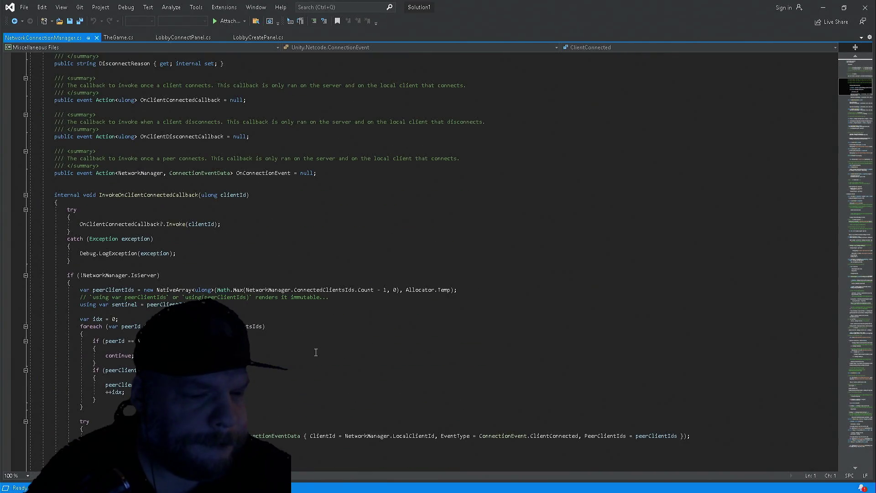
scroll(316, 352, down, 13)
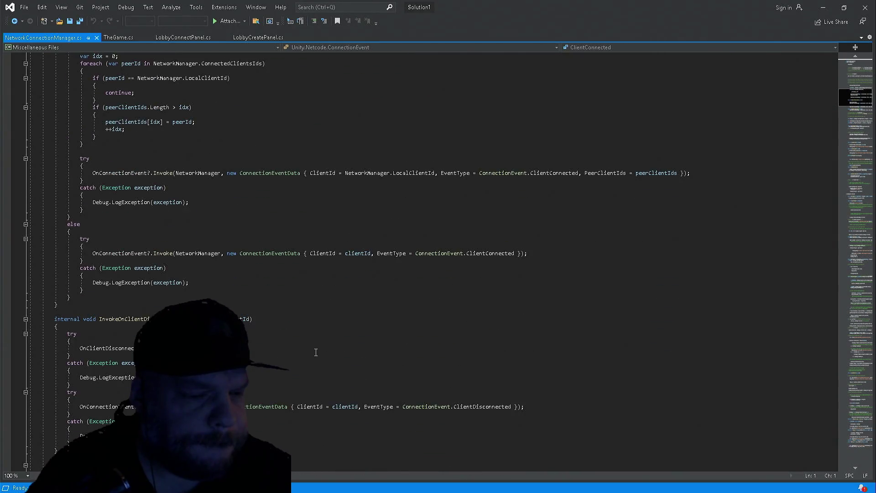
scroll(316, 352, down, 15)
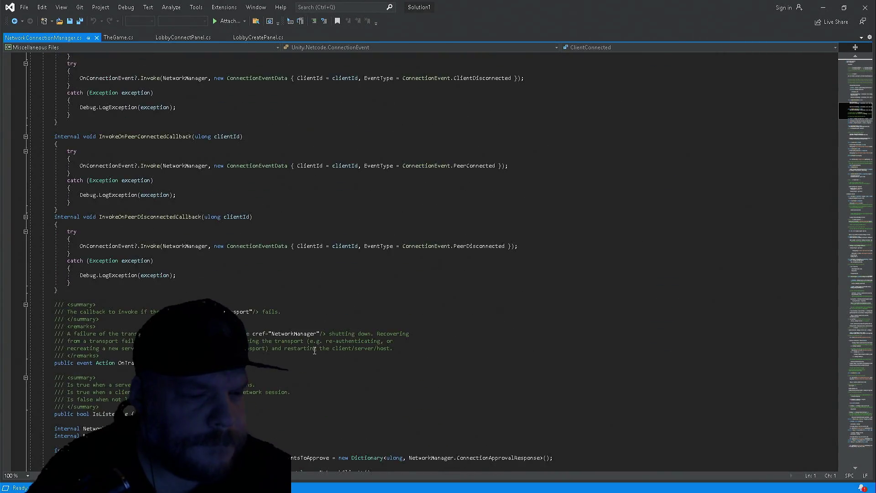
scroll(301, 274, down, 15)
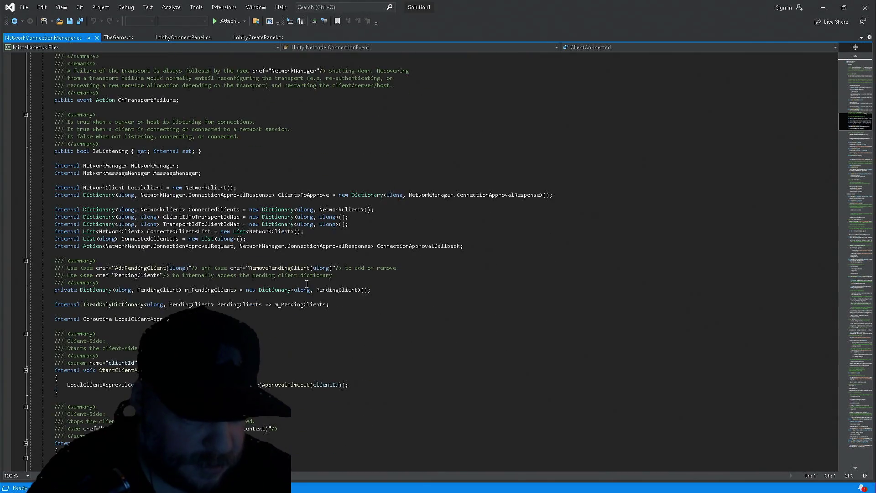
scroll(307, 273, down, 6)
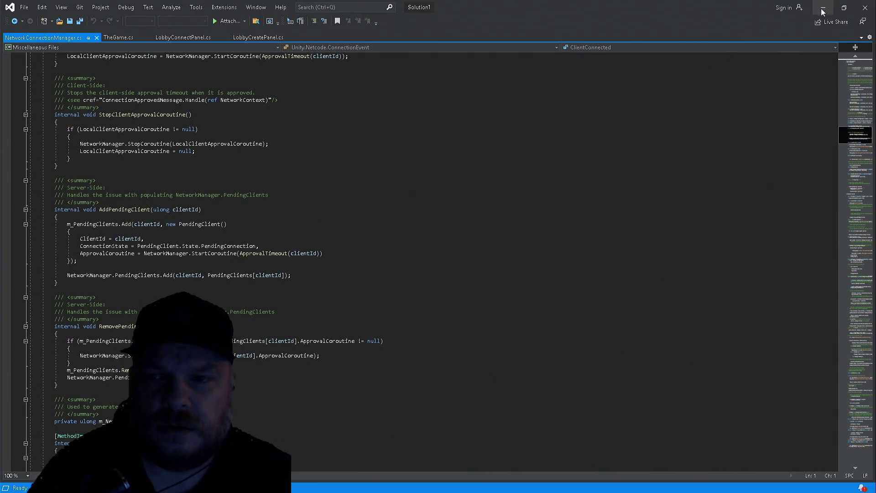
click(822, 7)
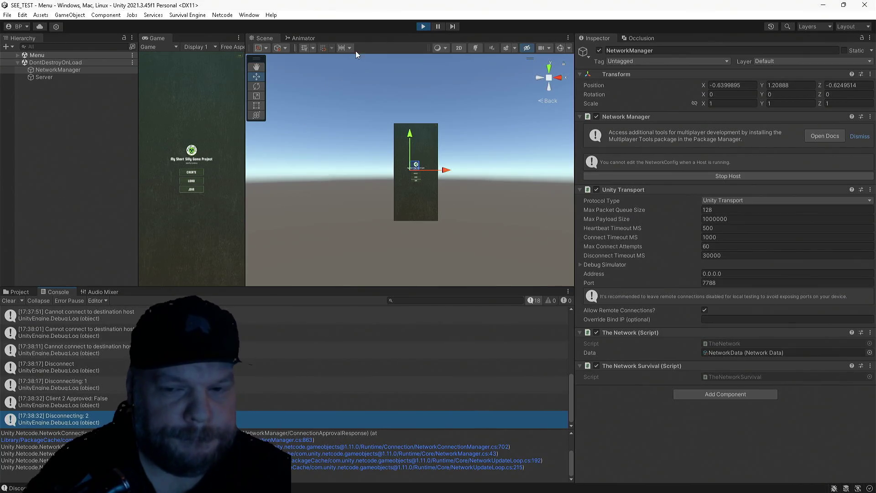
- Exit play mode, show the Project panel, and open the Prefabs folder
click(423, 28)
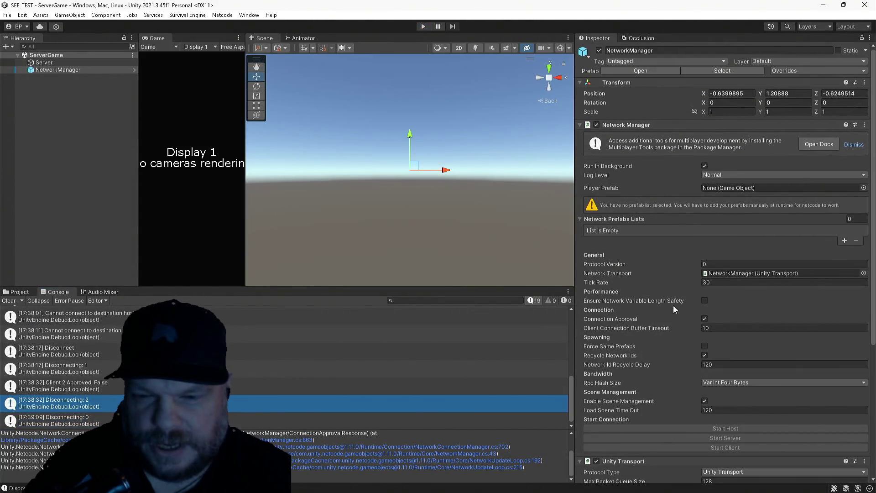
scroll(699, 340, down, 3)
scroll(699, 341, down, 3)
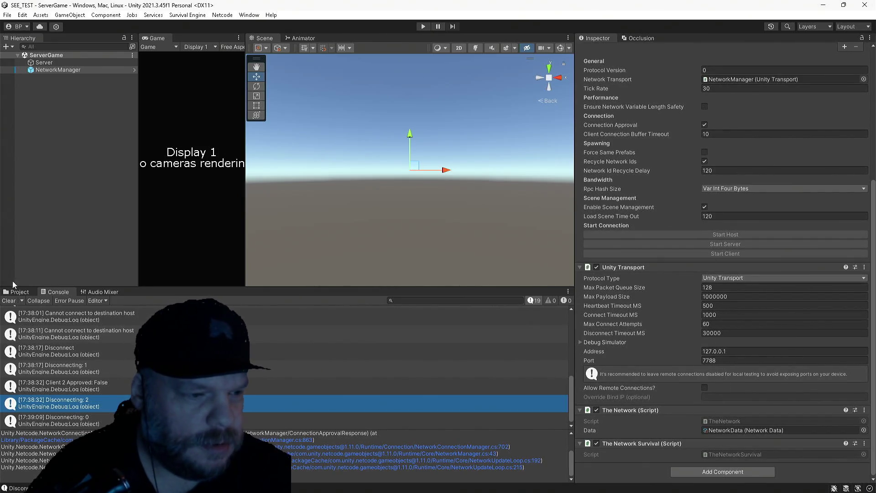
click(19, 292)
scroll(46, 393, down, 3)
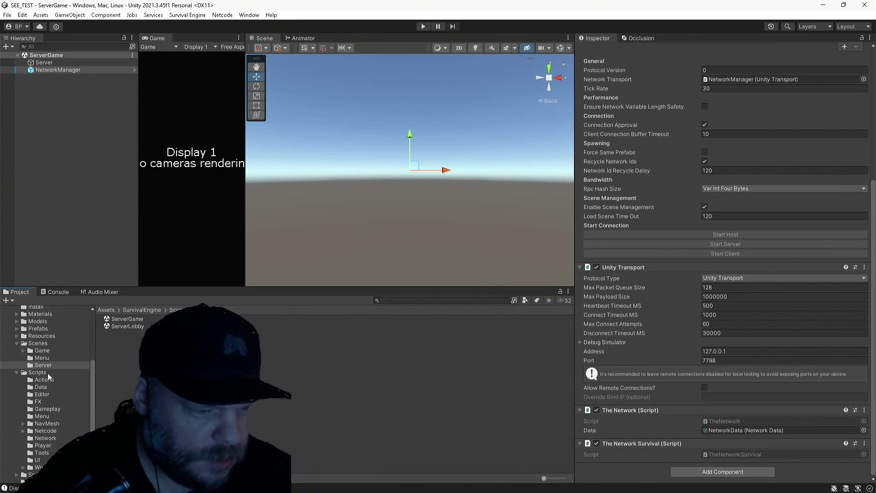
click(46, 328)
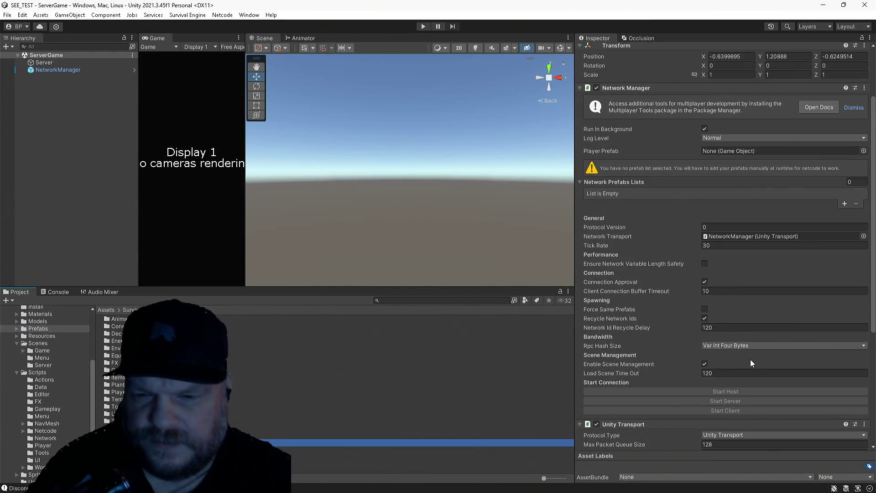
- Open Scripts > Network and preview the NetworkTest and TheNetworkSurvival script sources
scroll(18, 431, down, 1)
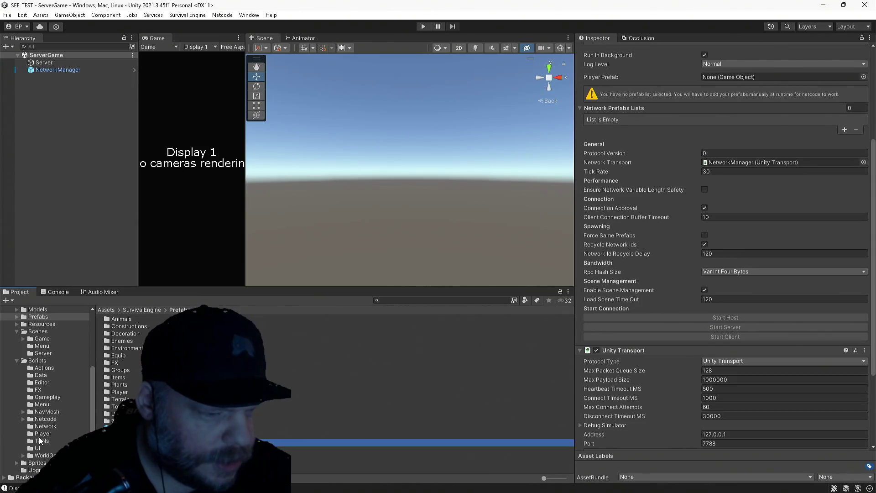
click(48, 361)
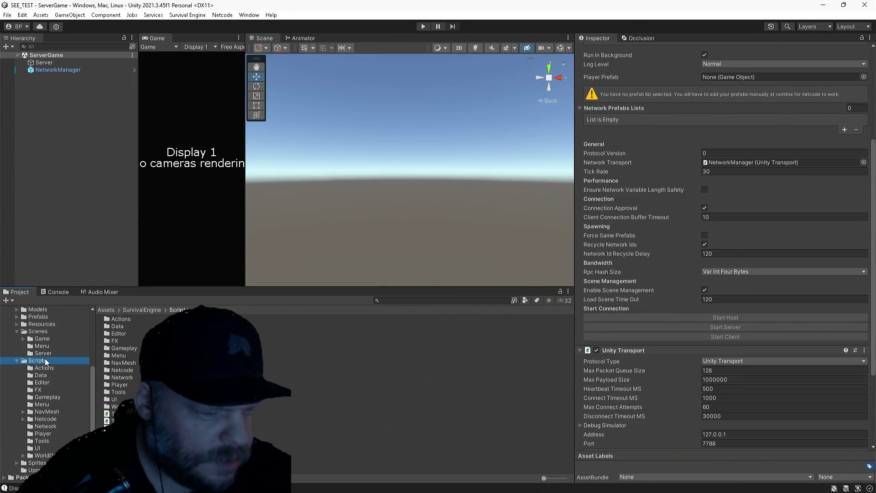
click(48, 426)
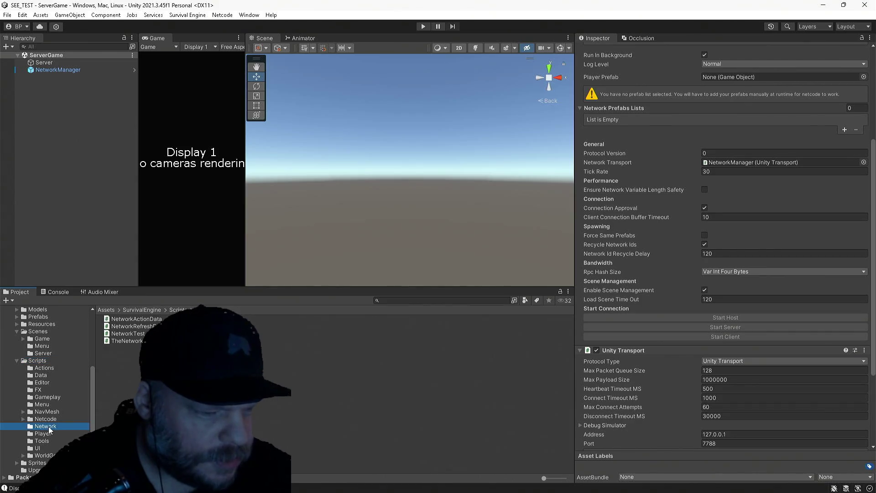
click(136, 333)
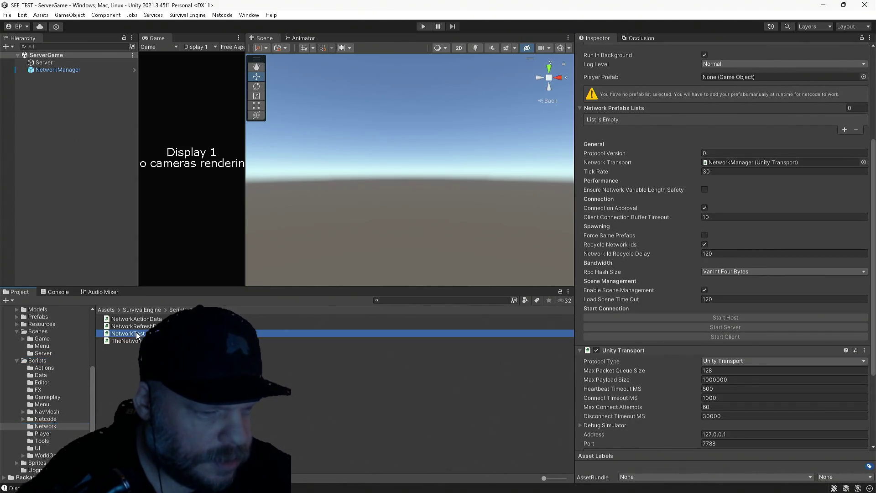
click(136, 341)
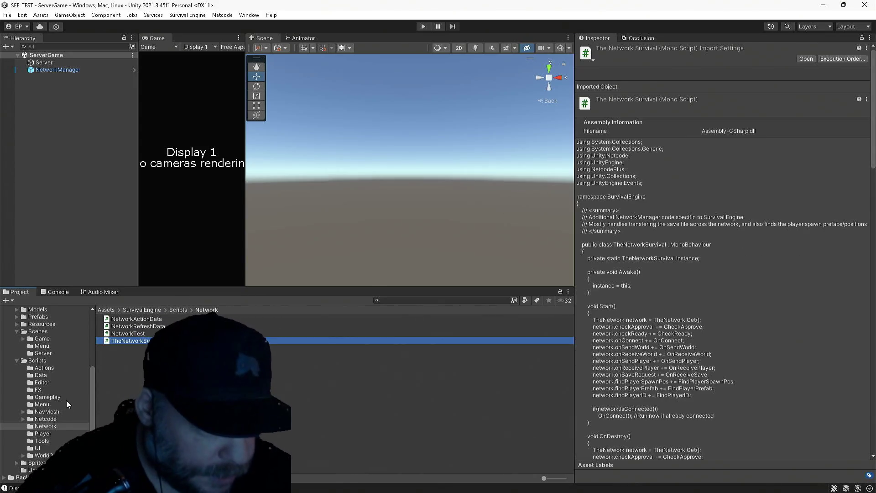
- Browse the SurvivalEngine Scenes and Server scene folders, then return to the Network scripts
click(43, 332)
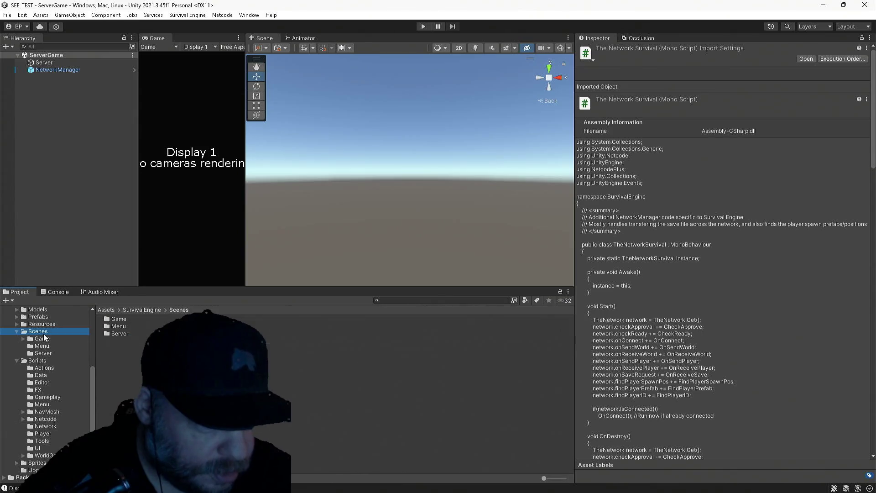
scroll(55, 374, up, 3)
scroll(52, 401, up, 2)
click(51, 360)
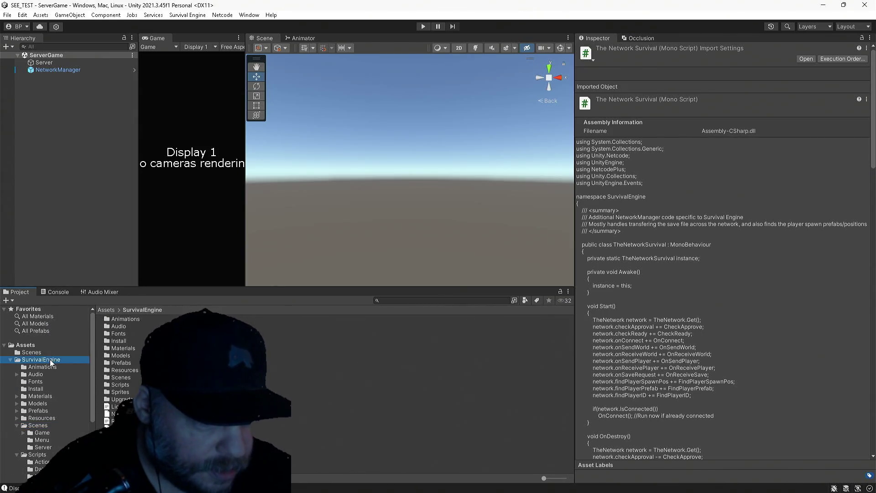
click(38, 425)
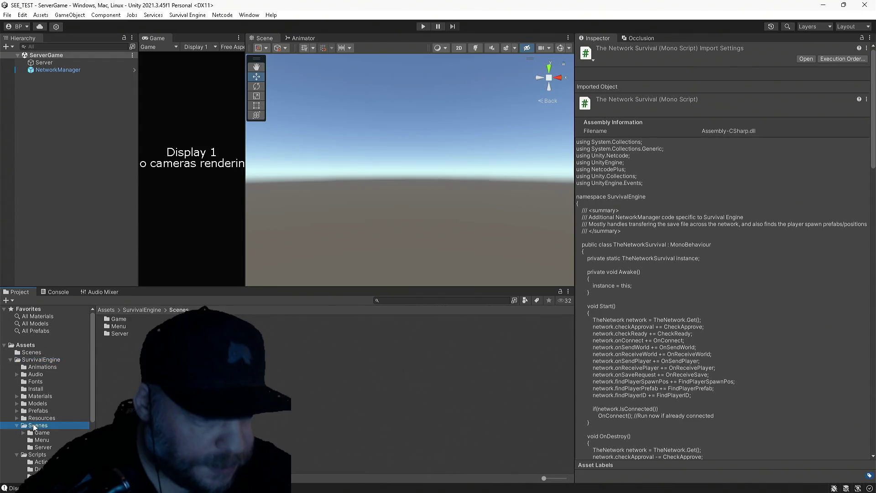
scroll(51, 417, down, 3)
double_click(115, 333)
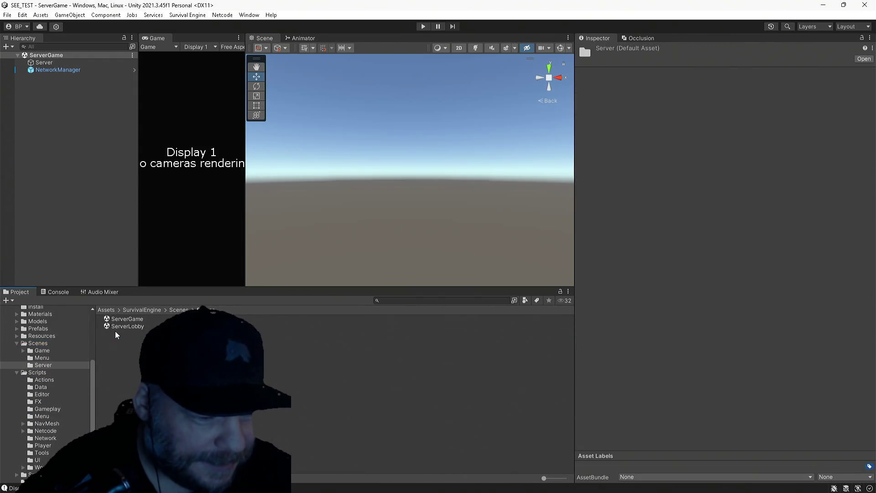
scroll(48, 442, down, 1)
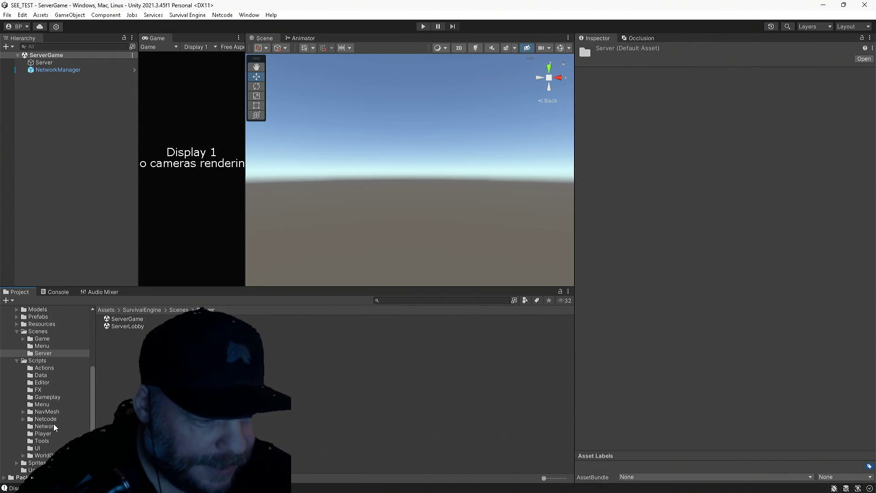
click(46, 426)
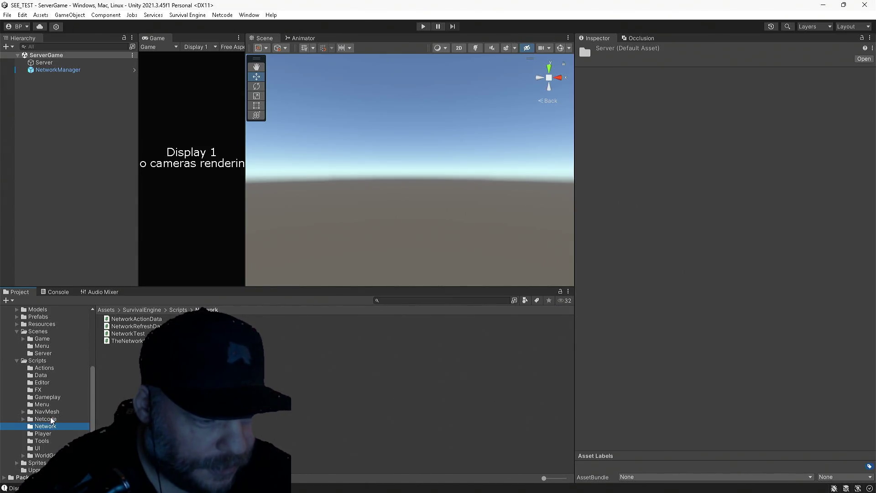
- Select the NetworkManager prefab in Prefabs and open its referenced NetworkData asset
scroll(46, 377, up, 5)
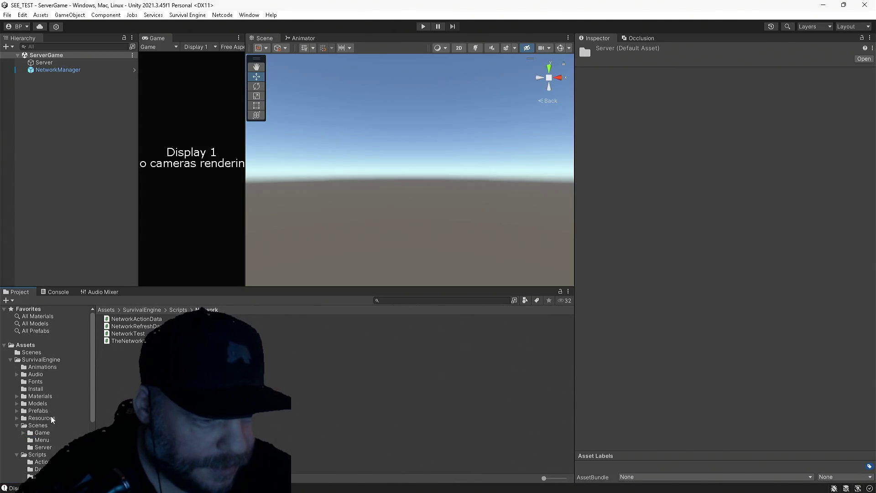
click(37, 412)
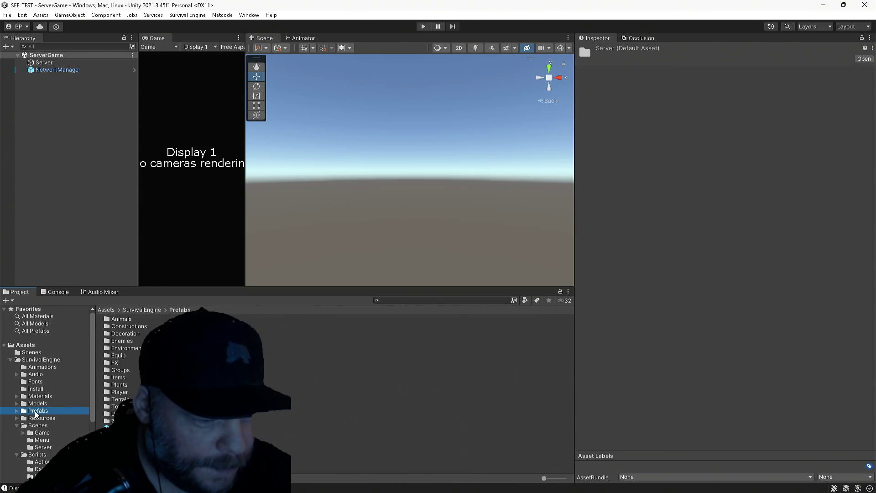
click(136, 442)
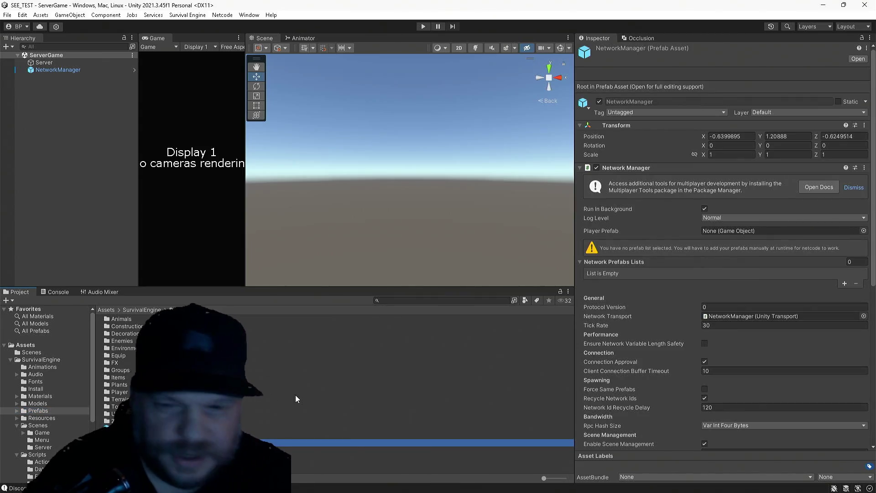
scroll(649, 372, down, 5)
scroll(651, 374, down, 5)
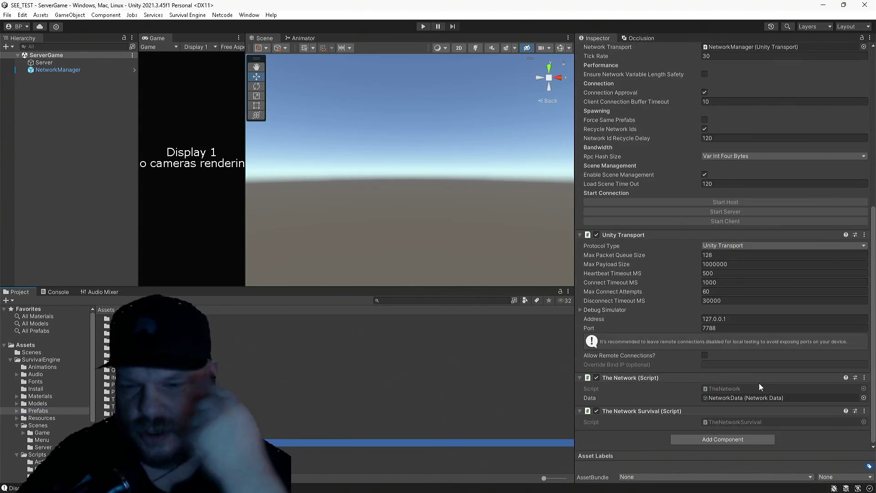
double_click(745, 398)
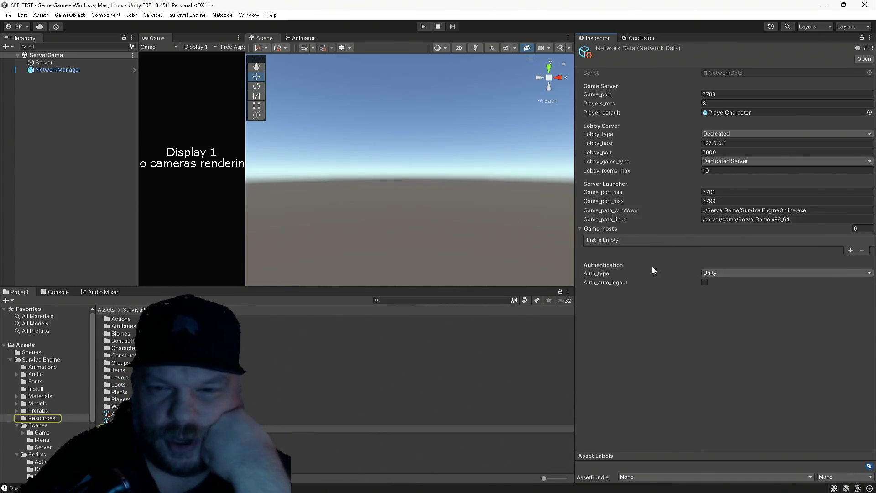
- Check the lobby and auth dropdowns, keeping Dedicated, Dedicated Server and Unity authentication
click(740, 133)
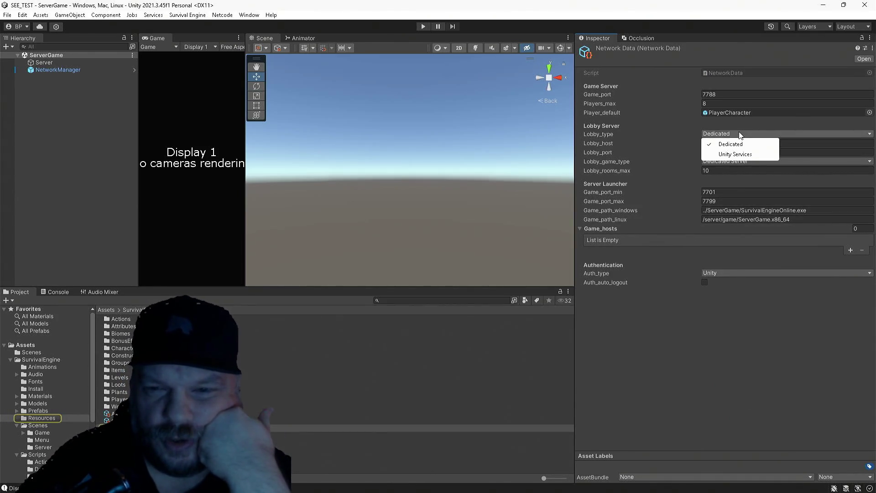
click(720, 307)
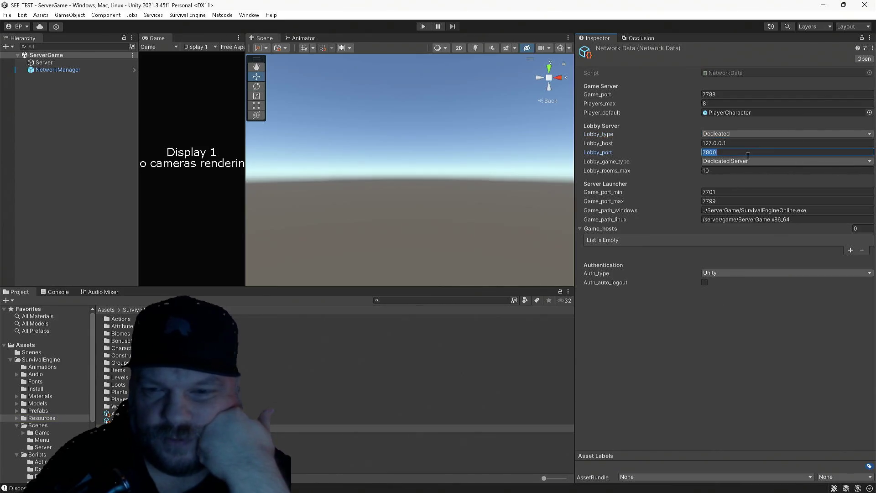
click(714, 162)
click(696, 311)
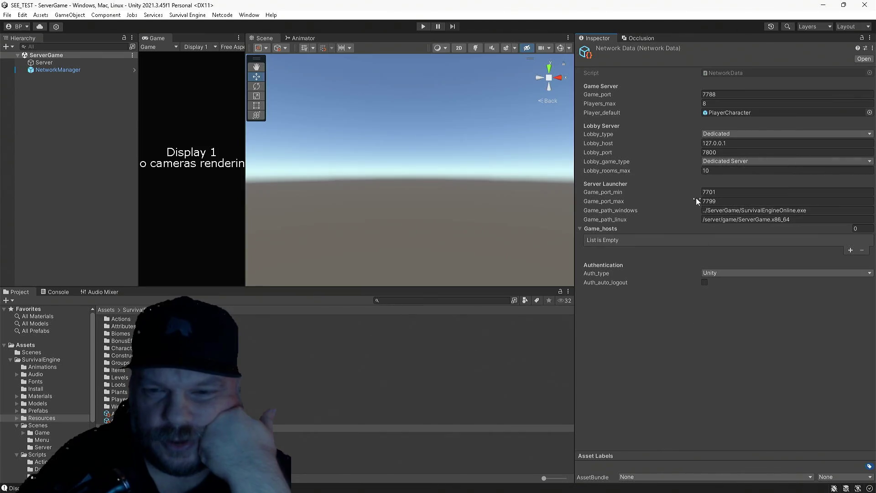
click(730, 132)
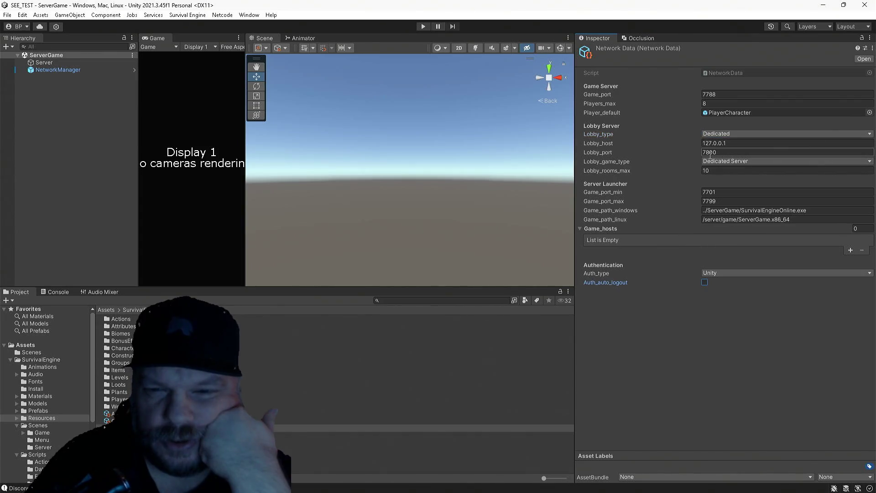
click(726, 273)
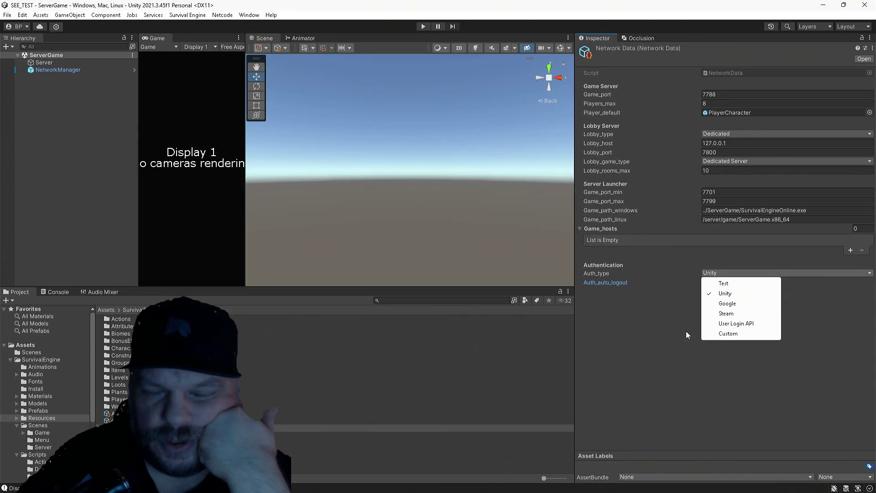
click(686, 317)
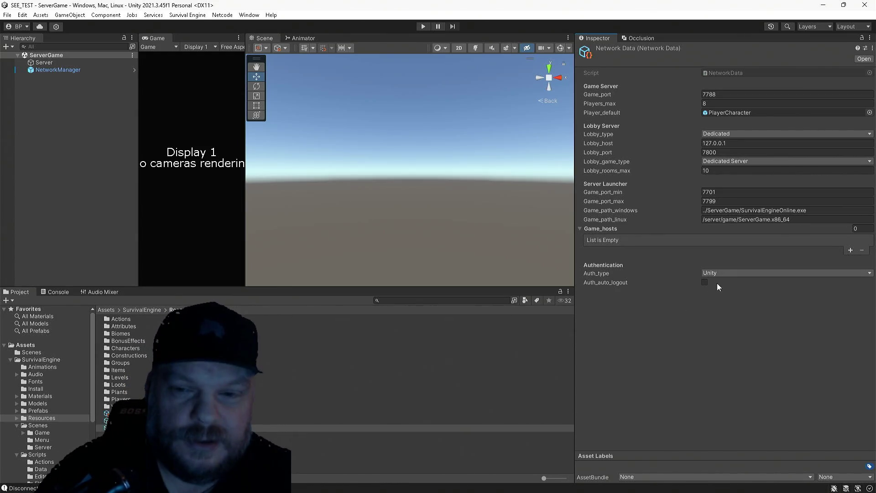
- Recheck the Auth_type, Lobby_game_type and Lobby_type options without changing them
click(729, 272)
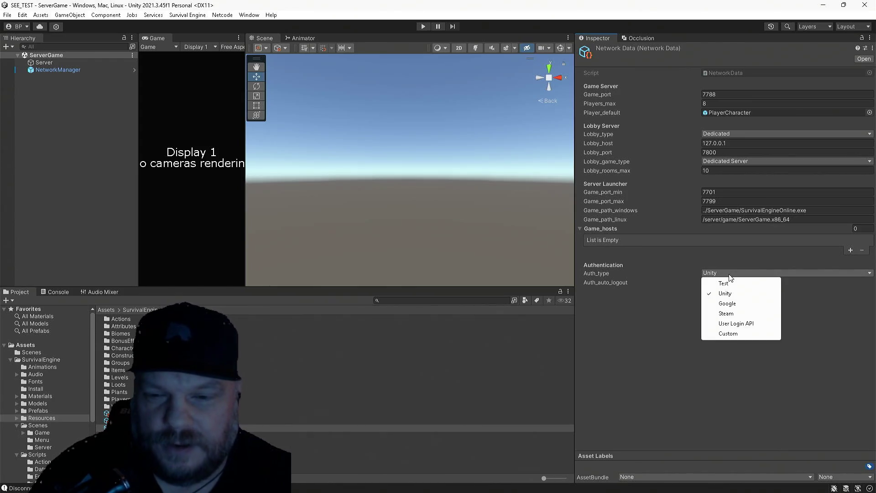
click(637, 316)
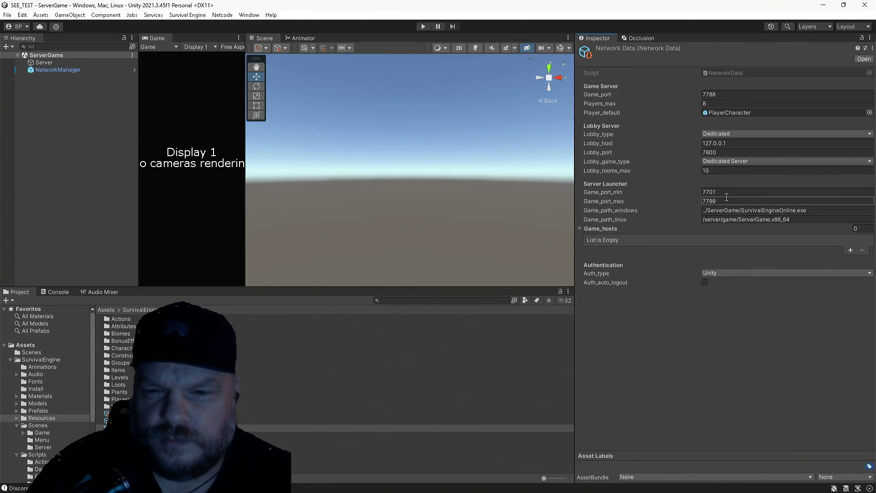
click(739, 162)
click(743, 134)
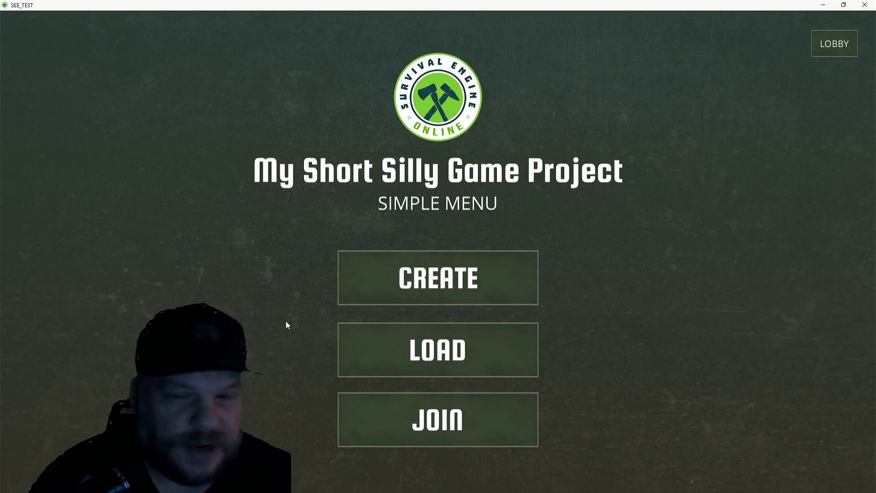
- Close the running game and relaunch SEE_TEST.exe from the Compiled\Server folder
click(864, 5)
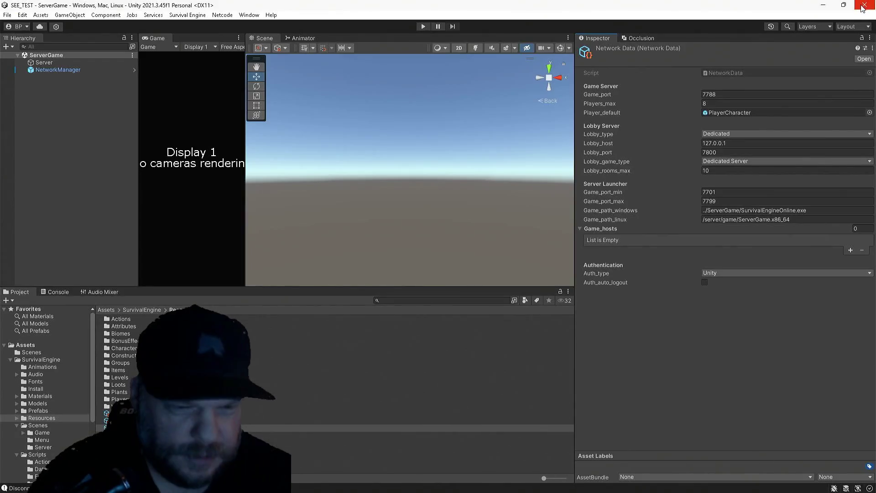
key(alt+Tab)
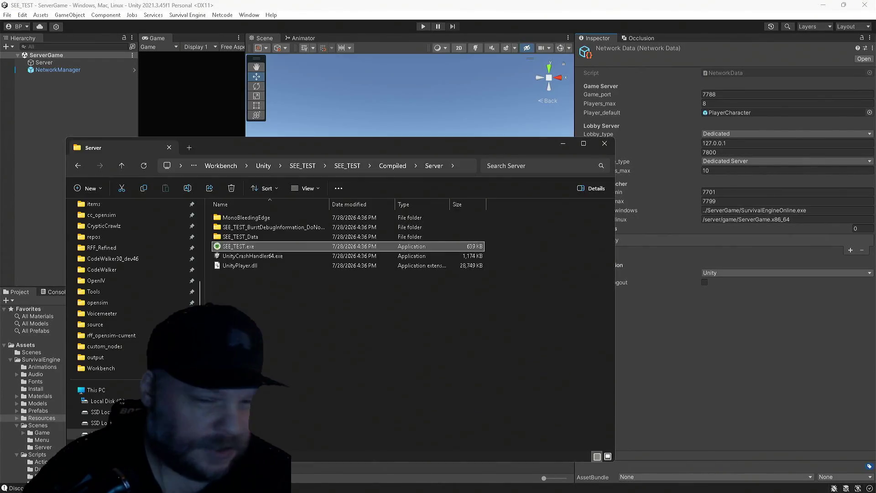
double_click(267, 246)
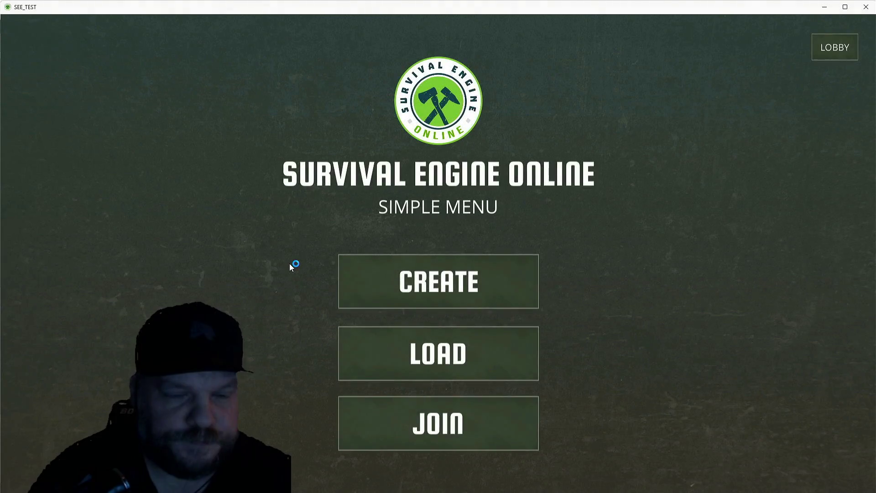
- Host a new Test-scene game as Boy, then launch the Client folder's SEE_TEST.exe
click(499, 291)
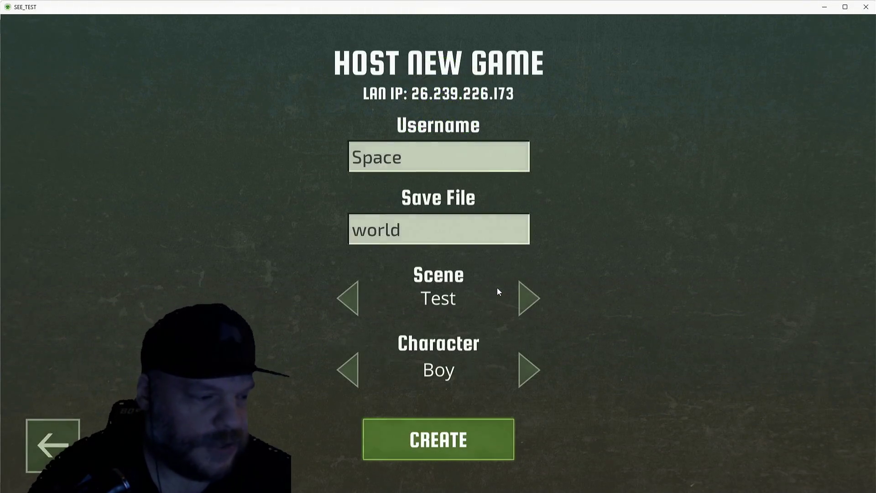
click(472, 420)
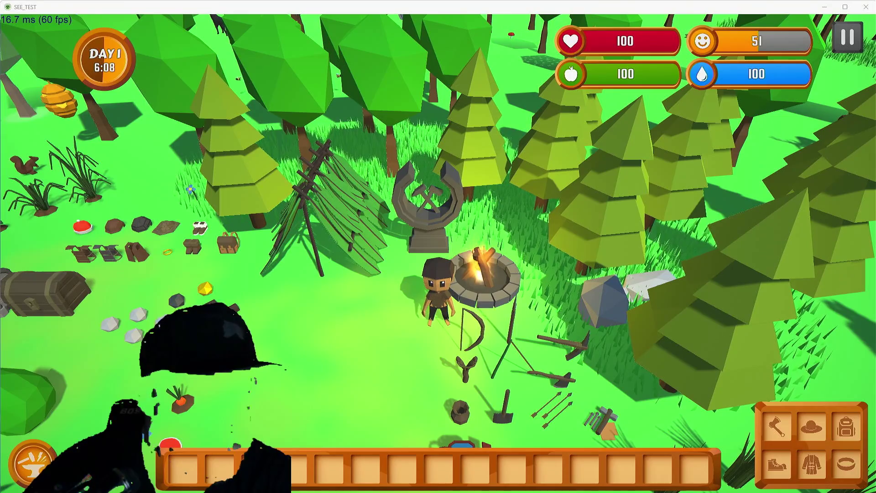
key(alt+Tab)
double_click(237, 235)
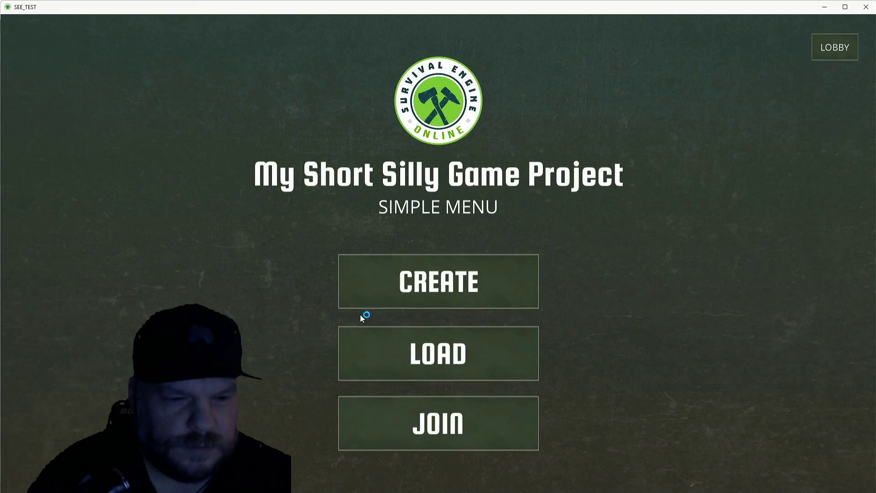
- Try joining the local game at 127.0.0.1 from the second copy, twice
click(410, 424)
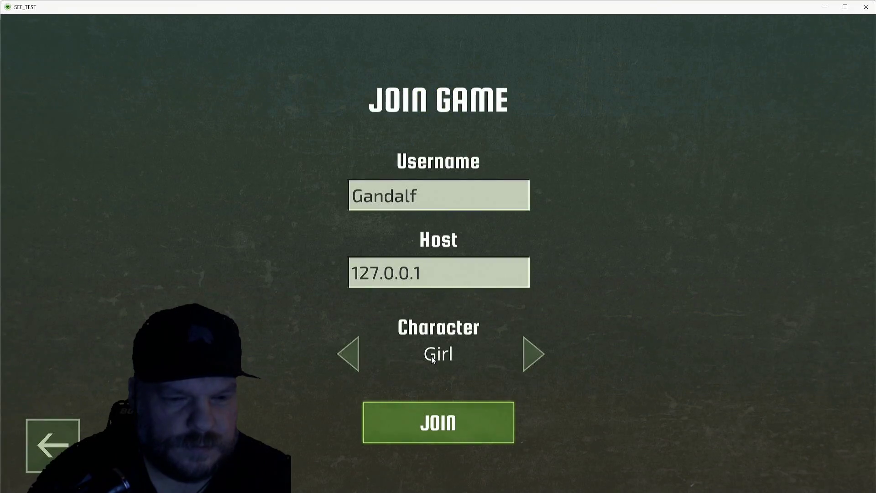
click(434, 427)
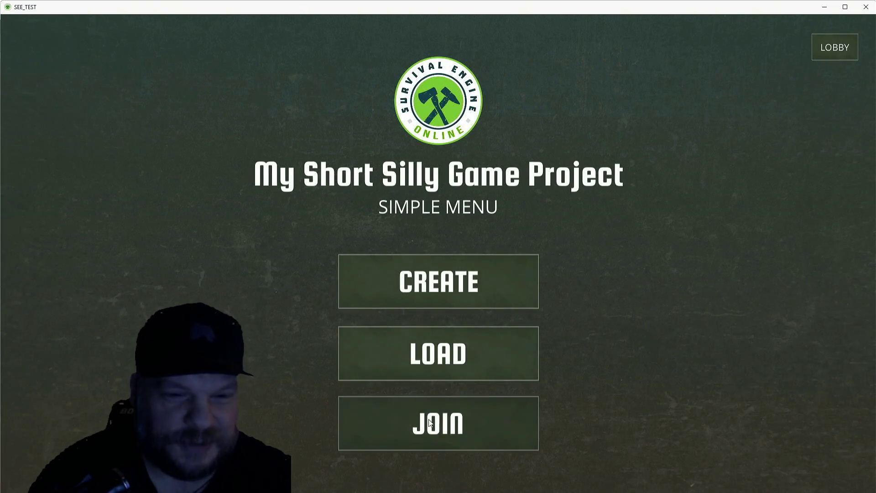
click(429, 423)
click(447, 410)
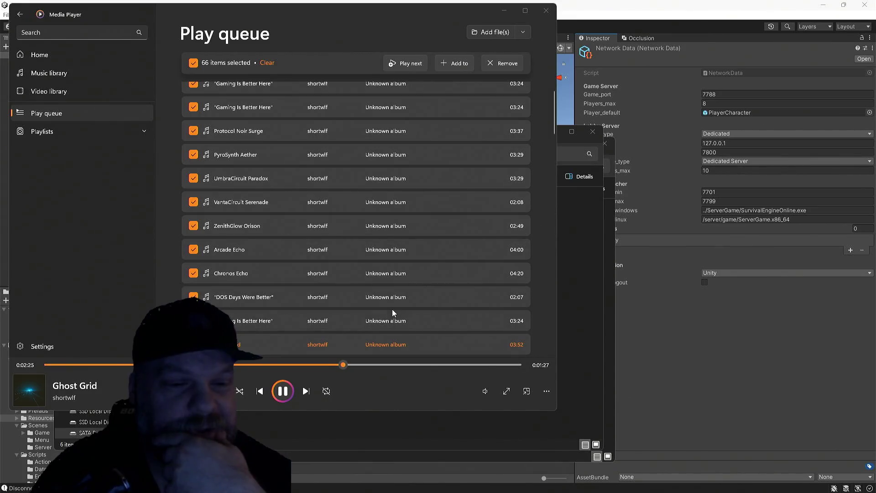
- Host a fresh Test-scene game as Boy from the Client copy instead
click(566, 231)
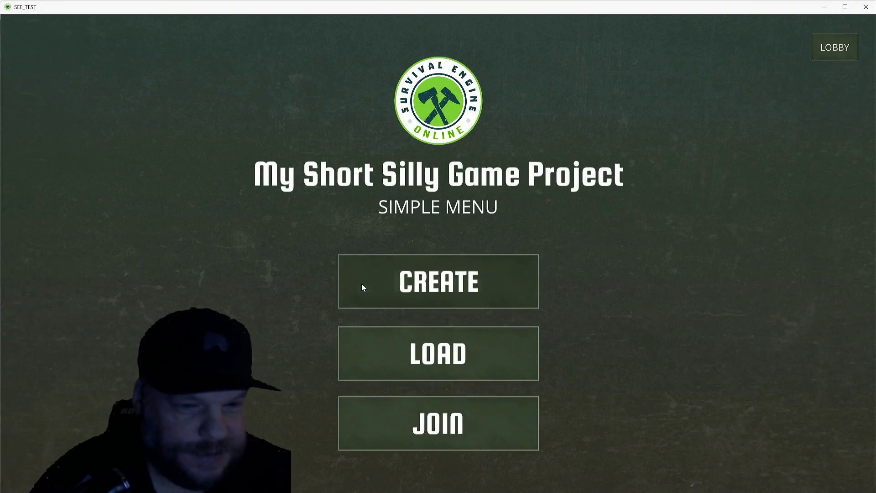
click(363, 285)
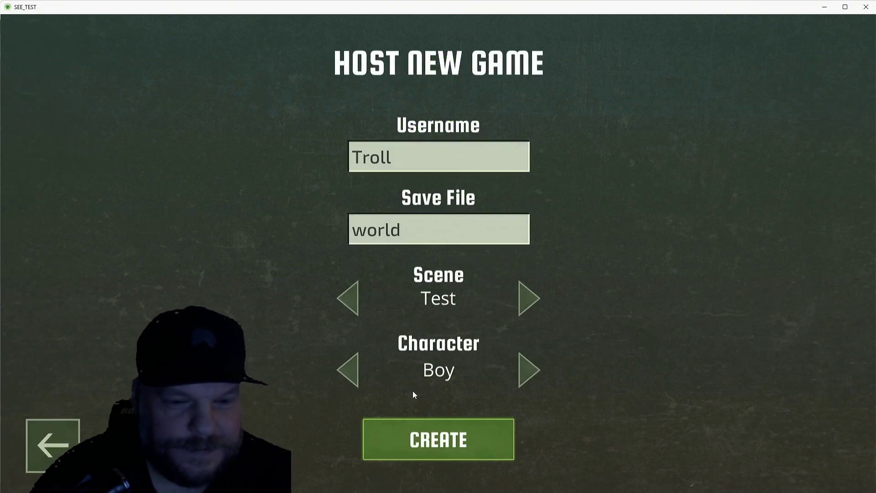
click(412, 427)
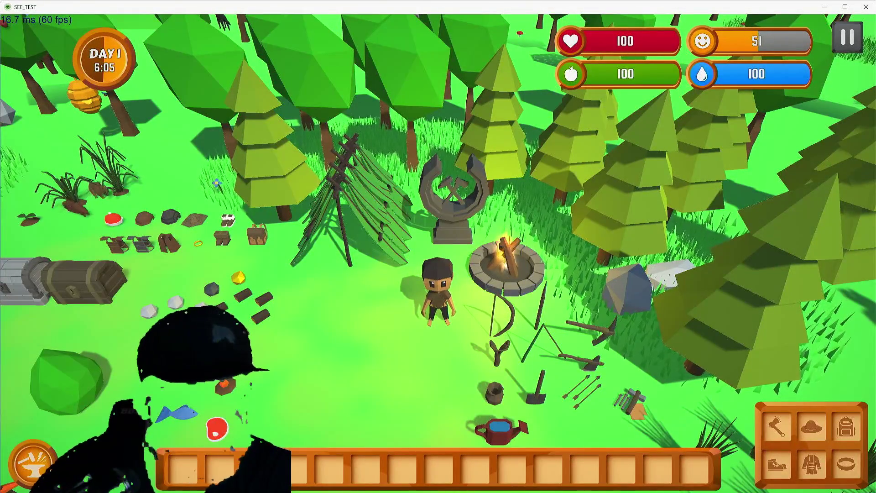
- Launch another SEE_TEST copy, join the local game as Girl, and walk toward the tent
key(alt+Tab)
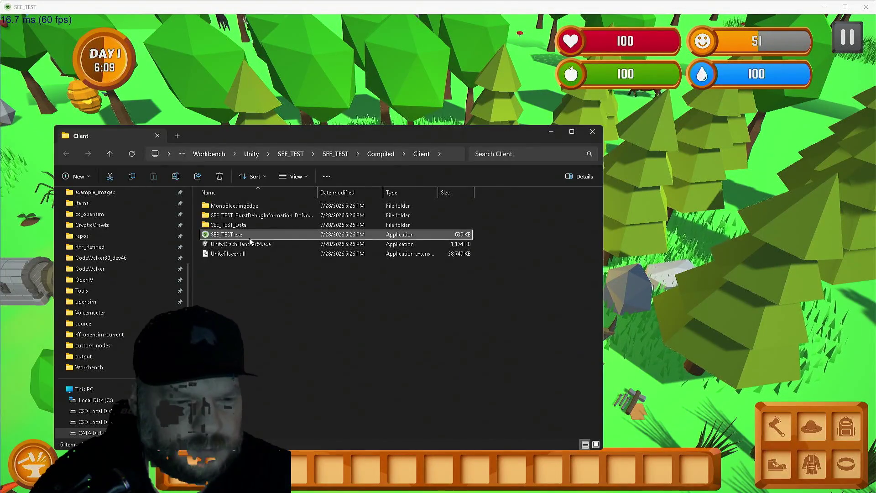
double_click(249, 232)
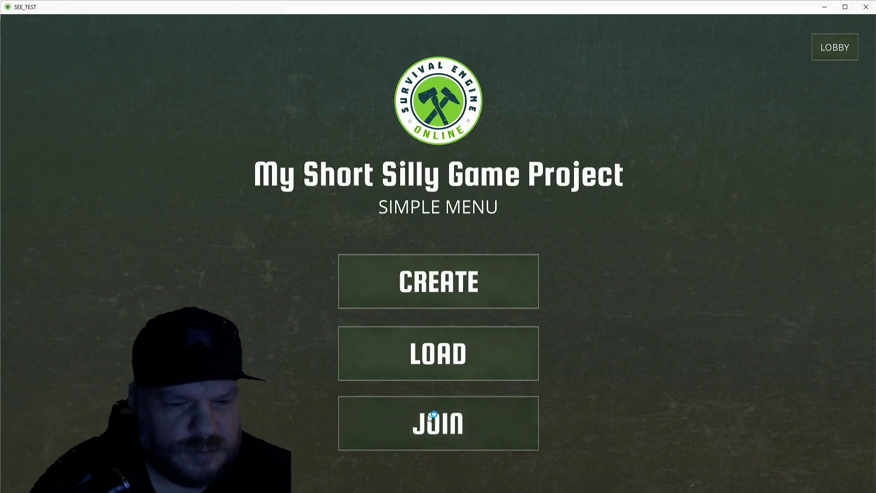
click(438, 422)
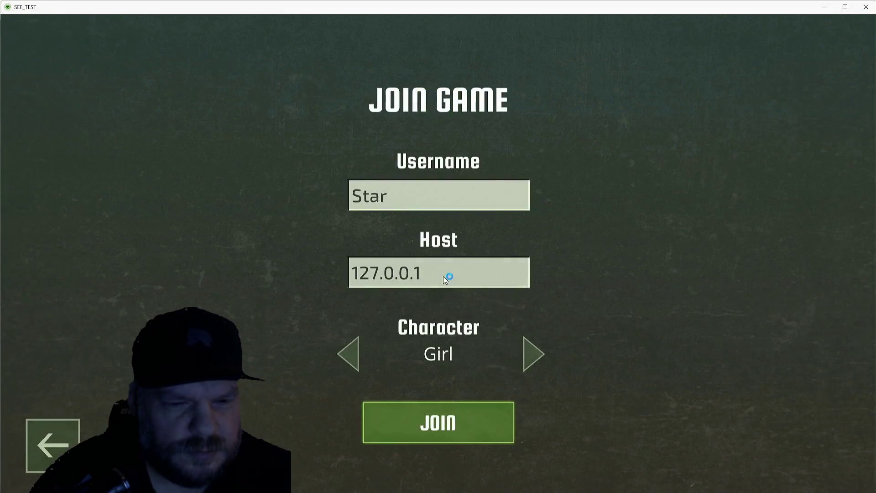
click(441, 420)
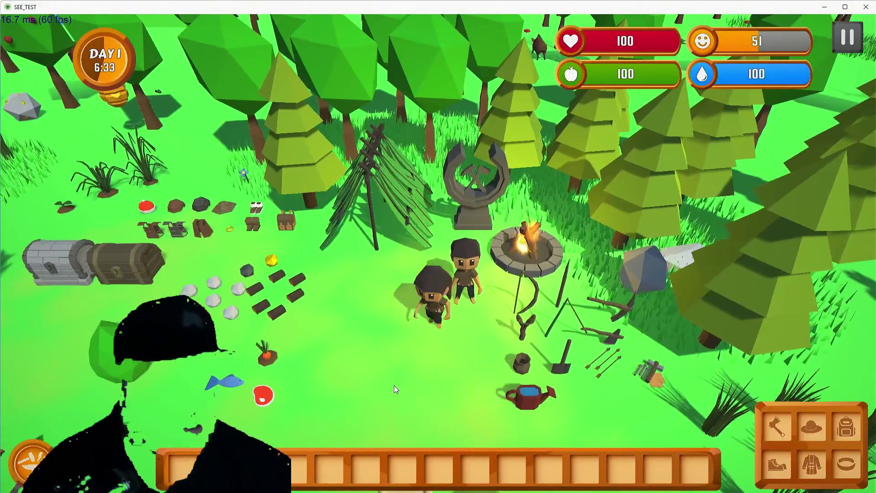
key(w)
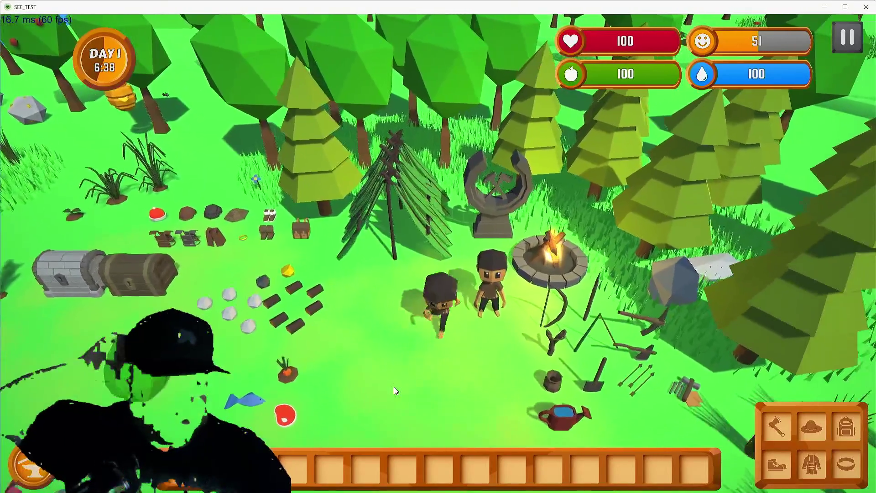
key(w)
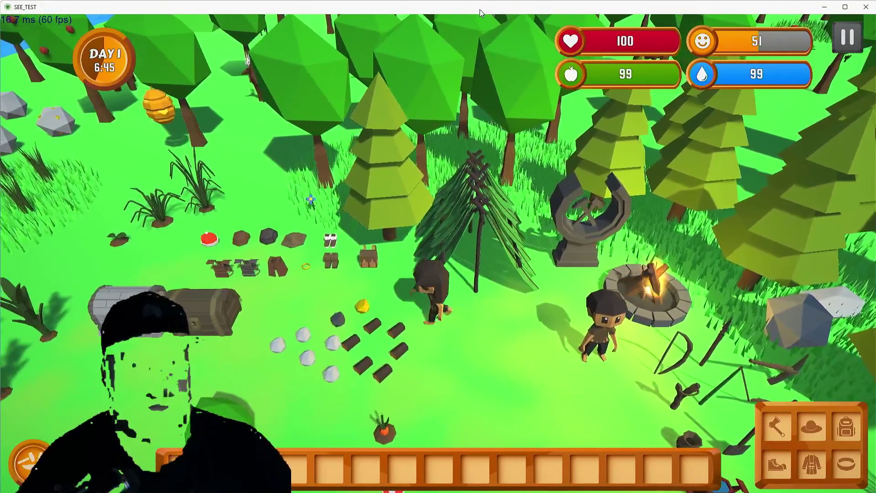
- Resize and arrange both SEE_TEST windows side by side, minimizing File Explorer
double_click(480, 9)
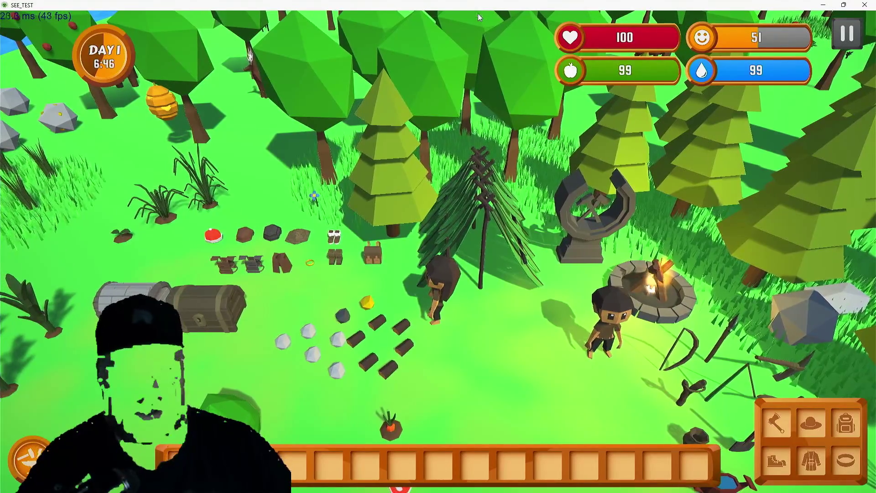
double_click(561, 3)
drag(727, 2, 727, 166)
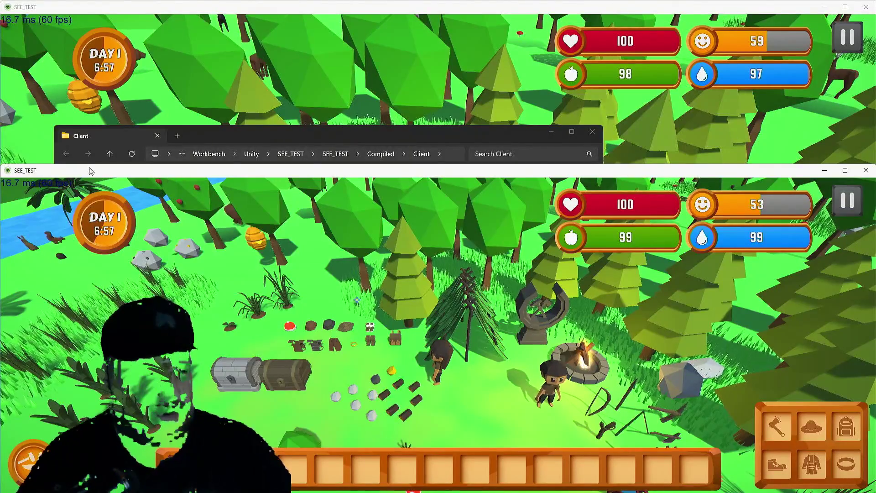
drag(1, 167, 402, 161)
mouse_move(592, 166)
mouse_down()
mouse_move(237, 150)
mouse_move(262, 144)
mouse_up()
click(552, 131)
mouse_move(444, 145)
mouse_down()
mouse_move(384, 142)
mouse_move(373, 134)
mouse_up()
click(488, 9)
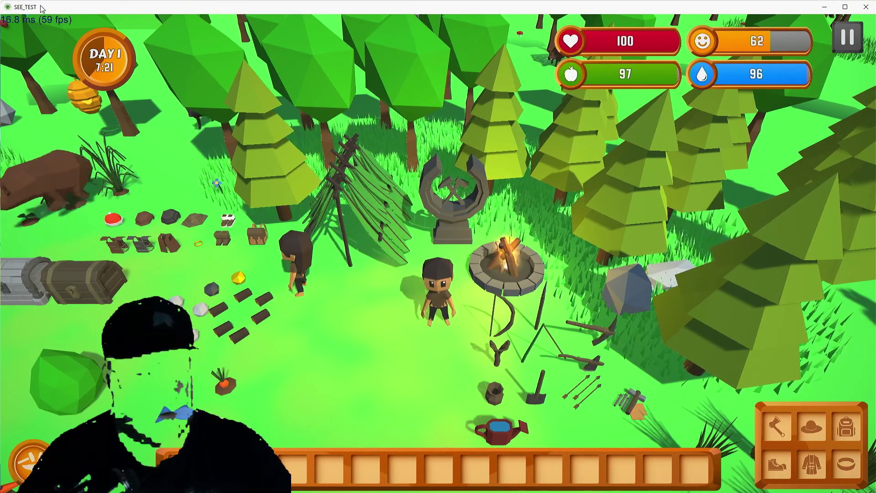
mouse_move(10, 2)
mouse_down()
mouse_move(411, 121)
mouse_move(433, 155)
mouse_up()
mouse_move(511, 161)
mouse_down()
mouse_move(518, 130)
mouse_move(502, 128)
mouse_up()
click(325, 136)
- Nudge the left window over and walk the host character around with S, D and A
drag(325, 136, 307, 136)
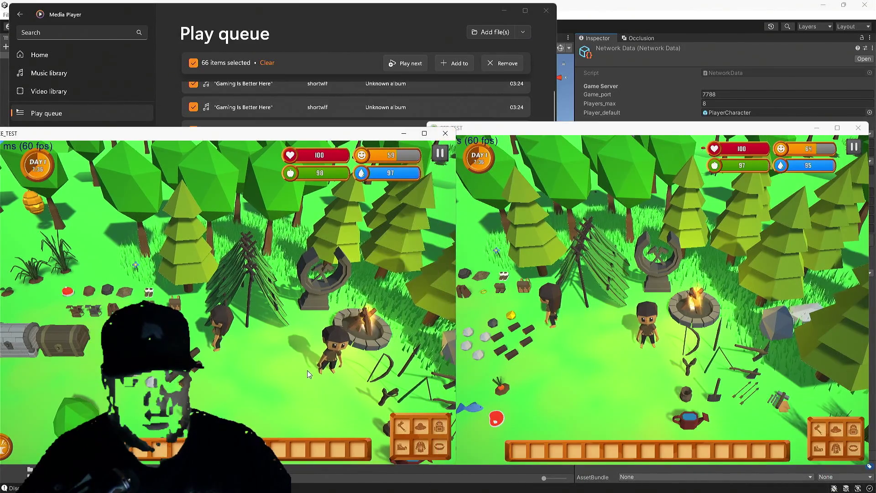
click(340, 374)
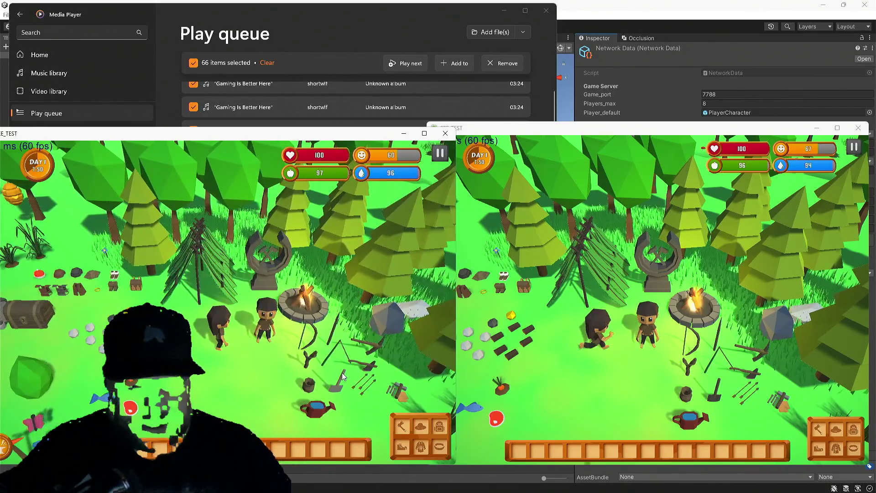
key(s)
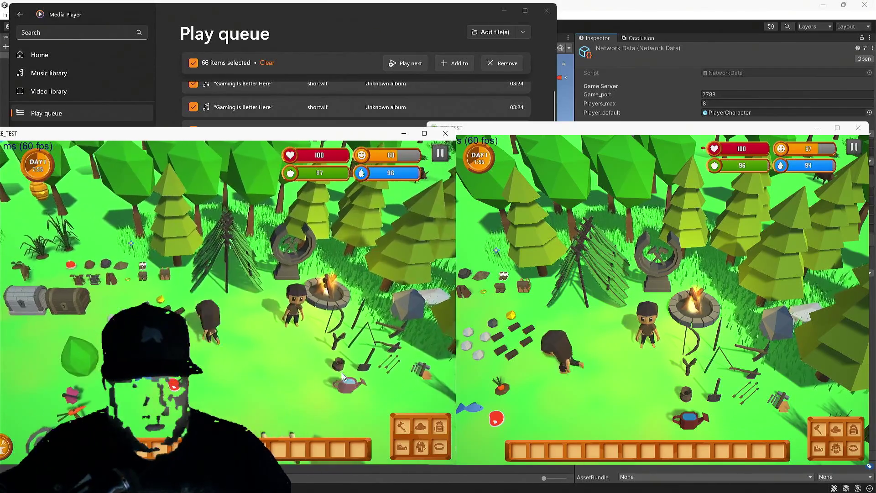
key(d)
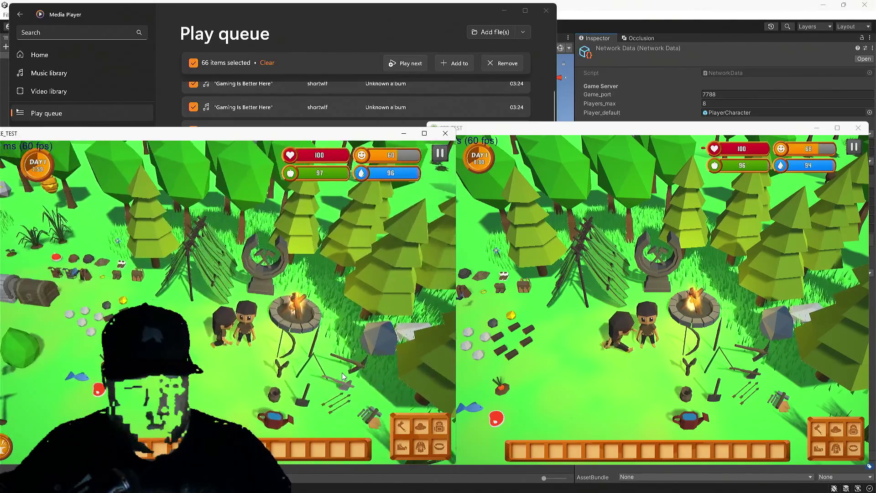
key(a)
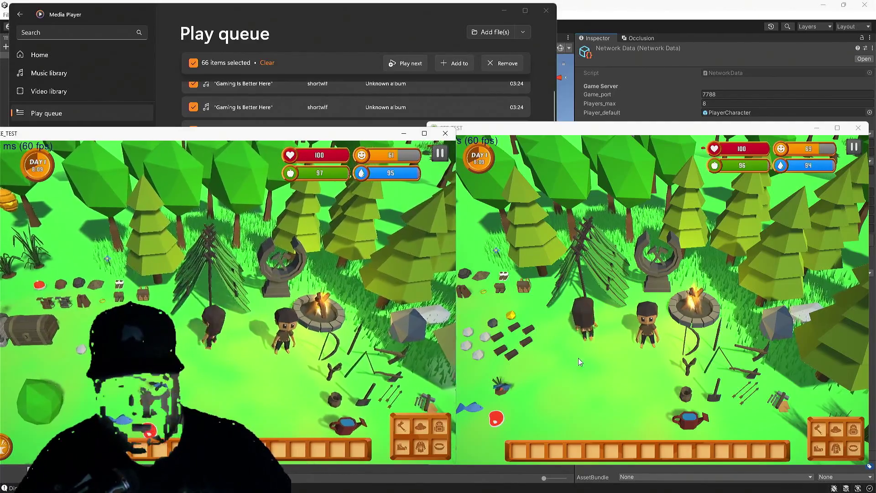
- In the right window, pick up a stone and store it in the chest
click(530, 345)
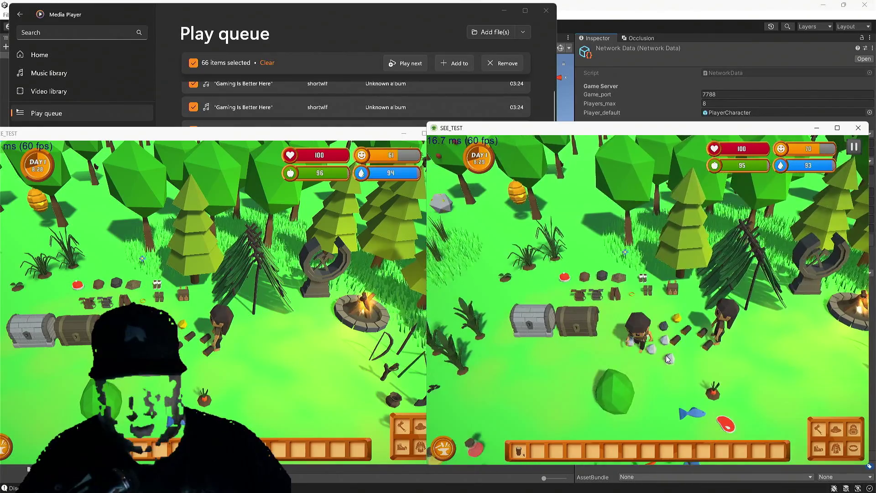
click(677, 337)
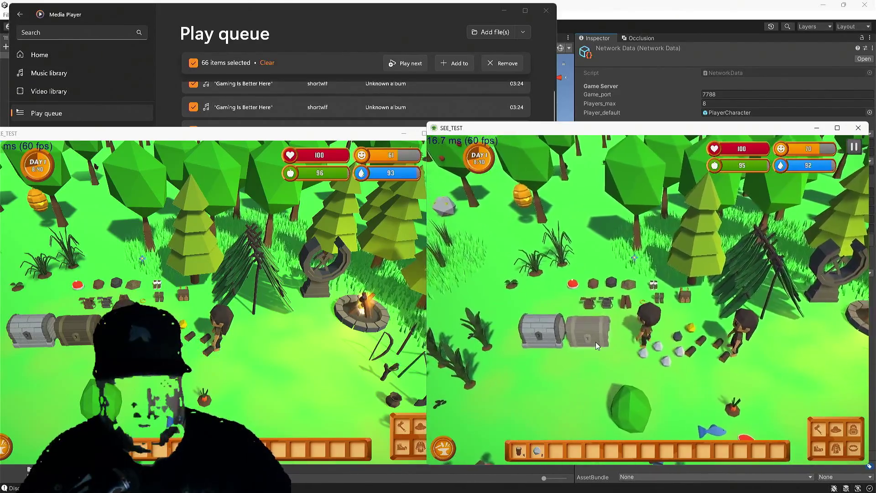
click(595, 342)
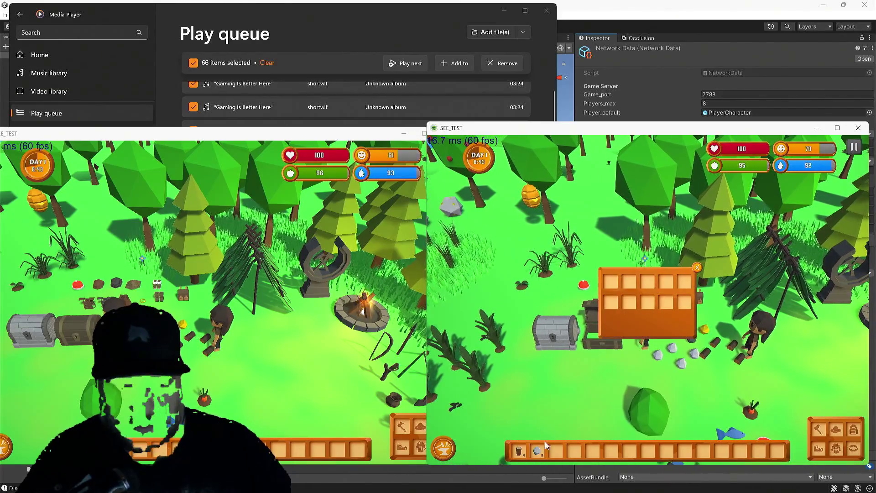
click(611, 286)
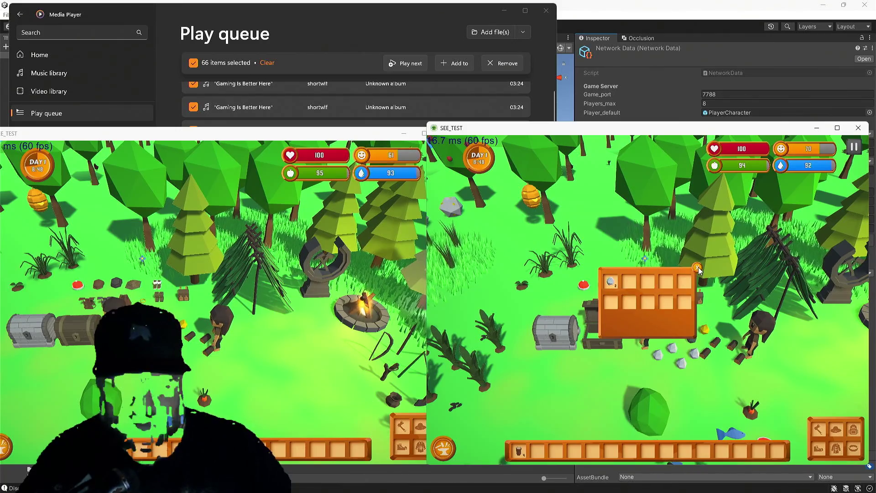
- Open and close the chest in the left window, then close the second client
click(261, 352)
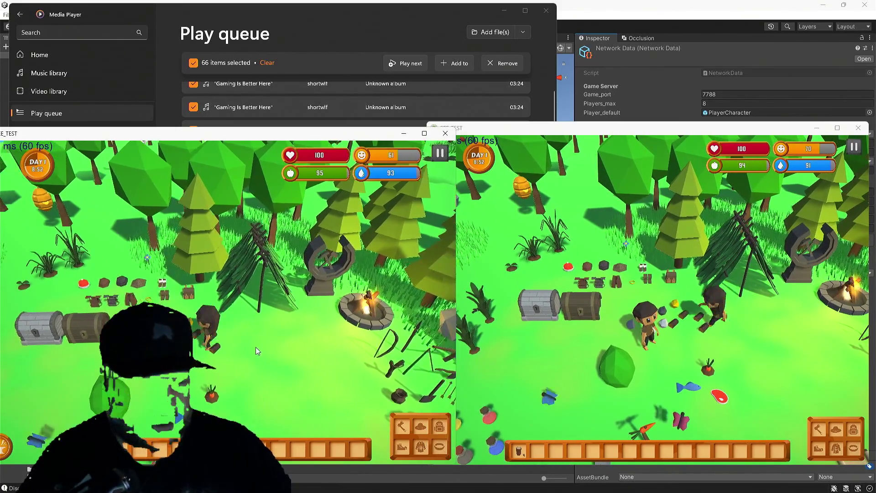
click(201, 330)
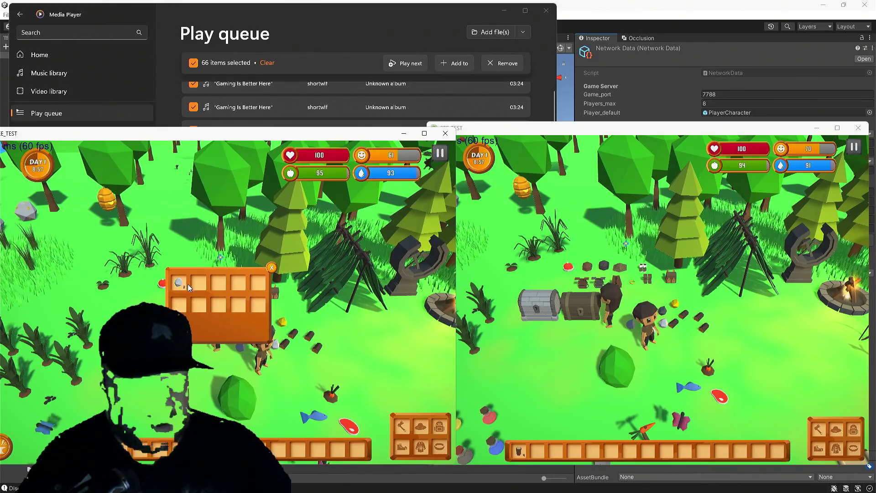
click(333, 320)
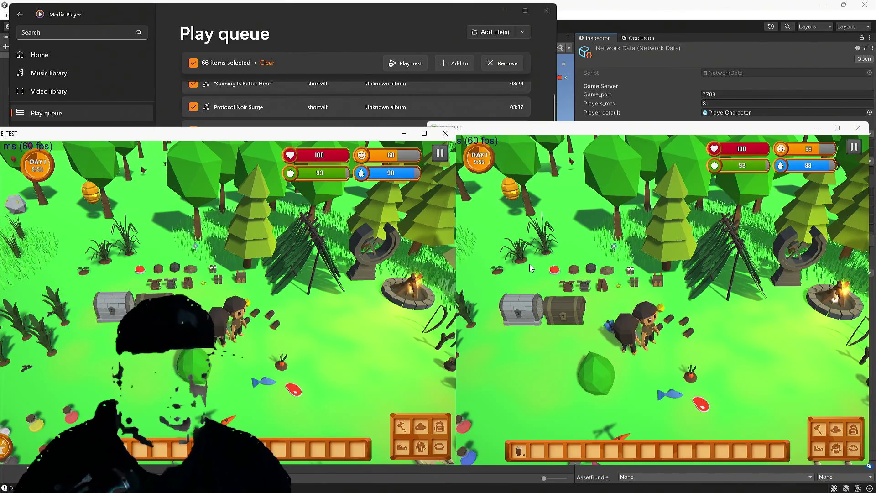
click(858, 127)
- Quit both SEE_TEST game clients, returning to the Server build folder
click(223, 314)
click(445, 134)
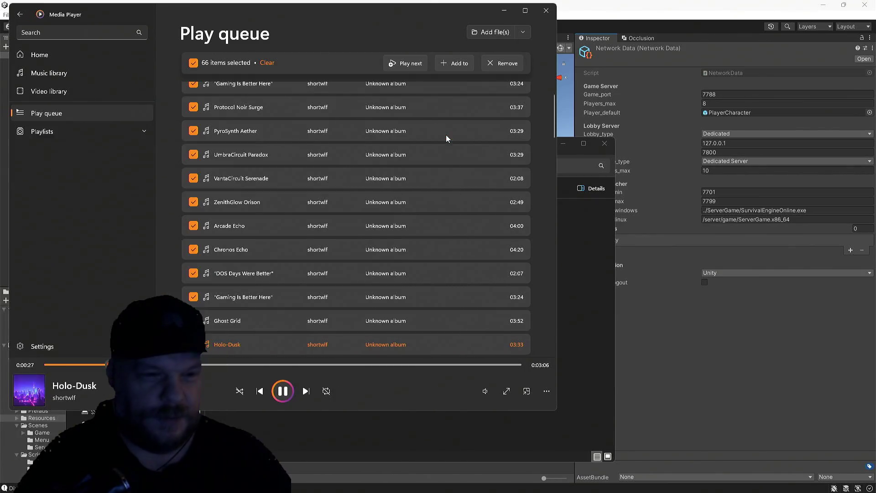
click(571, 269)
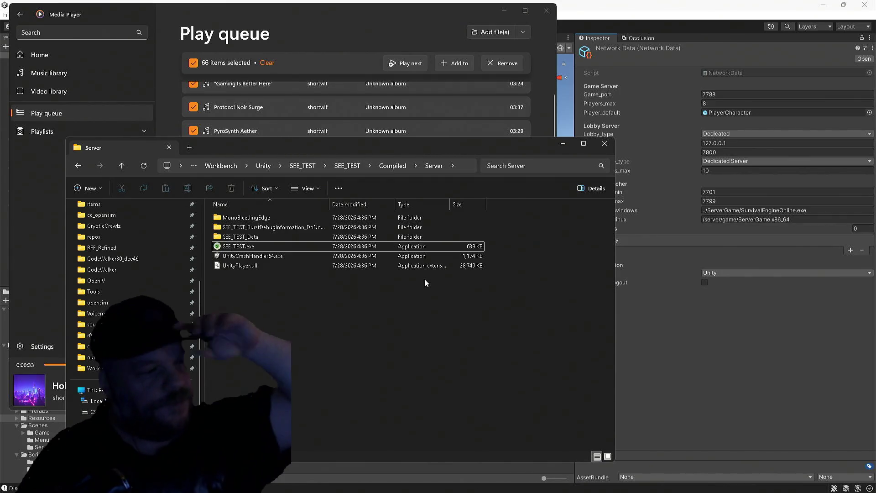
- Minimize the media player and try opening SEE_TEST from Unity Hub
click(694, 338)
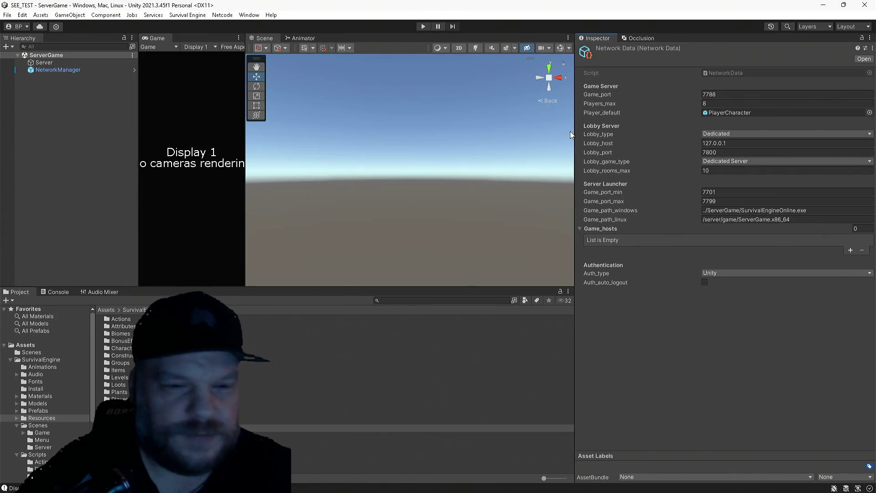
key(alt+Tab)
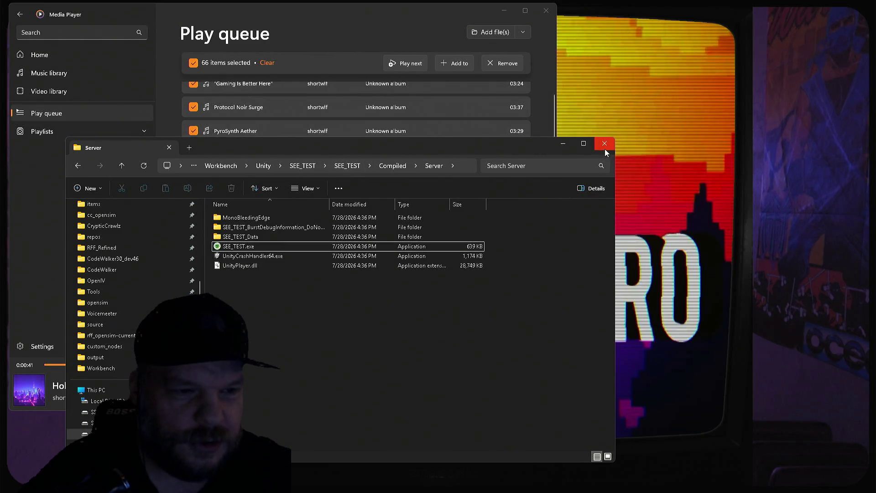
click(504, 11)
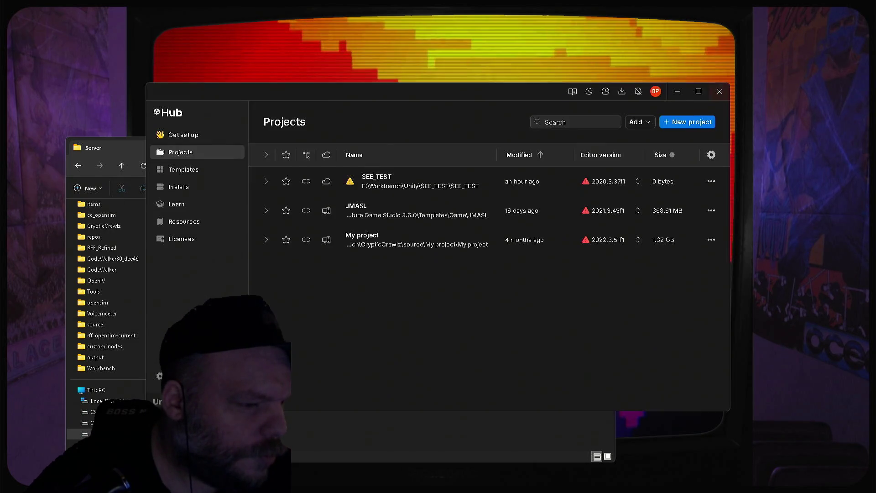
click(444, 185)
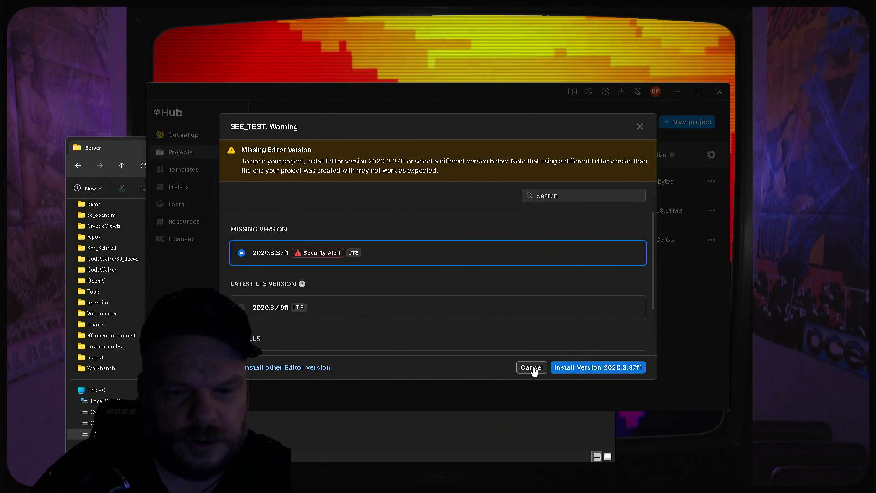
- Dismiss the Missing Editor Version warning, retry SEE_TEST, and inspect its options menu
click(532, 368)
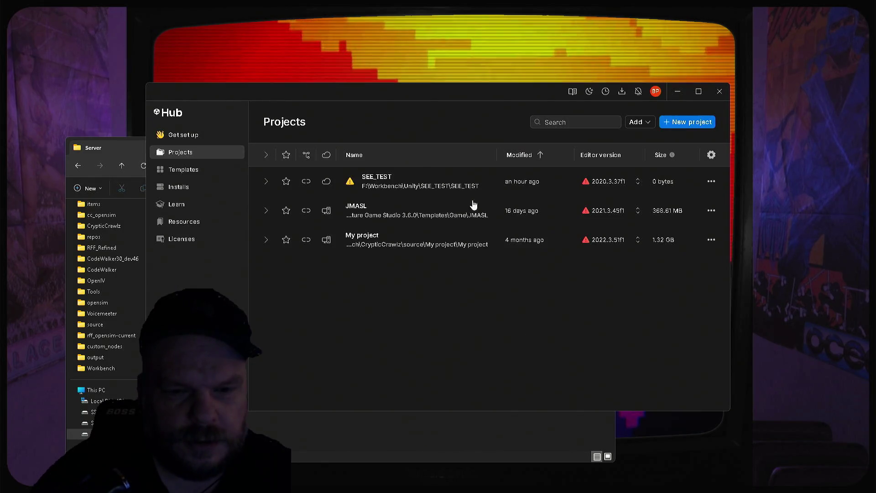
right_click(352, 185)
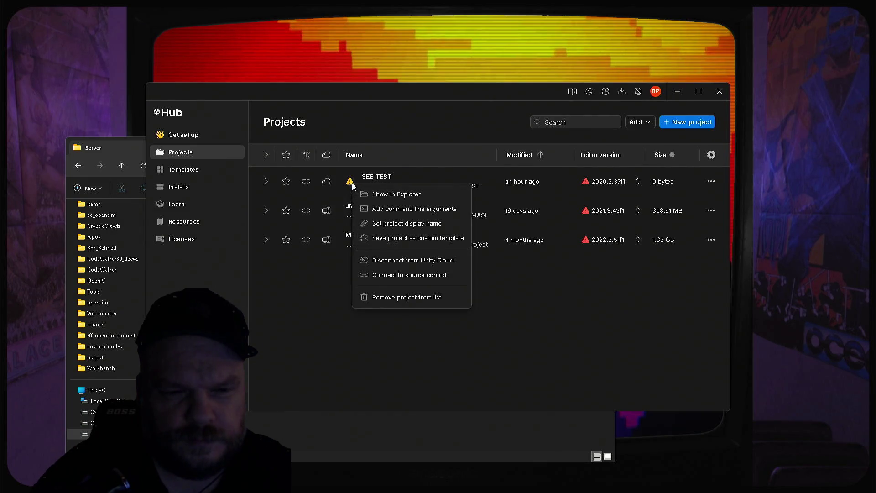
click(322, 256)
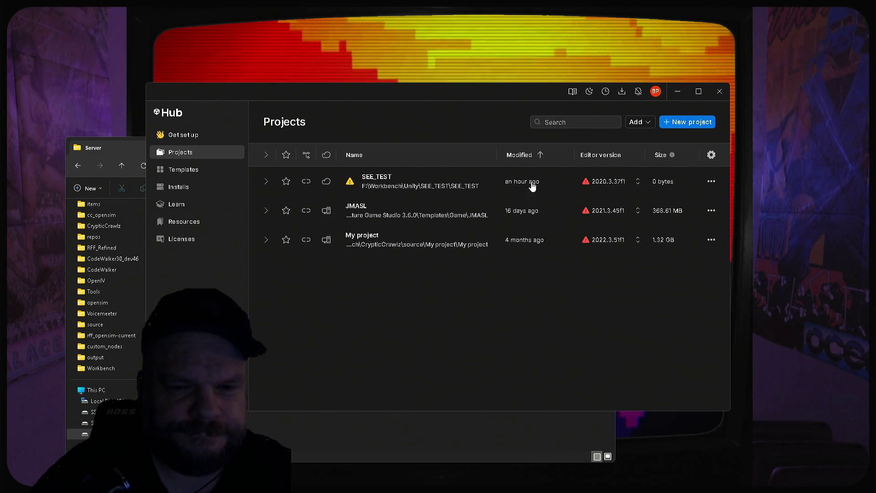
click(465, 184)
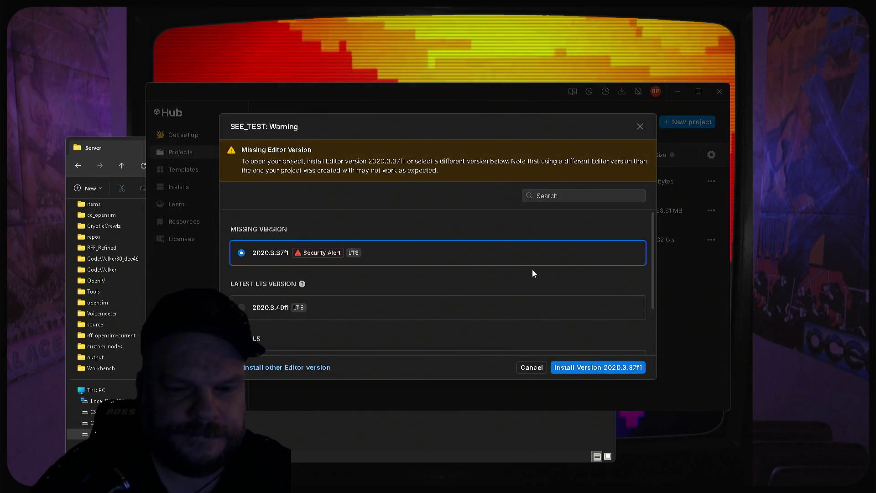
click(531, 368)
click(712, 181)
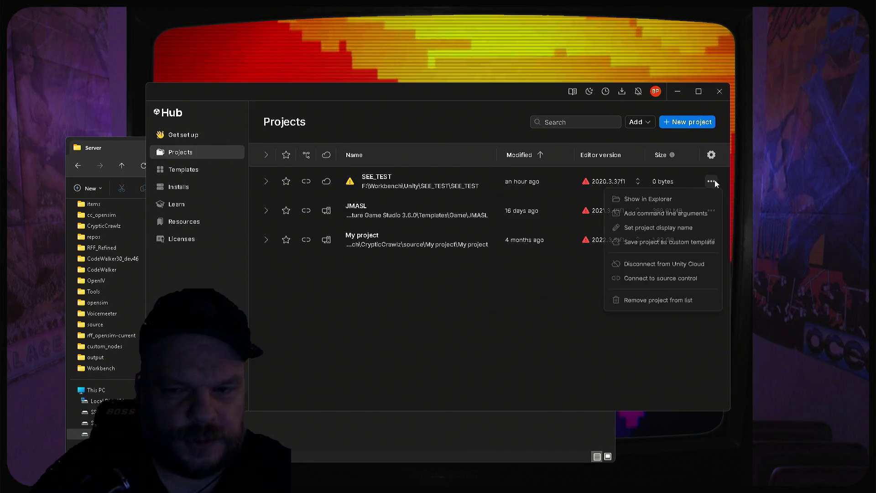
click(530, 334)
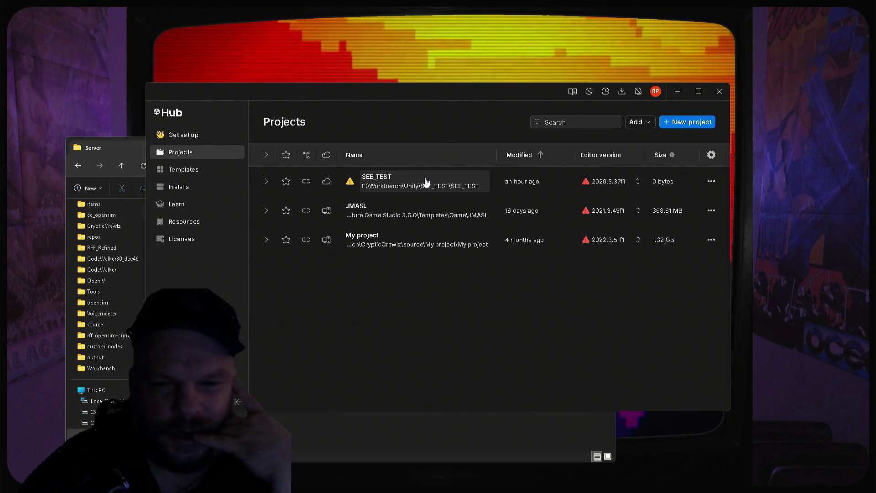
- Dismiss the warning again and choose Show in Explorer from the SEE_TEST row menu
click(461, 185)
scroll(517, 296, down, 2)
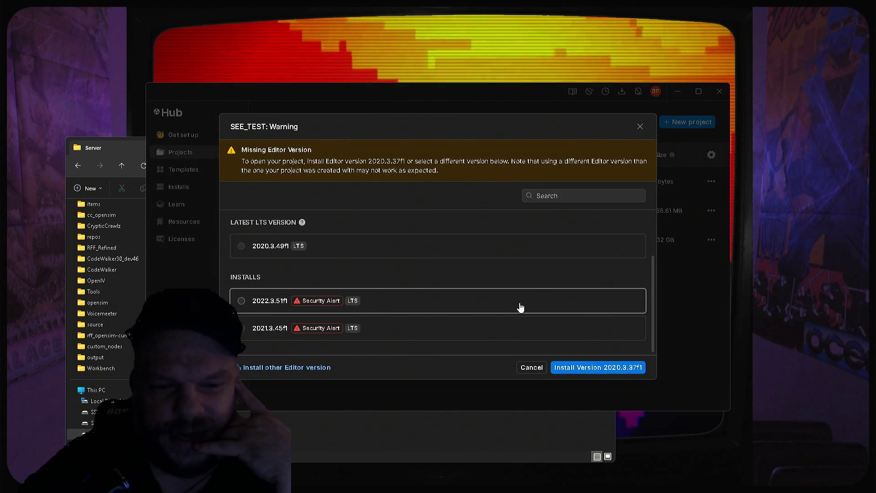
scroll(539, 307, up, 2)
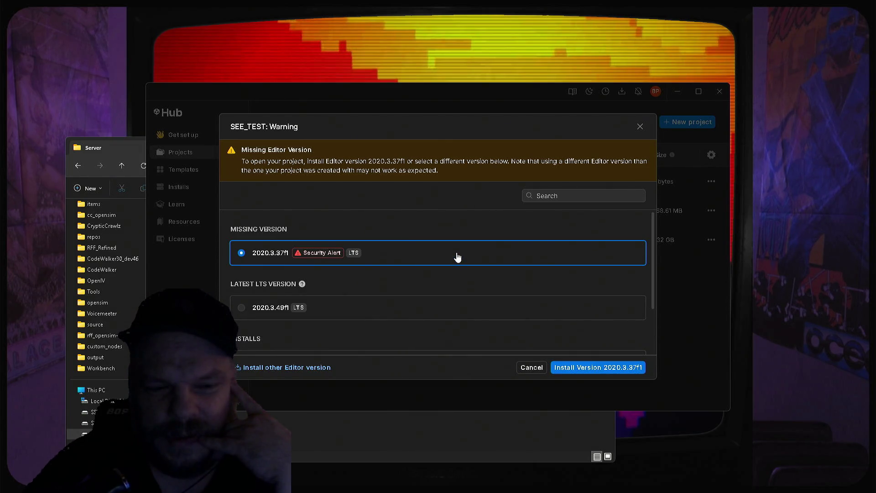
click(532, 368)
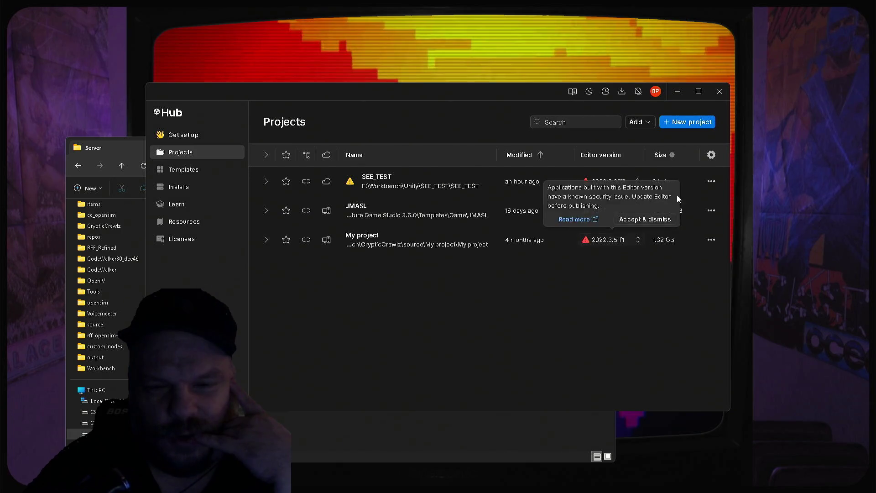
click(710, 181)
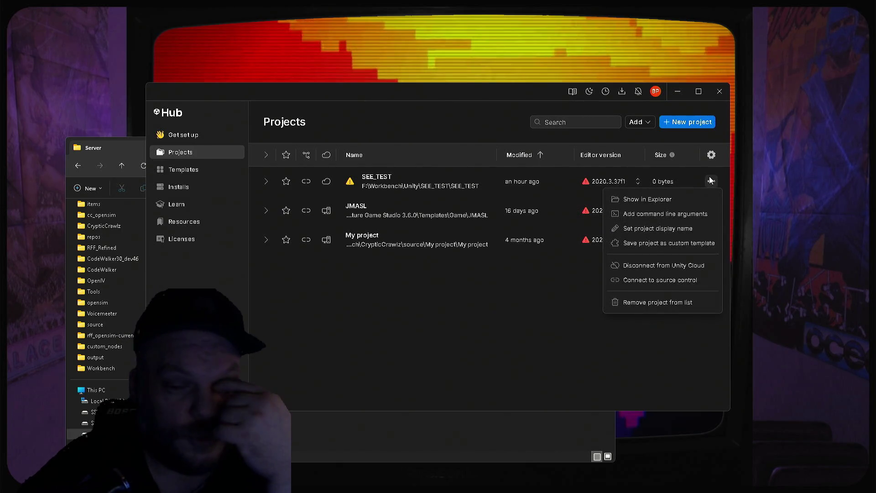
click(641, 201)
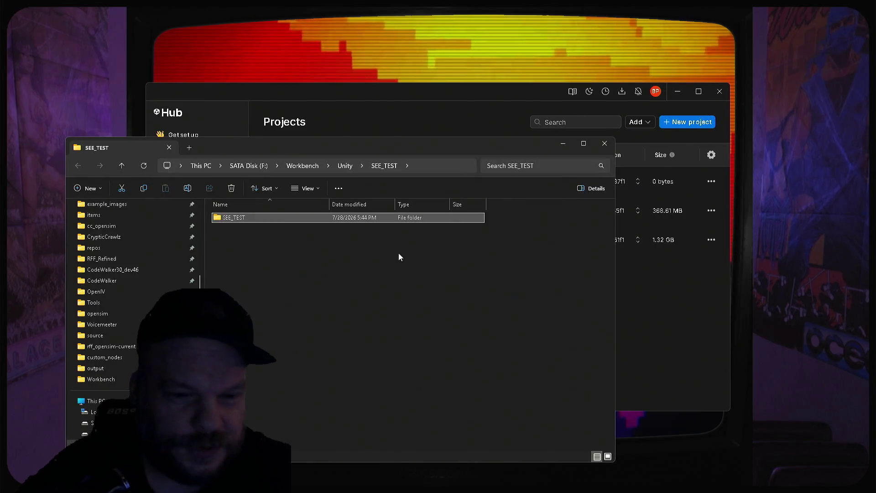
- Enter the inner SEE_TEST folder, select Compiled, then return to Unity Hub
double_click(276, 223)
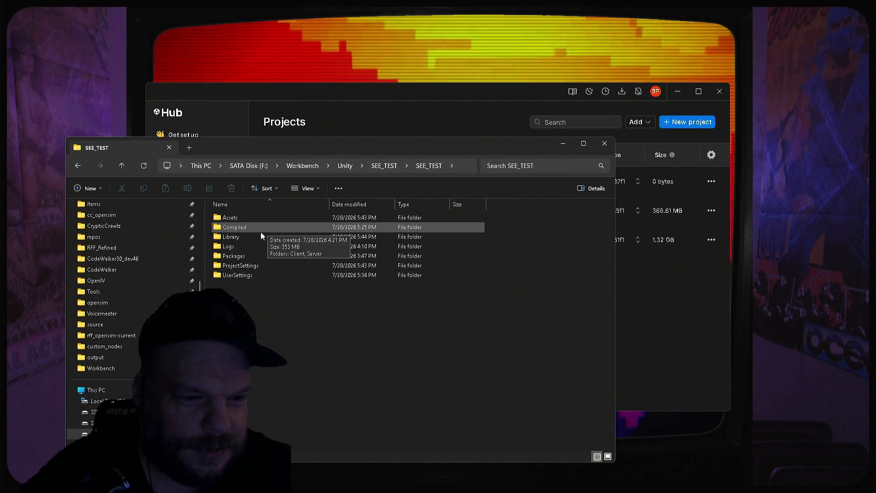
click(262, 228)
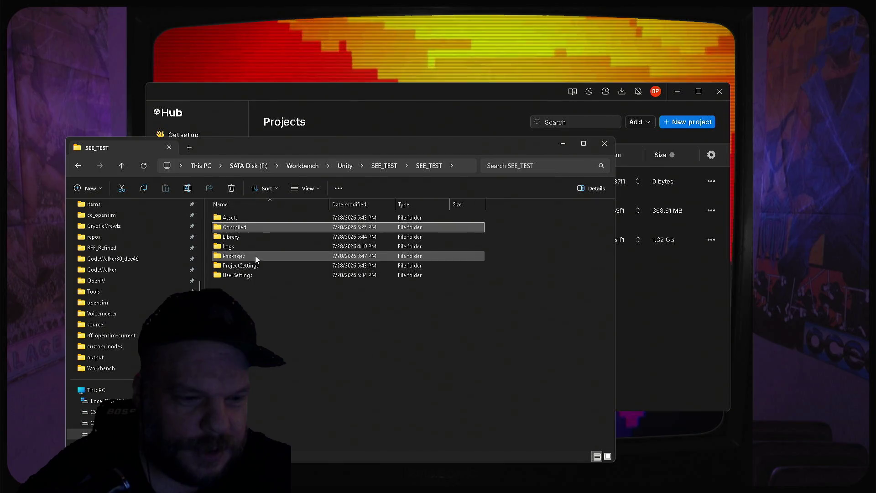
click(614, 136)
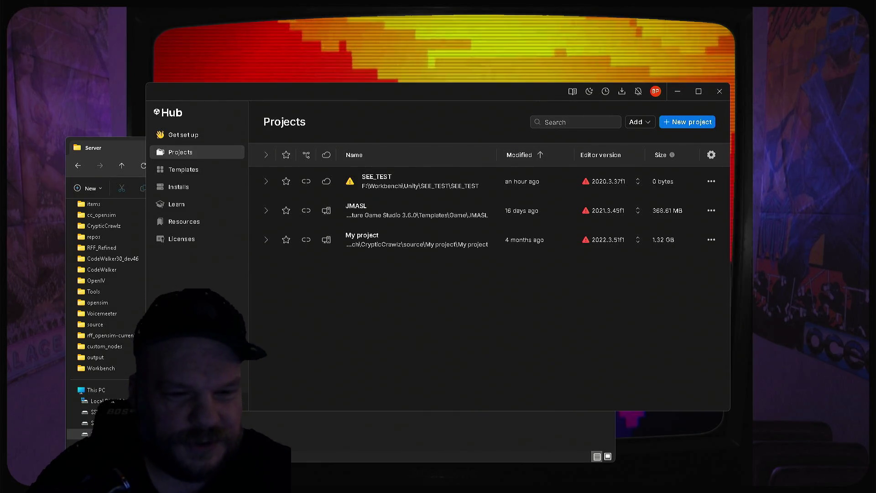
- Open SEE_TEST with the installed 2021.3.45f1 editor, accepting the version change
click(363, 192)
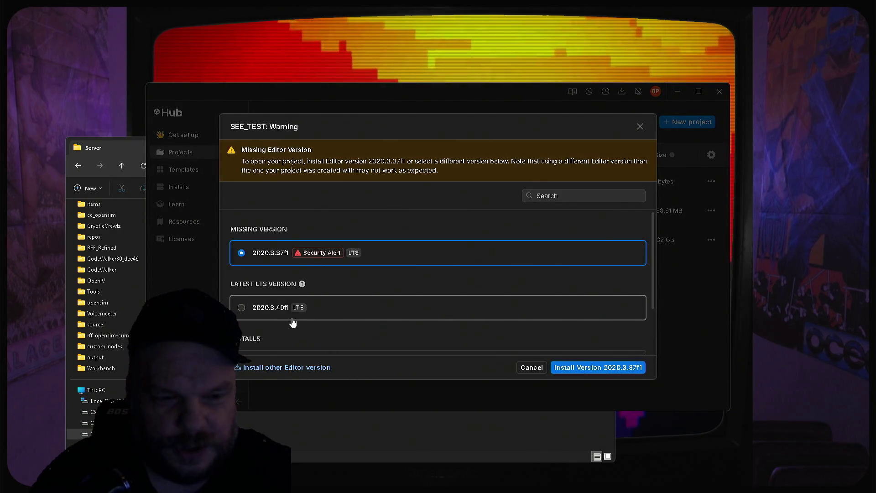
scroll(336, 312, down, 2)
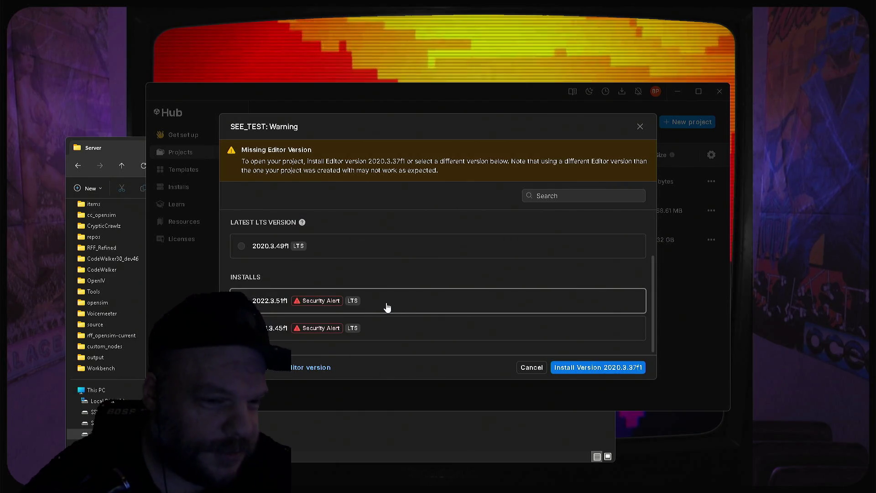
drag(517, 145, 446, 248)
click(641, 128)
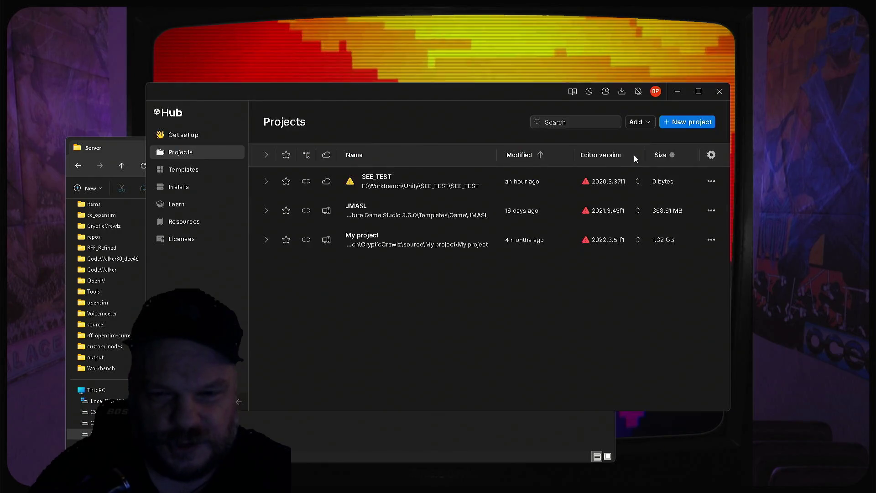
click(616, 187)
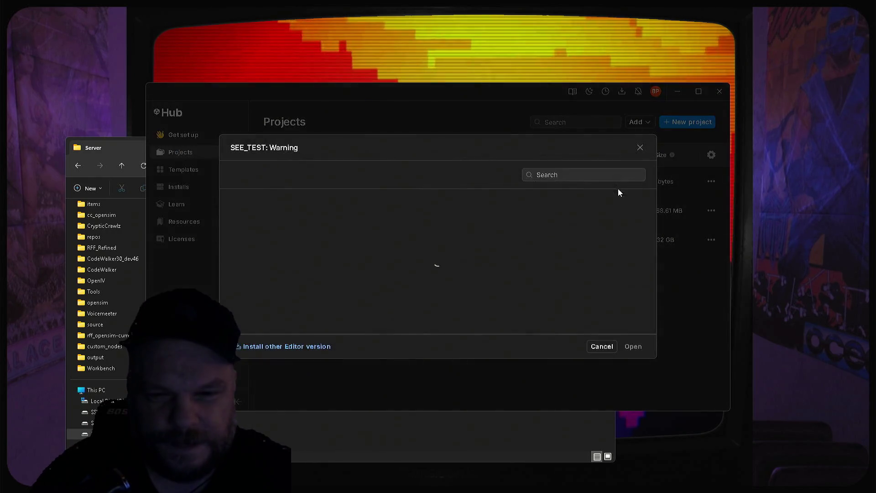
scroll(477, 278, down, 2)
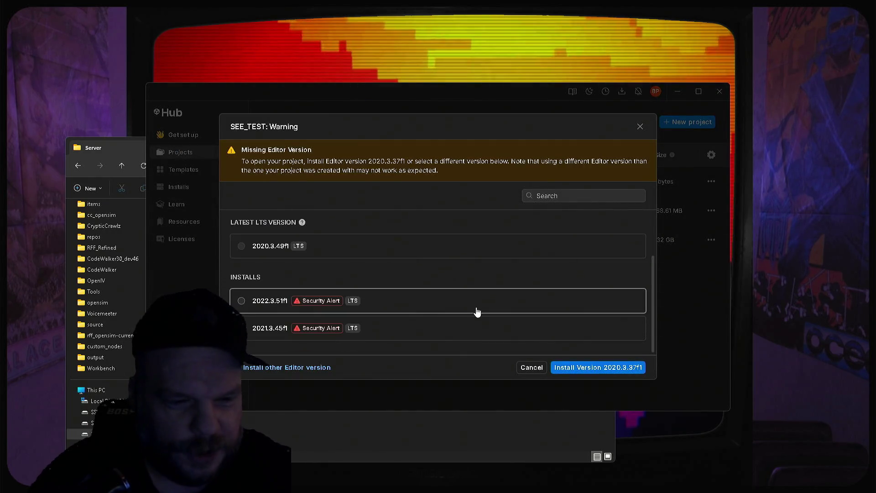
click(423, 307)
click(416, 326)
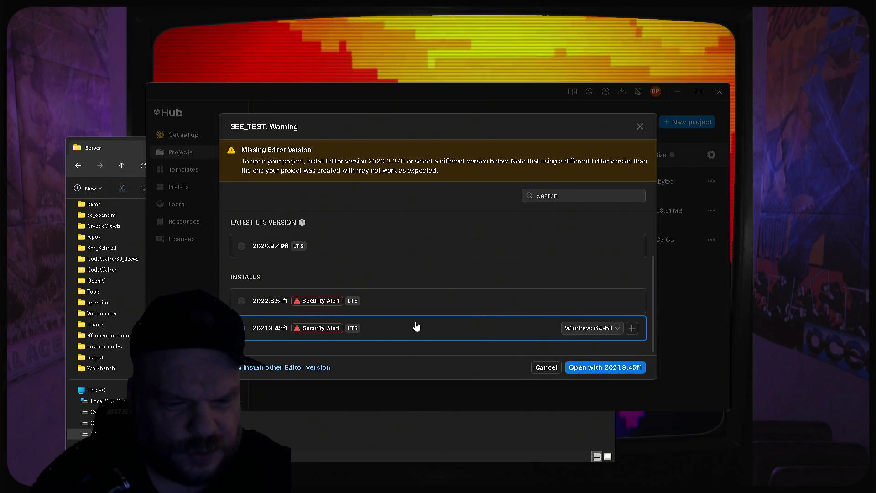
click(608, 370)
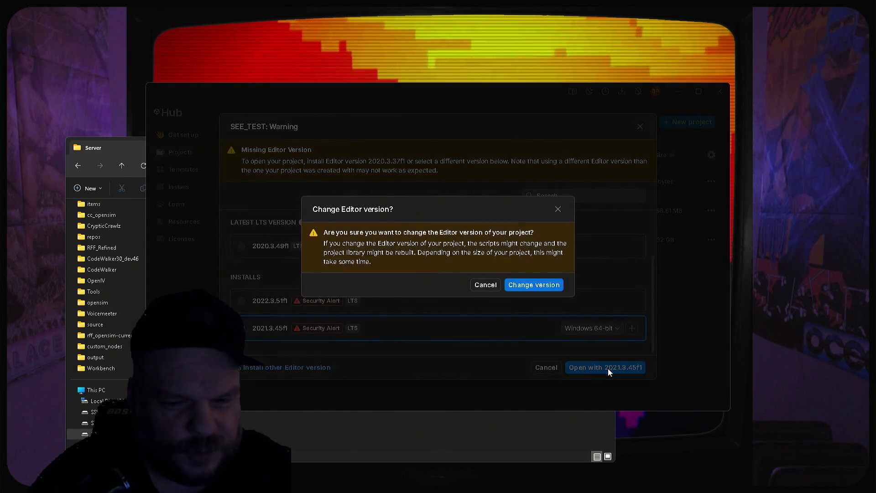
click(559, 290)
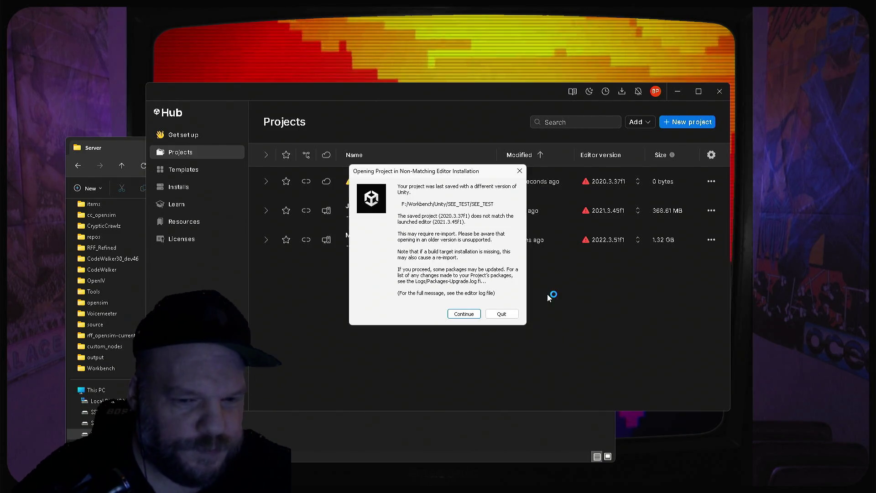
click(478, 318)
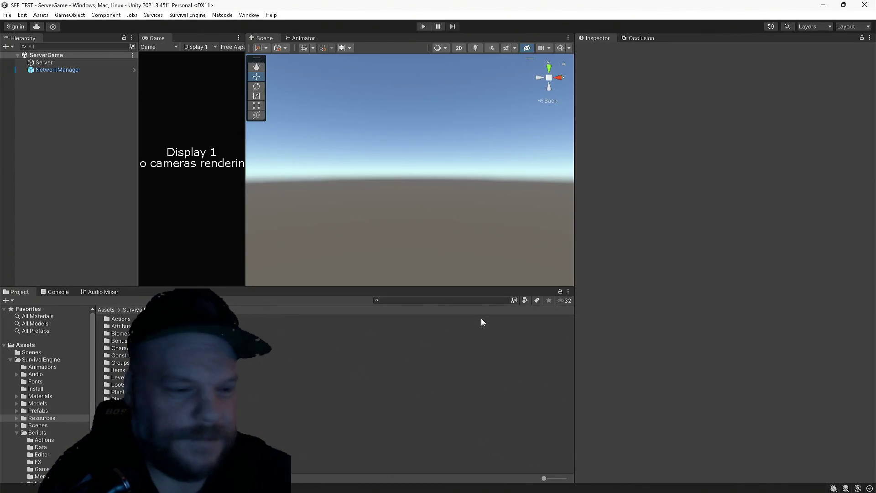
- Browse the Project window to Assets > SurvivalEngine > Scenes
scroll(59, 421, down, 3)
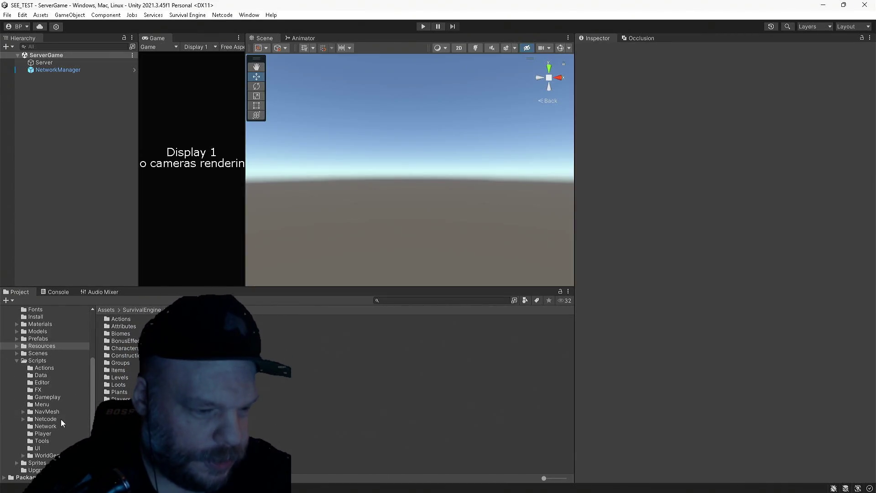
scroll(59, 395, up, 3)
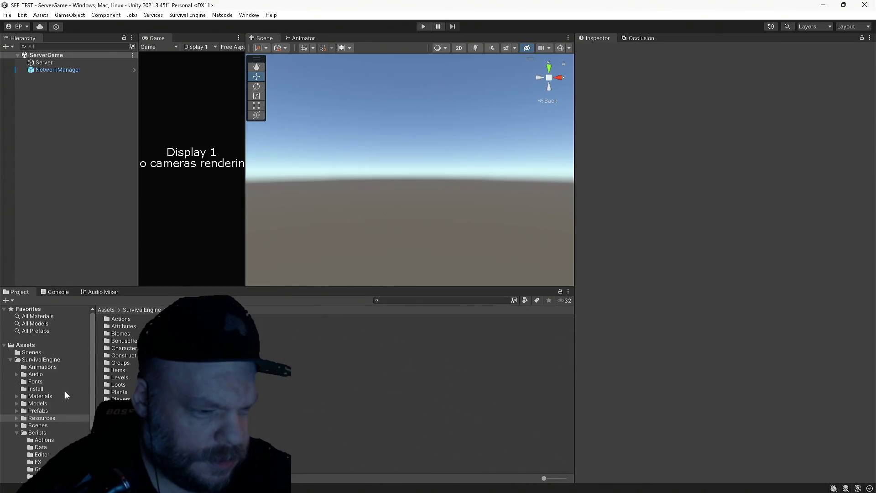
click(35, 347)
click(31, 353)
click(27, 345)
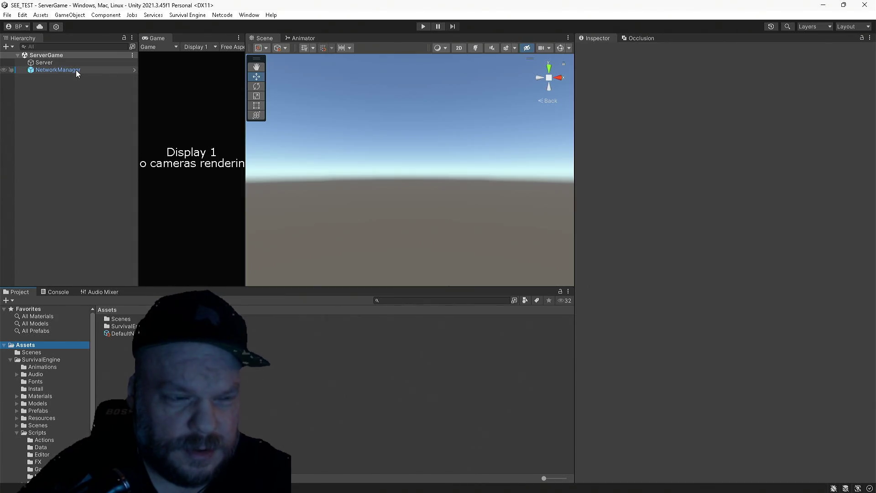
click(53, 360)
scroll(29, 363, down, 3)
click(53, 354)
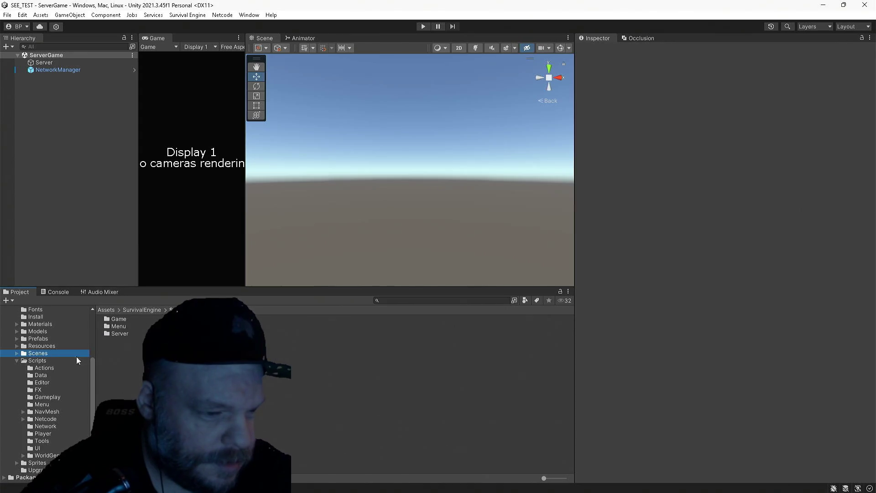
- Load the Menu scene from the Menu folder and enter Play mode
double_click(122, 319)
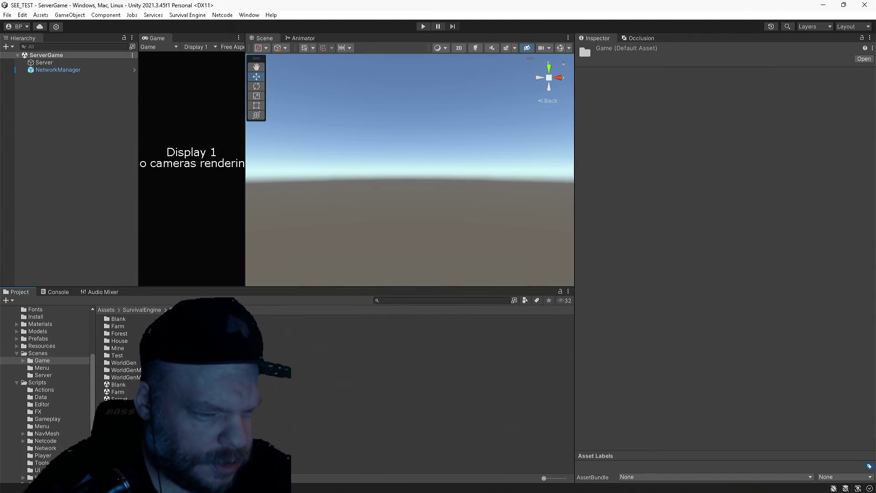
click(39, 353)
double_click(129, 327)
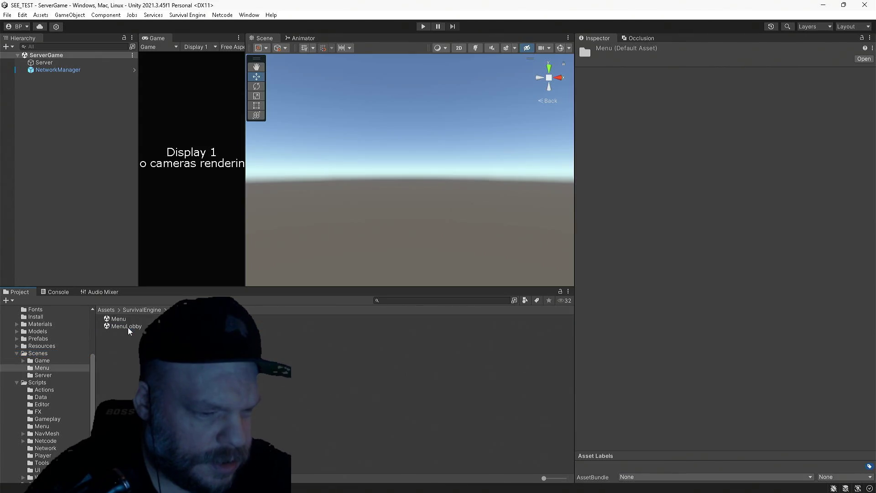
double_click(128, 319)
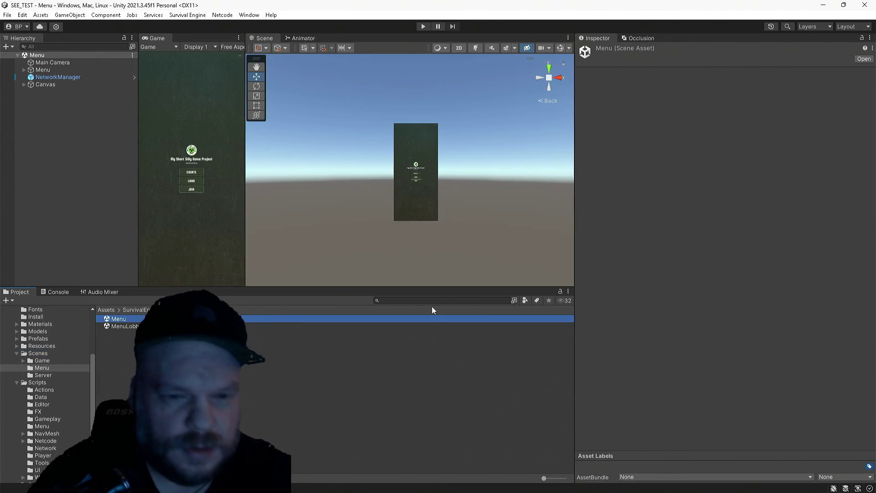
click(425, 26)
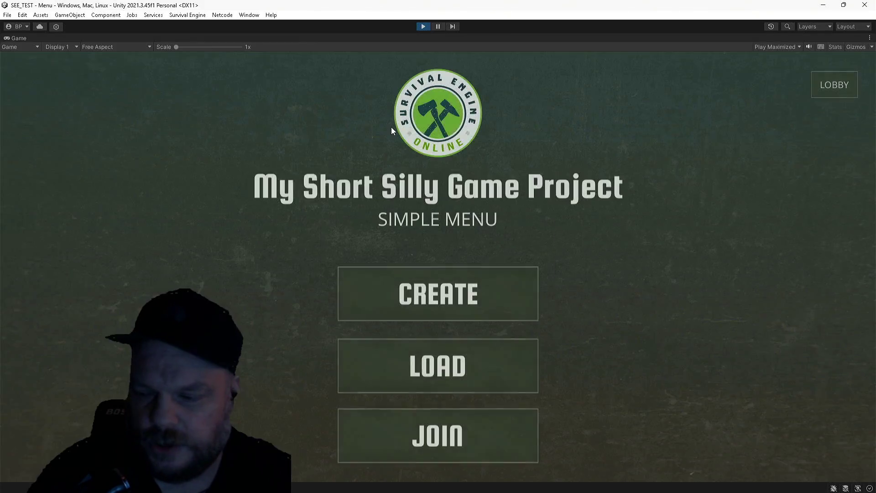
click(398, 311)
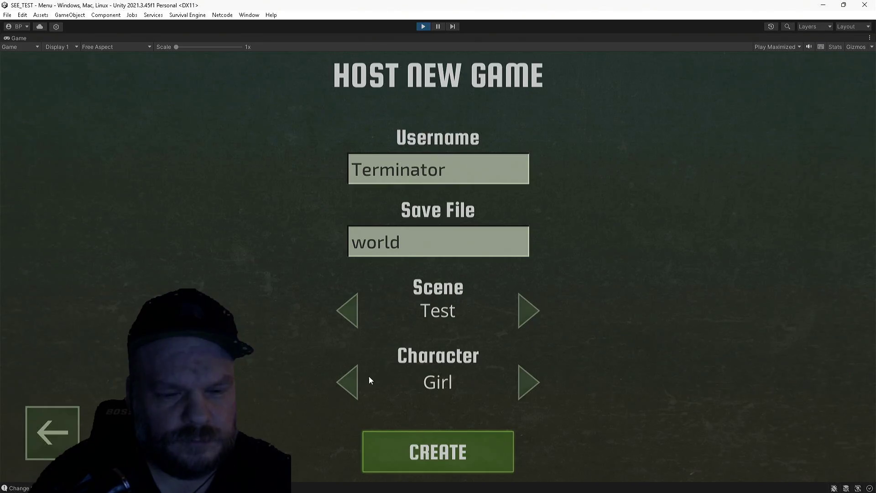
key(Return)
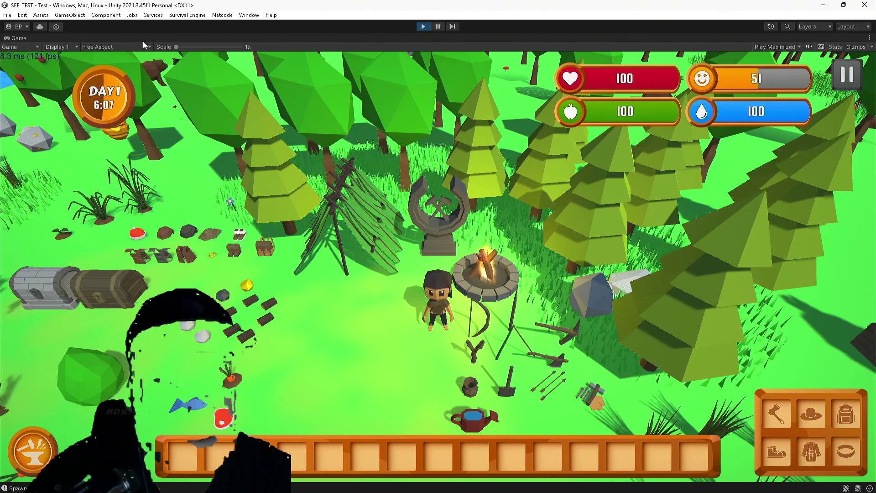
scroll(274, 210, down, 5)
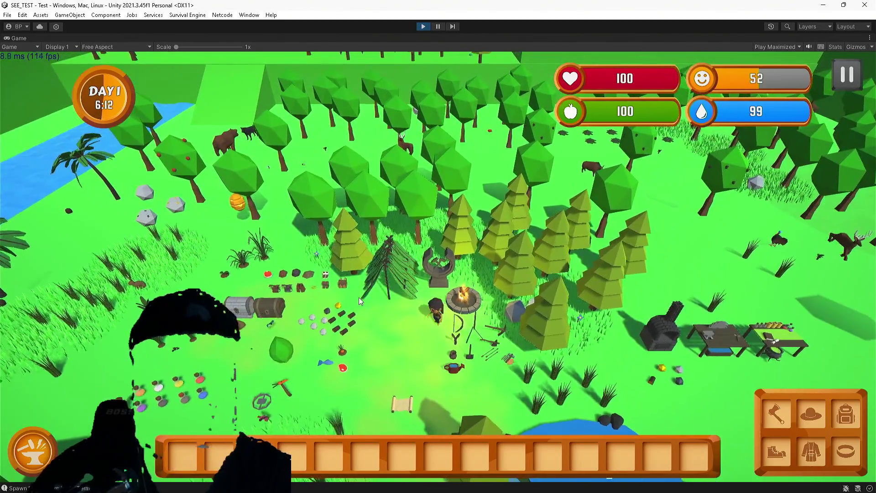
click(359, 297)
key(d)
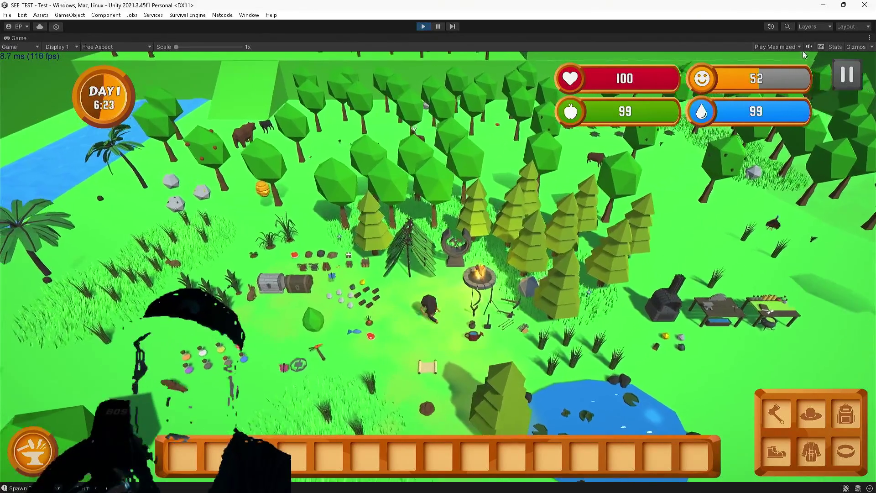
key(Escape)
click(474, 350)
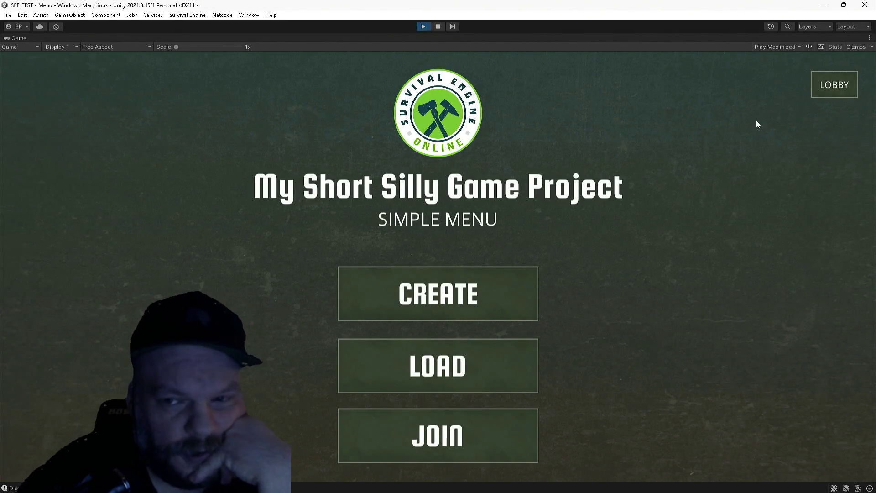
click(424, 26)
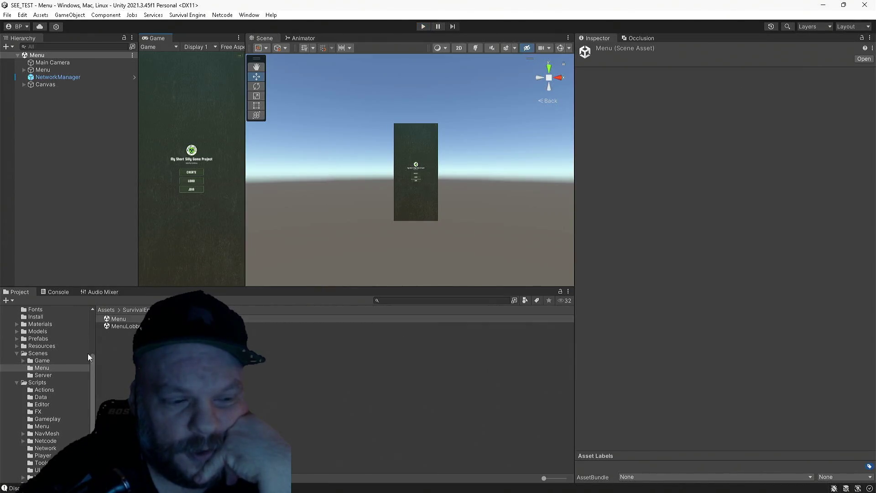
- Expand the Canvas, ConnectingPanel, Quit and BlackPanel entries in the Hierarchy
scroll(57, 361, up, 5)
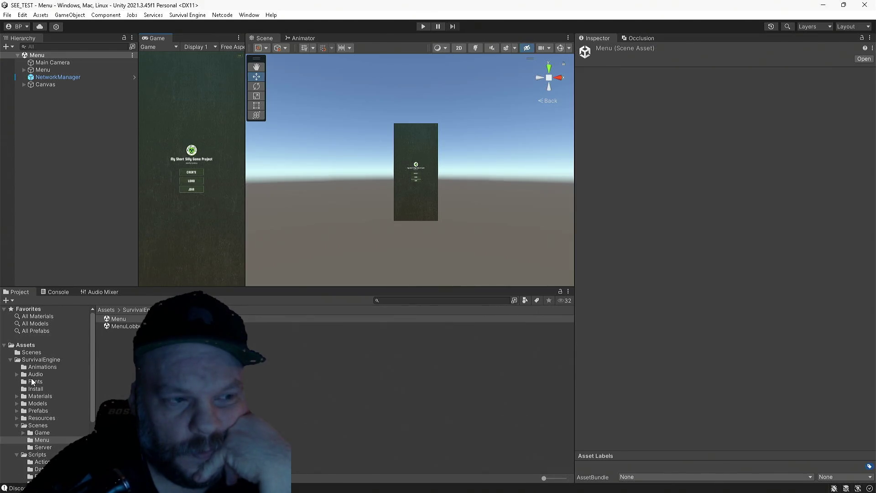
click(24, 84)
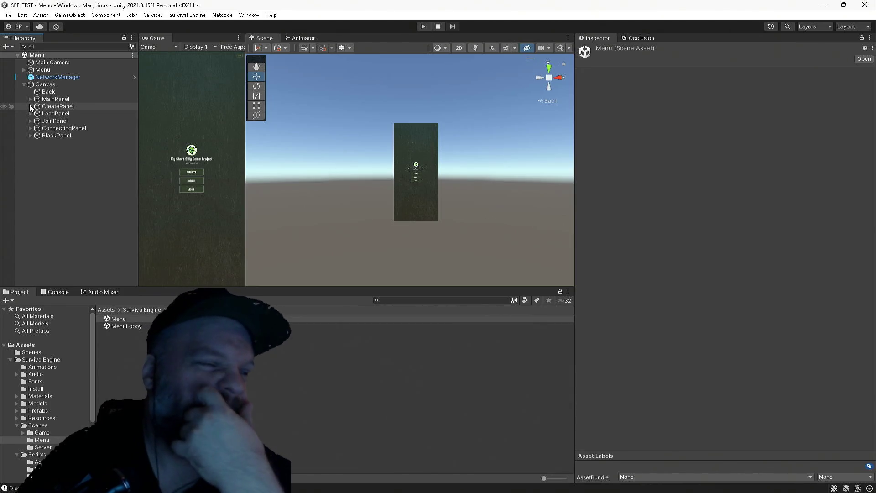
click(31, 128)
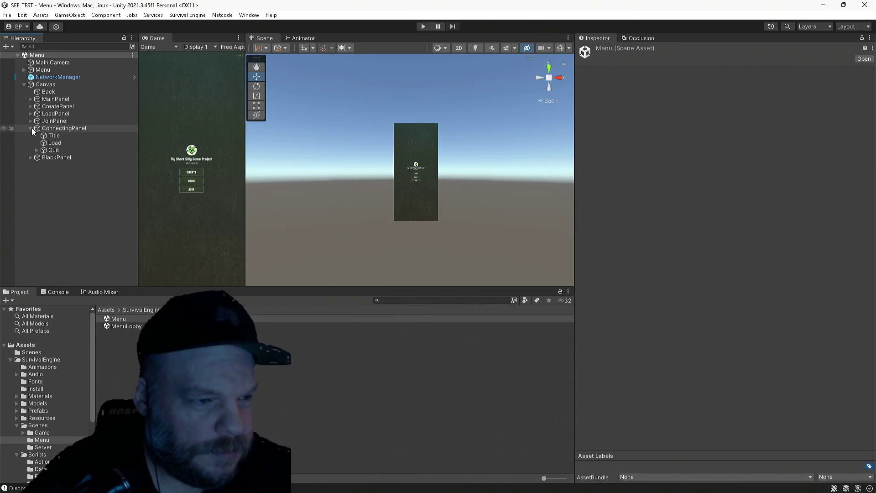
click(37, 150)
click(31, 165)
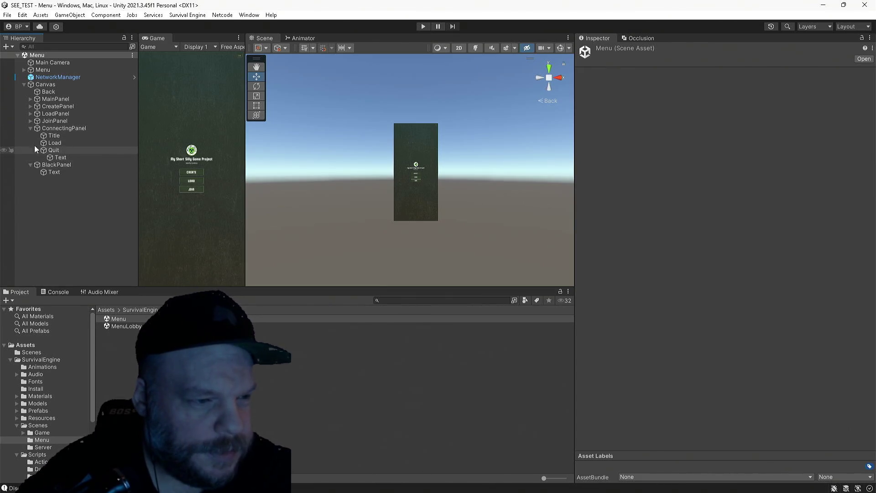
- Expand JoinPanel, LoadPanel, CreatePanel, MainPanel and the SwitchMenu, Join, Load and Create buttons
click(34, 121)
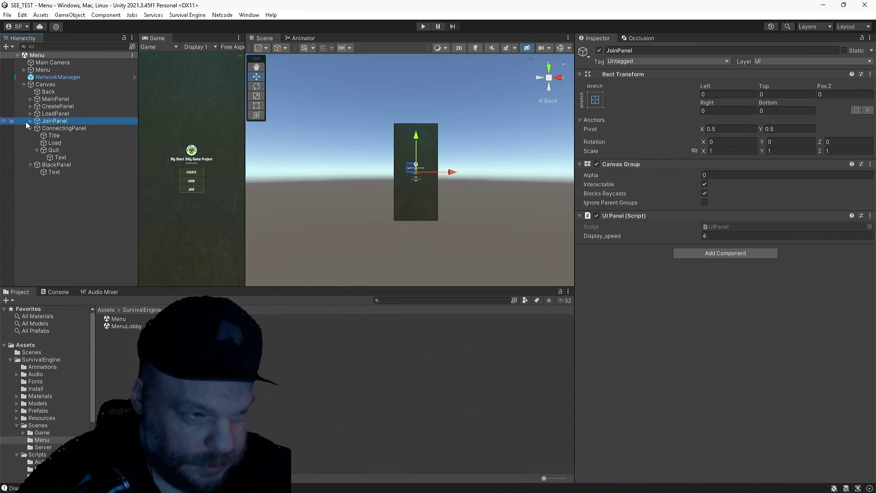
click(31, 121)
click(31, 113)
click(30, 105)
click(31, 98)
click(37, 157)
click(37, 151)
click(37, 143)
click(37, 135)
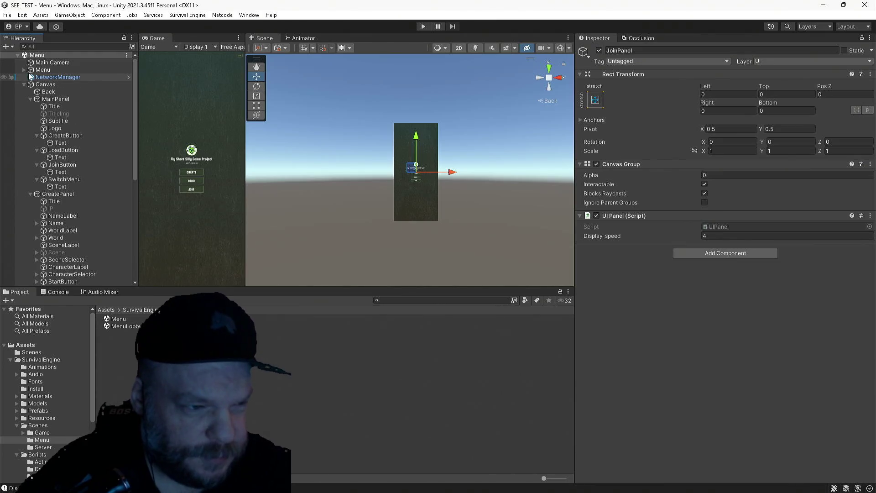
- Expand Menu and inspect Data, EventSystem, then the NetworkManager's network settings
click(24, 70)
click(45, 77)
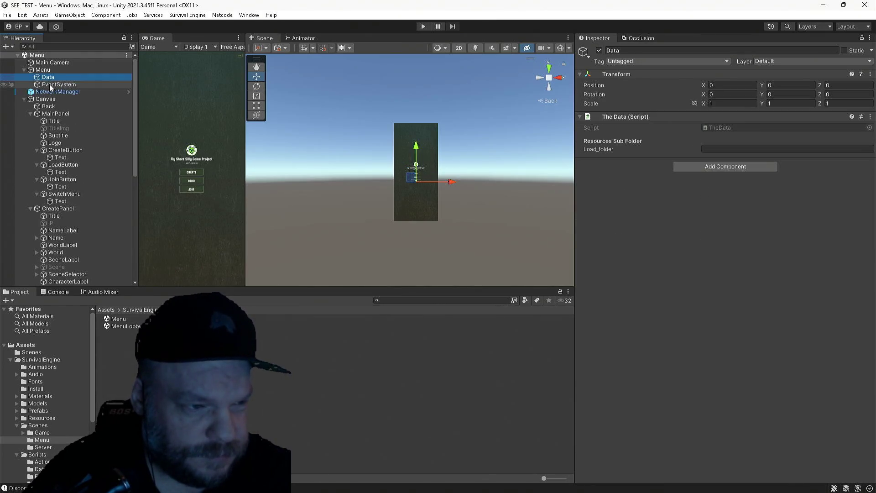
click(50, 85)
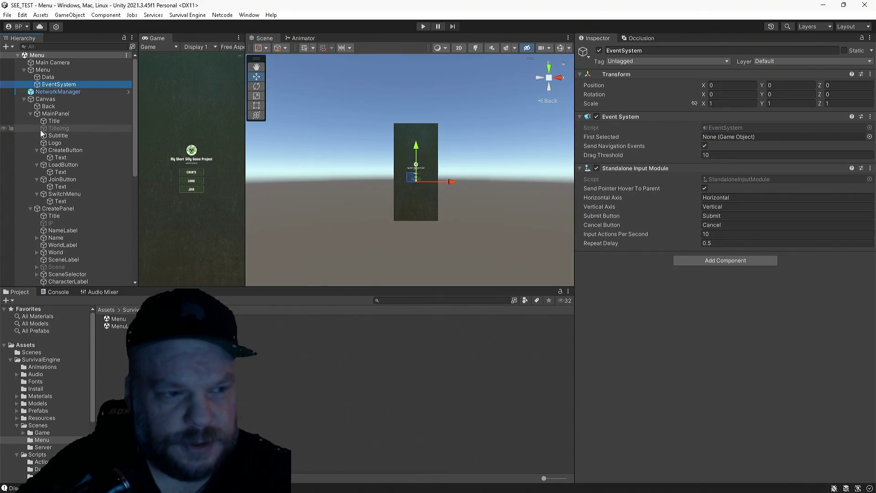
click(56, 92)
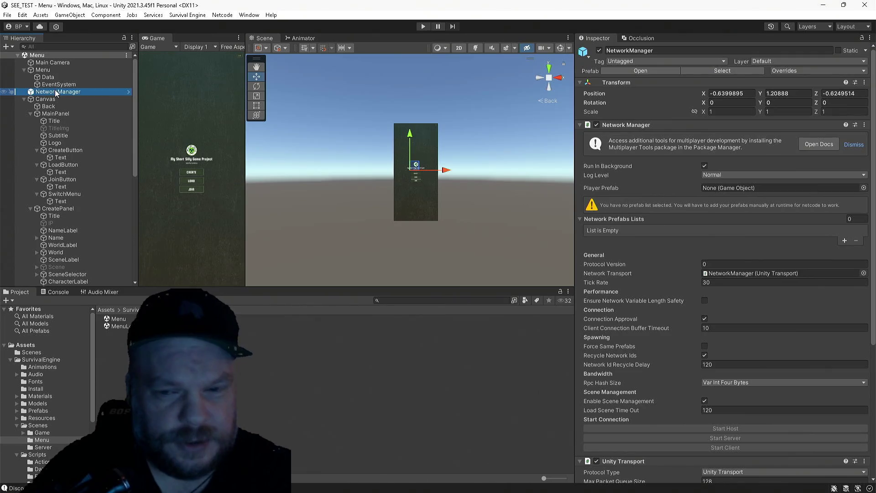
- Compare the Data object's script with the EventSystem's components several times
scroll(707, 362, down, 5)
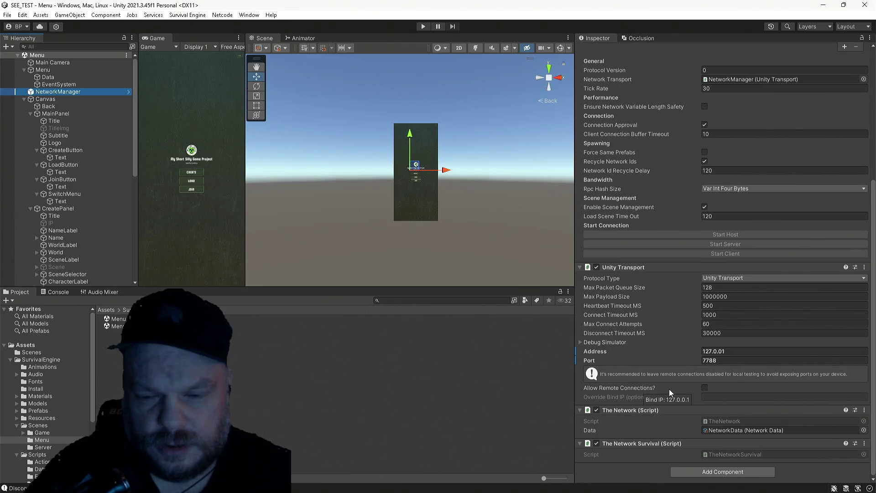
scroll(669, 355, up, 5)
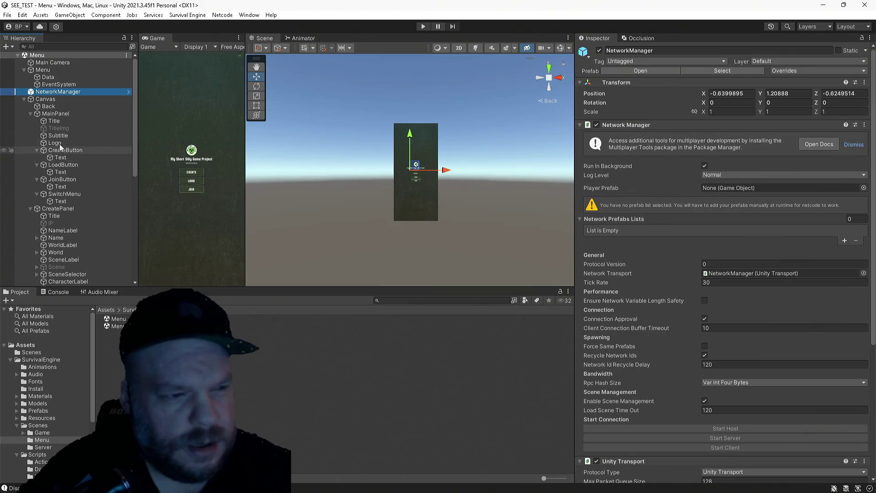
click(56, 77)
click(57, 85)
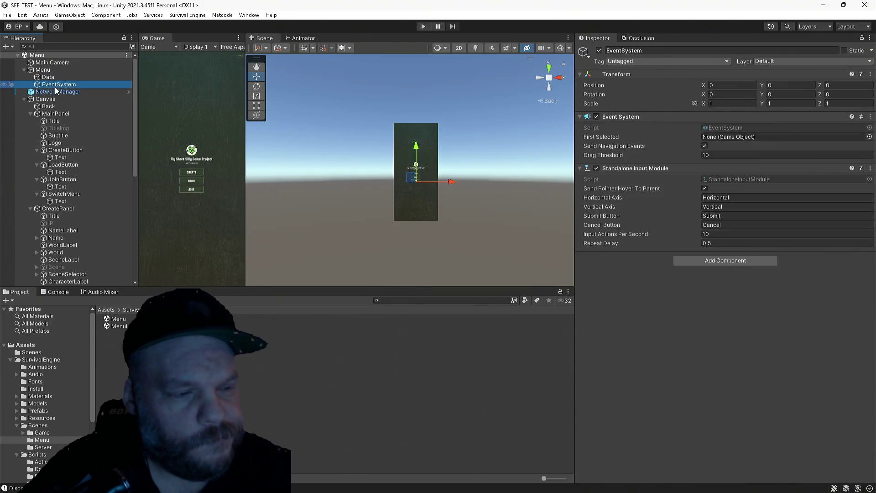
click(56, 78)
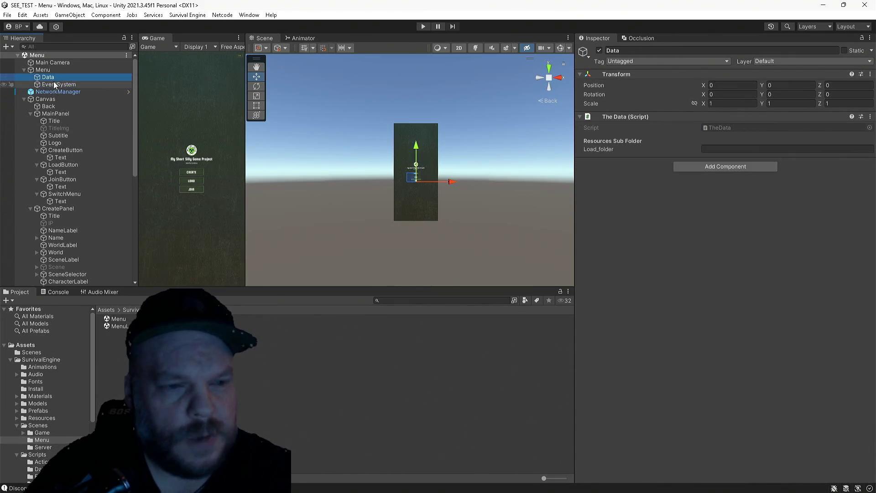
click(57, 85)
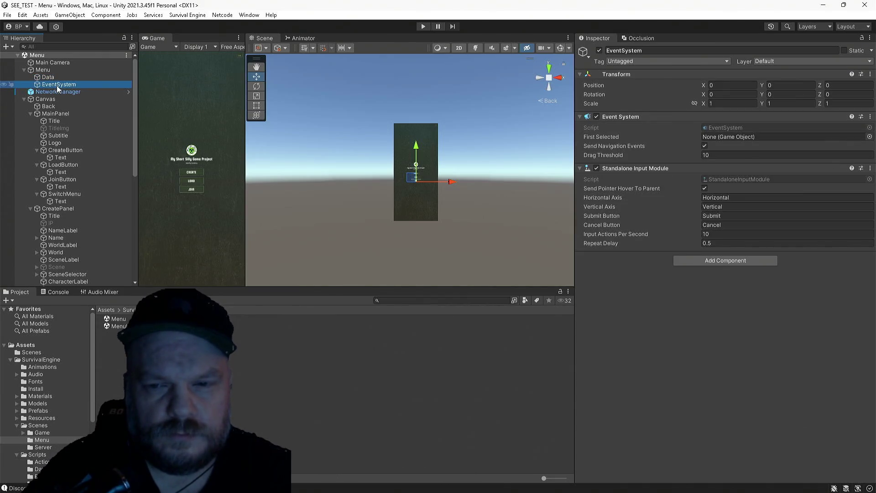
click(56, 77)
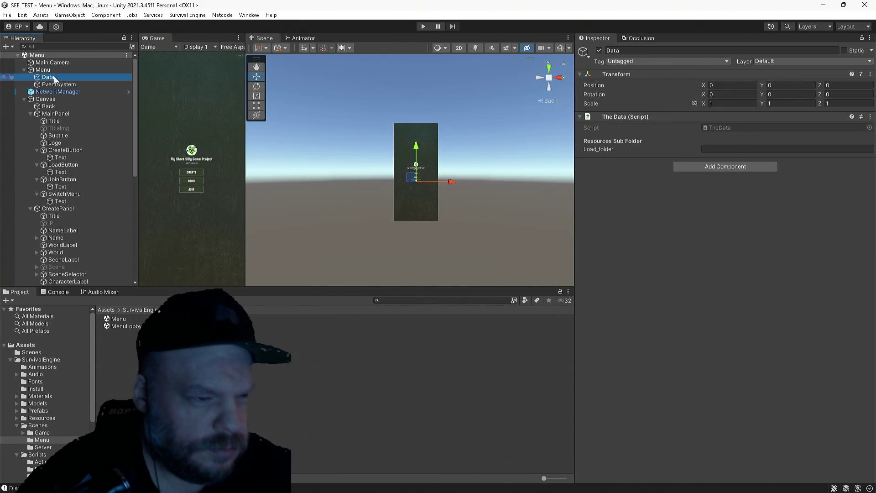
click(57, 85)
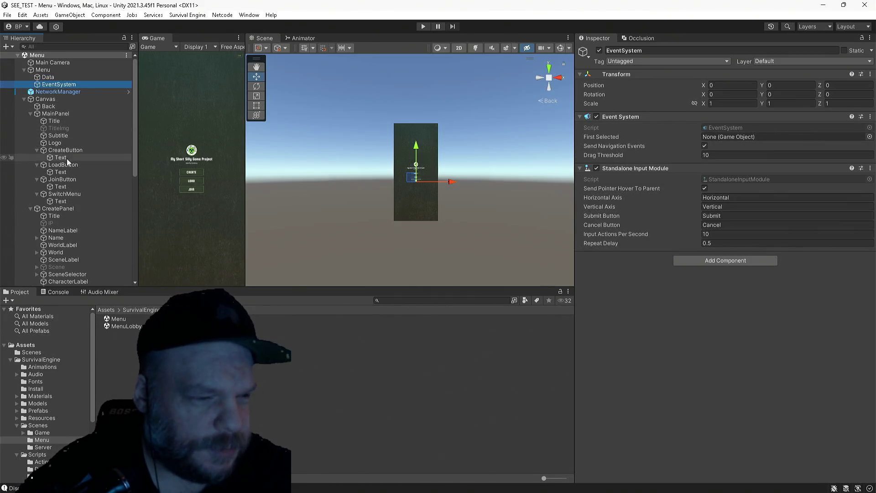
- Inspect CreatePanel's Name field, its Placeholder text and the inactive Scene image
scroll(67, 218, down, 3)
click(39, 185)
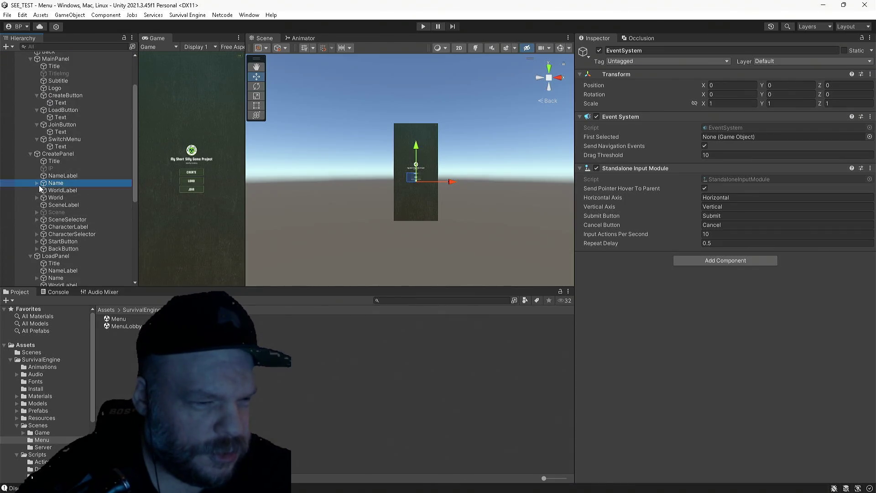
click(36, 184)
click(57, 189)
click(64, 227)
- Inspect CharacterLabel, StartButton, and CharacterSelector with its Title, Prev and Next children
scroll(67, 227, down, 3)
click(61, 184)
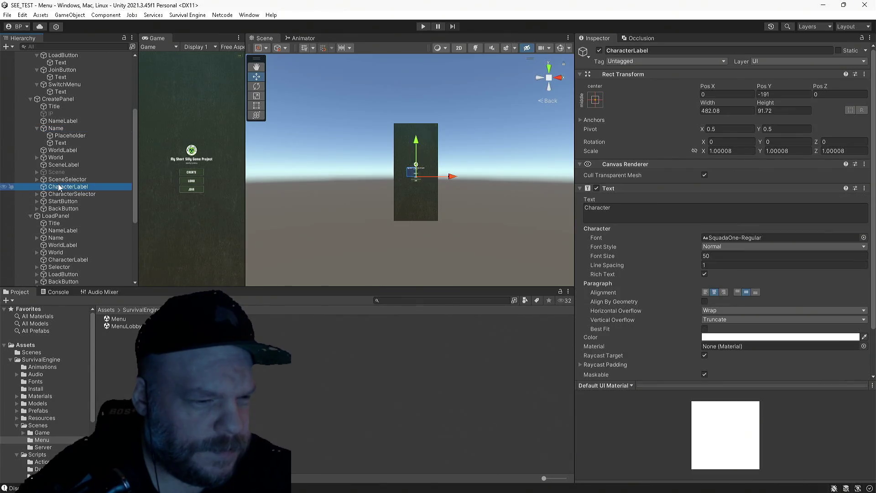
click(53, 194)
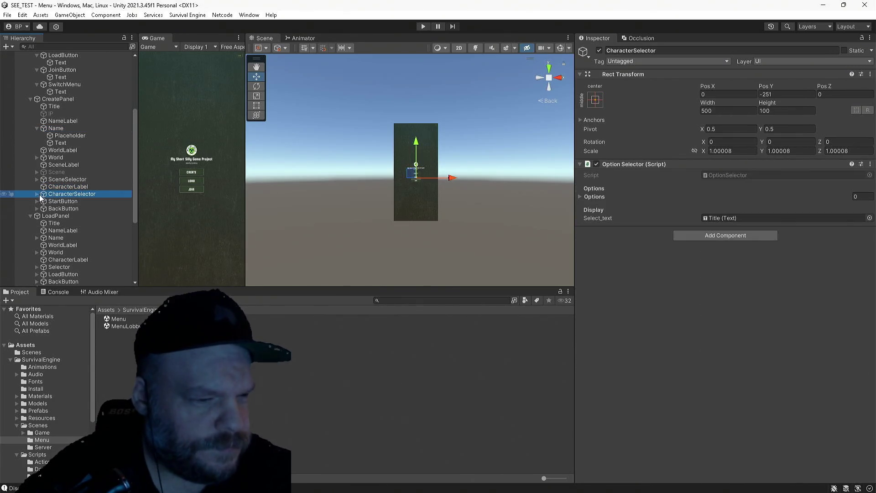
click(62, 201)
click(45, 194)
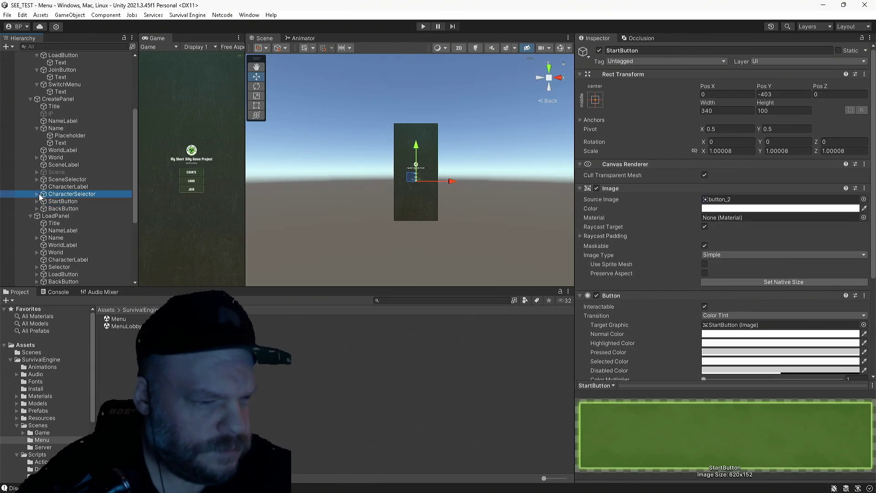
click(36, 194)
click(61, 202)
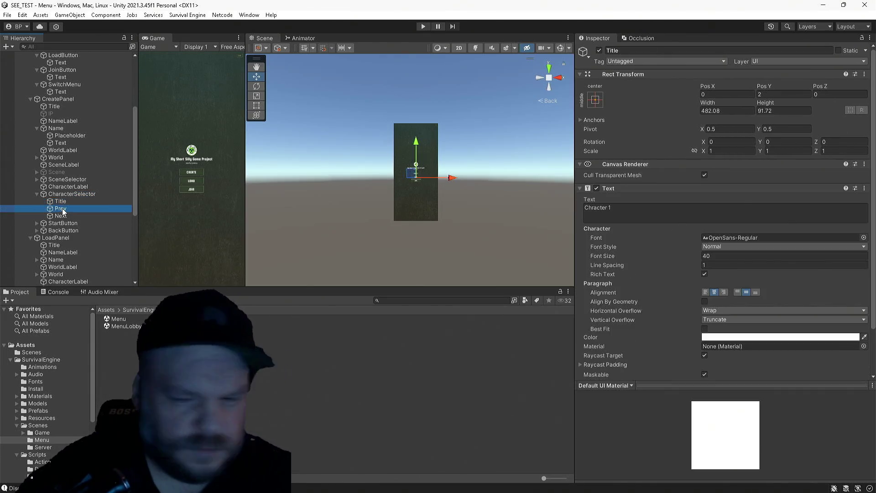
click(62, 208)
click(62, 217)
- Show the Survival Engine Prefabs folder and select the Managers prefab
scroll(71, 273, down, 7)
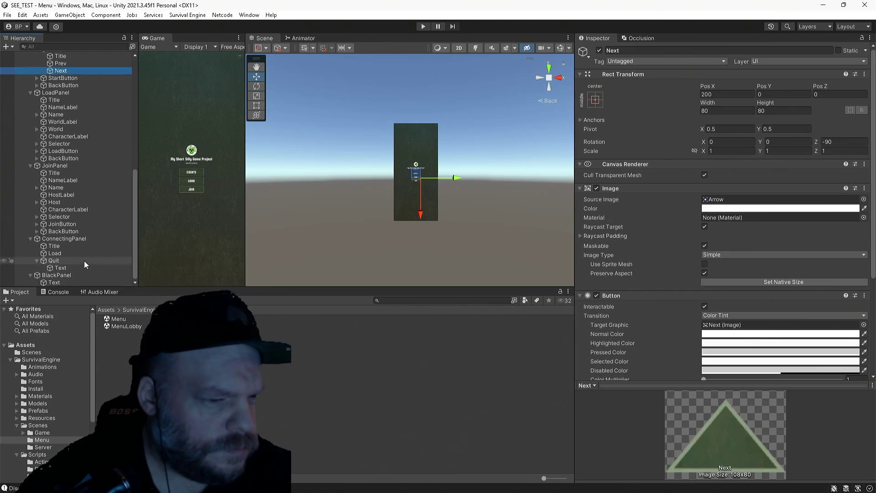
scroll(52, 417, down, 3)
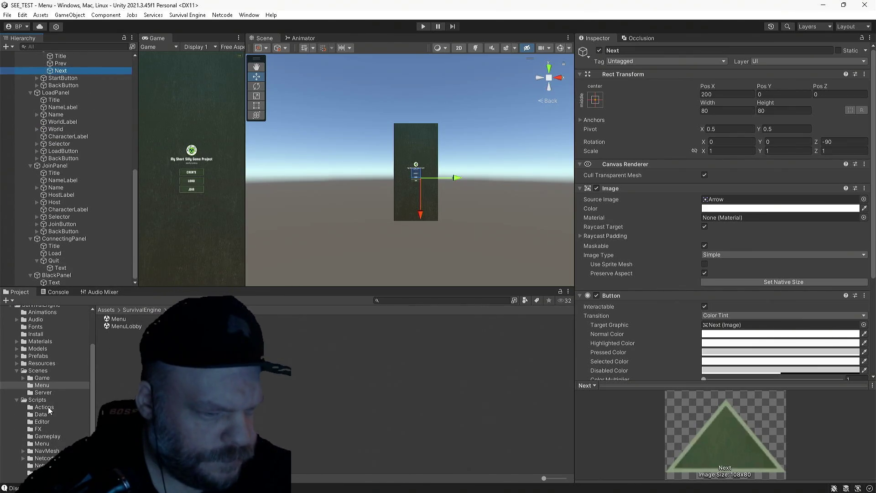
click(39, 357)
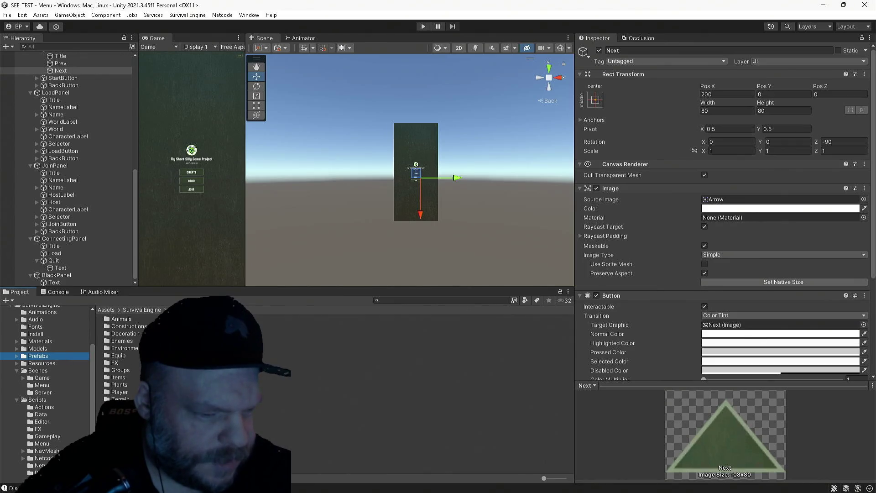
click(401, 428)
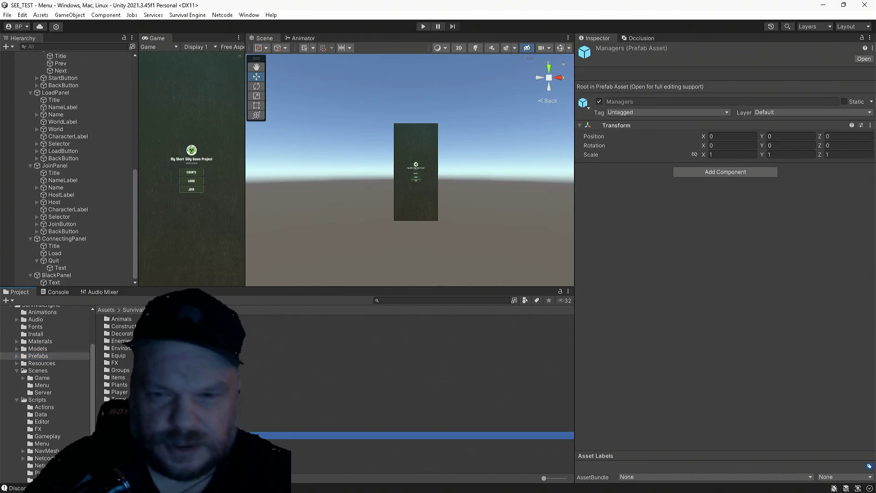
- Scroll through the NetworkManager prefab's transport settings, then step down to the WorldGenerator prefab
click(402, 442)
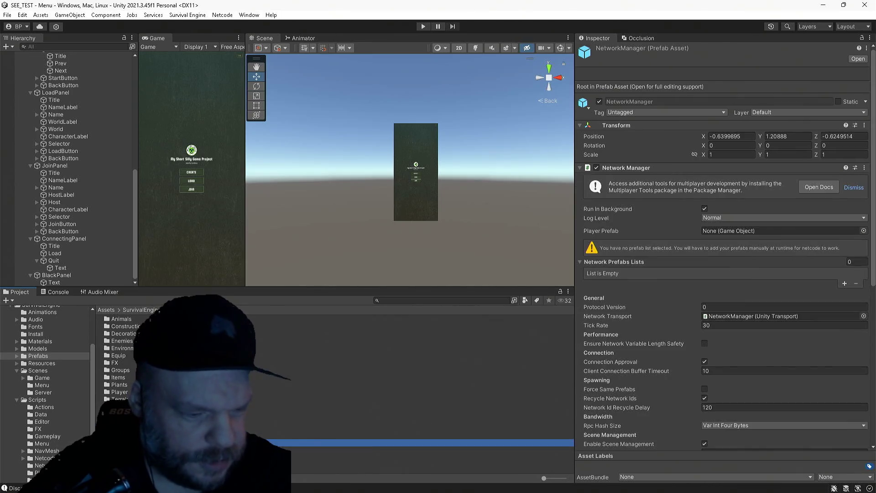
scroll(629, 373, down, 9)
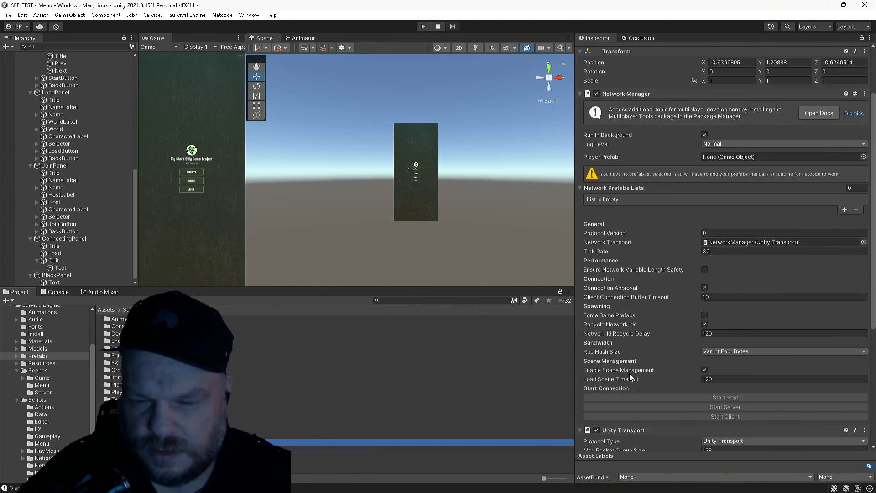
scroll(623, 374, down, 1)
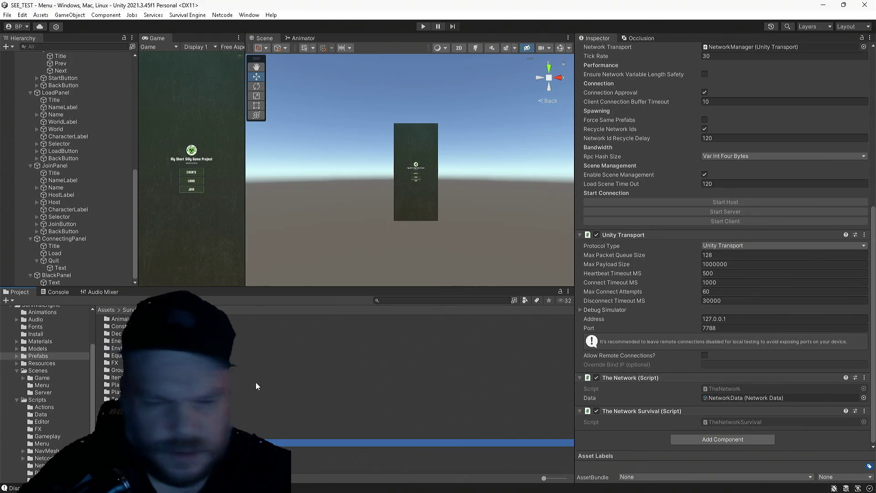
key(Down)
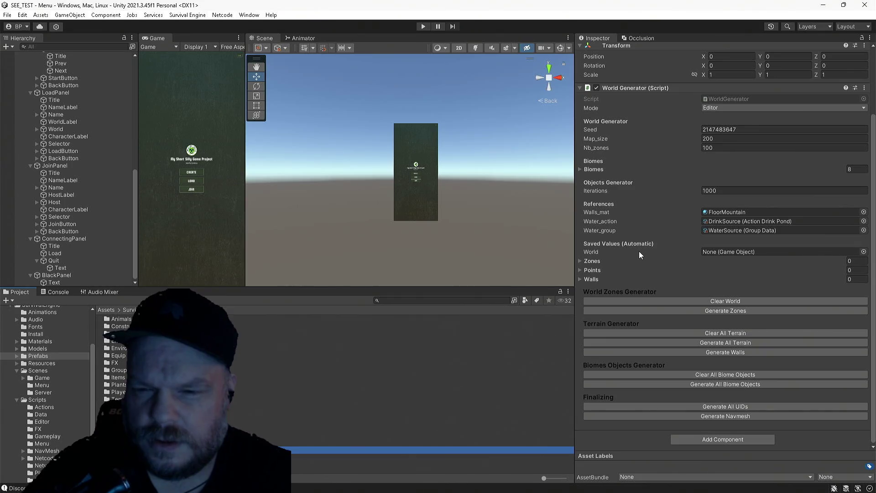
- Expand the WorldGenerator's empty Zones, Points and Walls lists
click(581, 261)
click(582, 292)
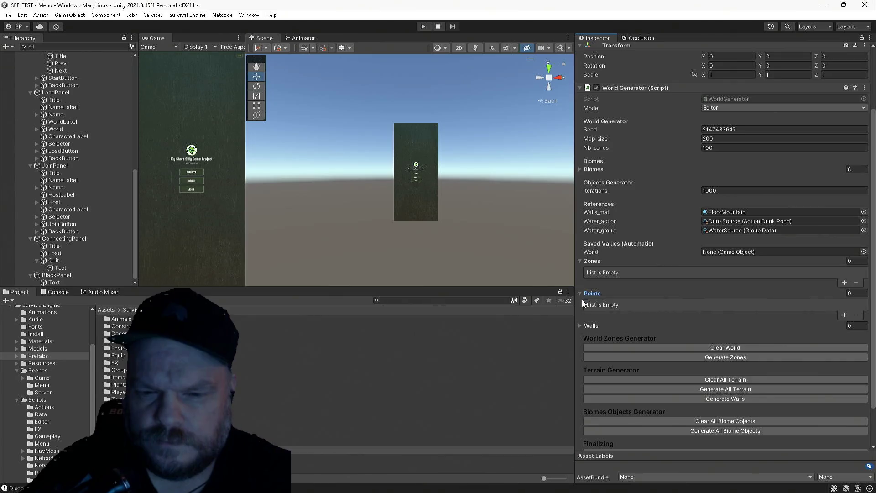
scroll(581, 298, down, 2)
click(582, 279)
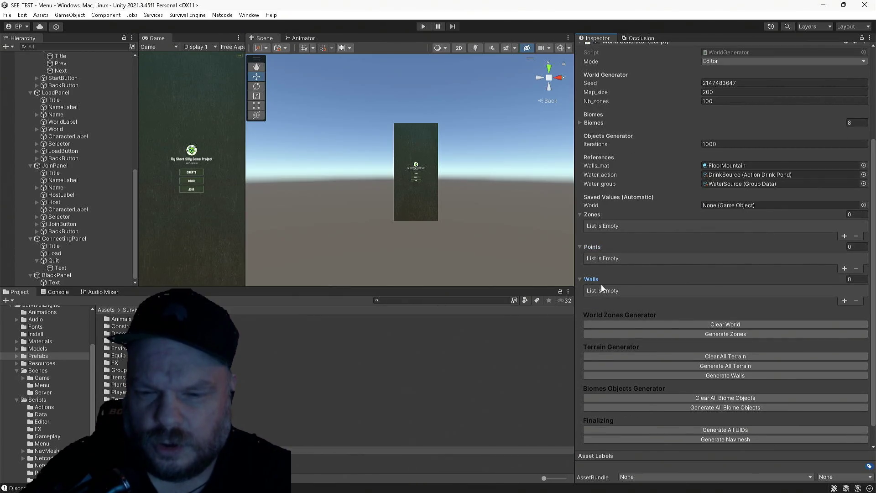
scroll(601, 283, down, 1)
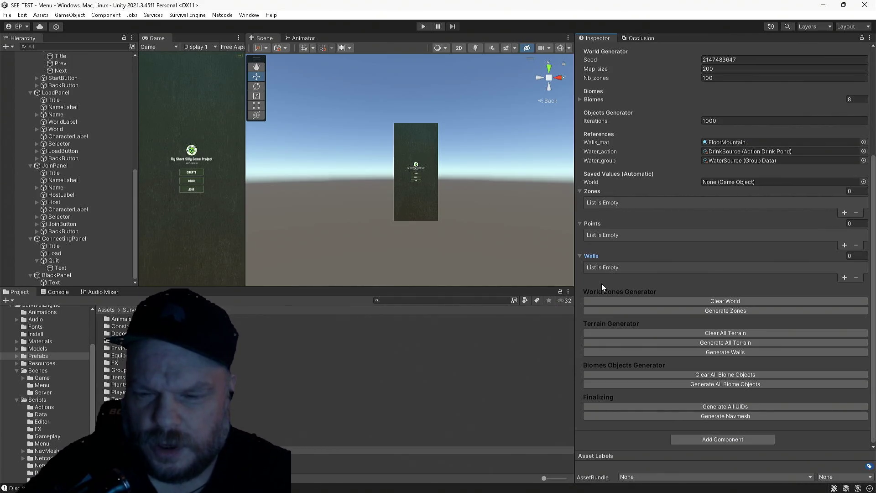
scroll(597, 283, up, 6)
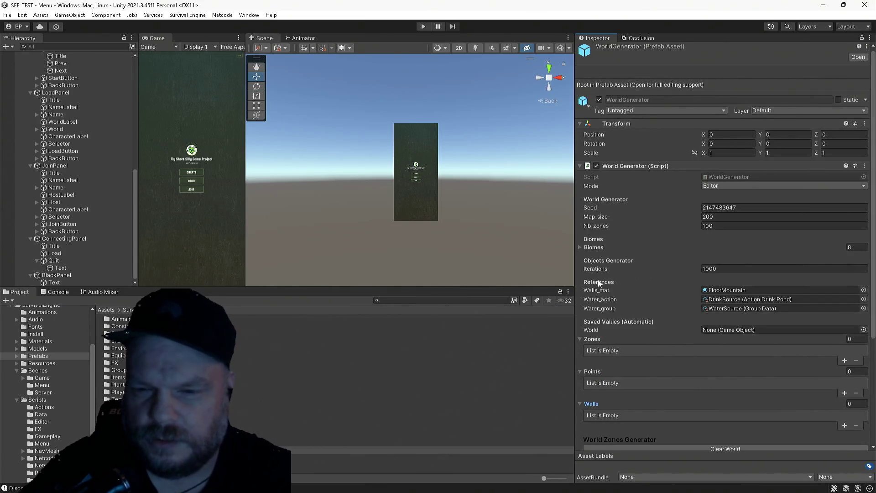
- Expand the Biomes list showing eight biomes, then expand the Game scenes folder
click(585, 248)
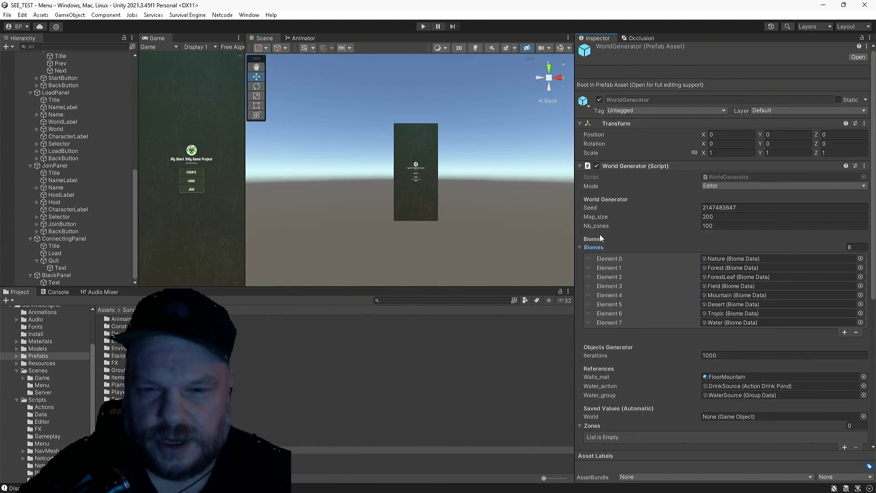
scroll(609, 311, down, 10)
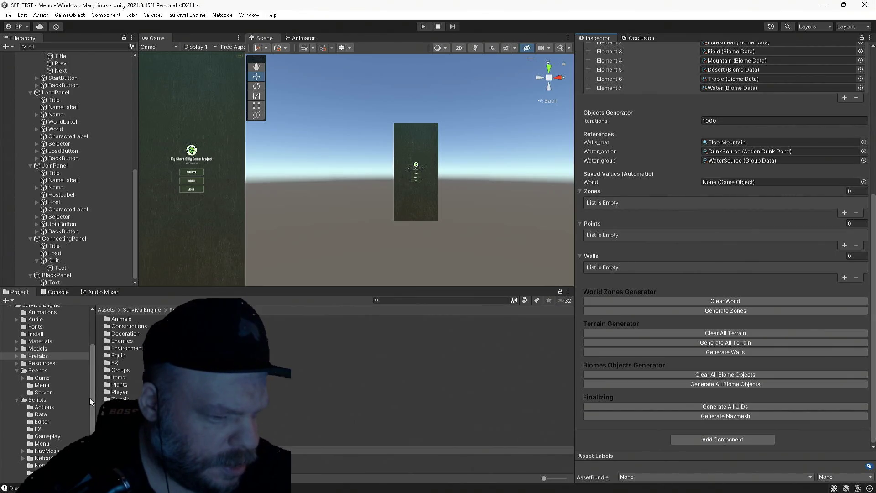
click(23, 378)
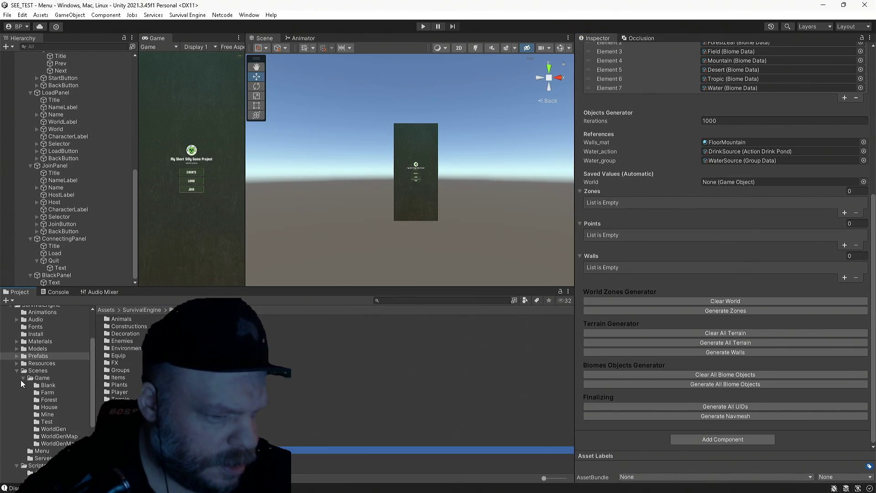
- View the Farm and Forest scene folders, collapse Game, and open the Prefabs folder
click(43, 393)
click(49, 401)
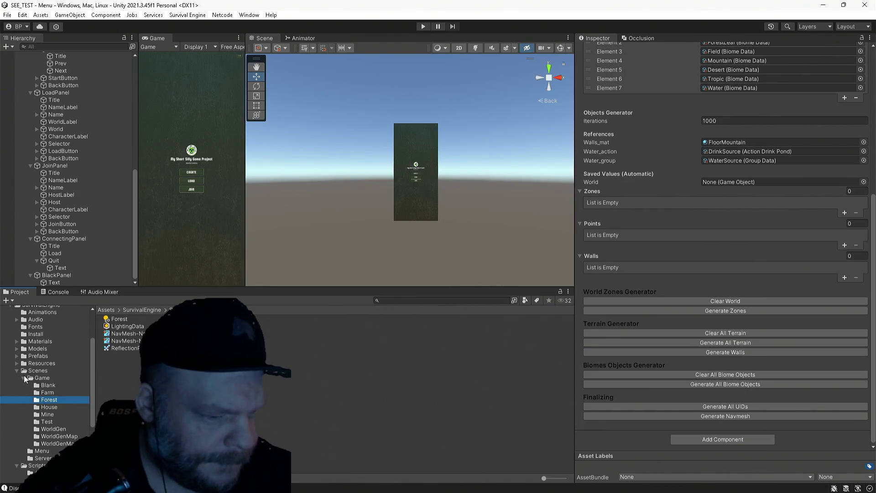
click(23, 378)
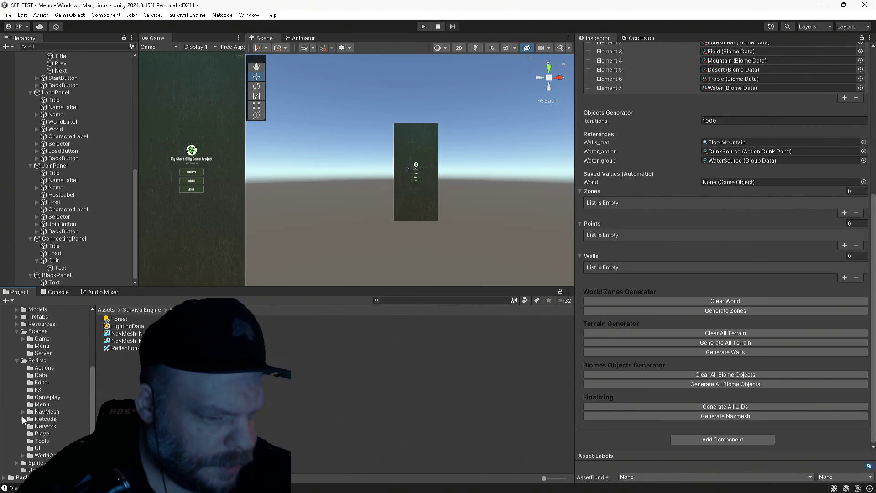
scroll(30, 377, up, 3)
double_click(22, 372)
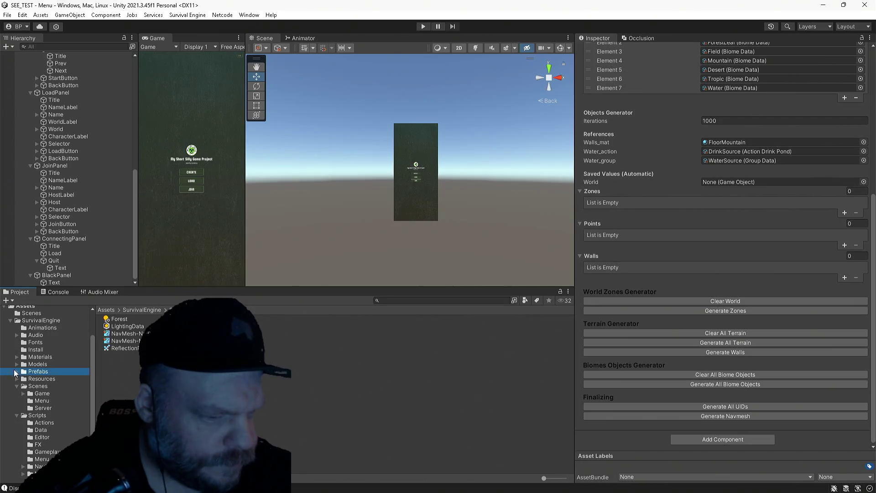
scroll(57, 402, down, 4)
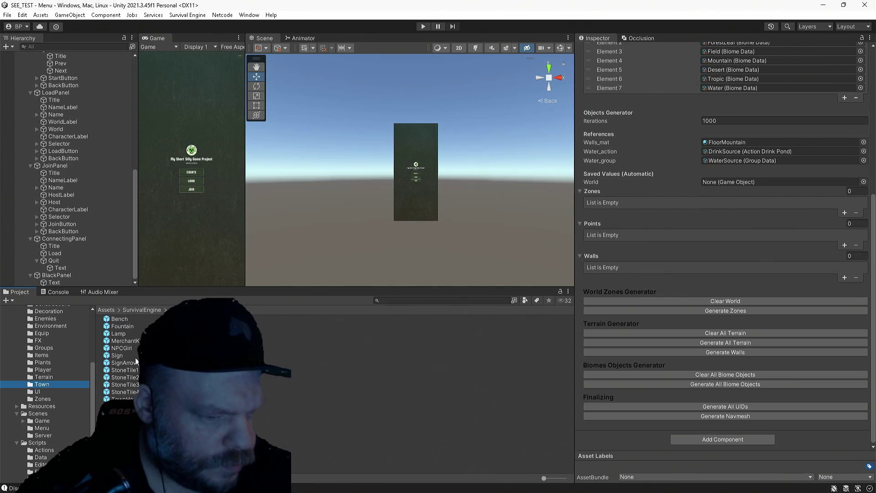
- Preview the Bench, NPCGirl, Sign and SignArrow town prefabs, orbiting around the bench
double_click(120, 320)
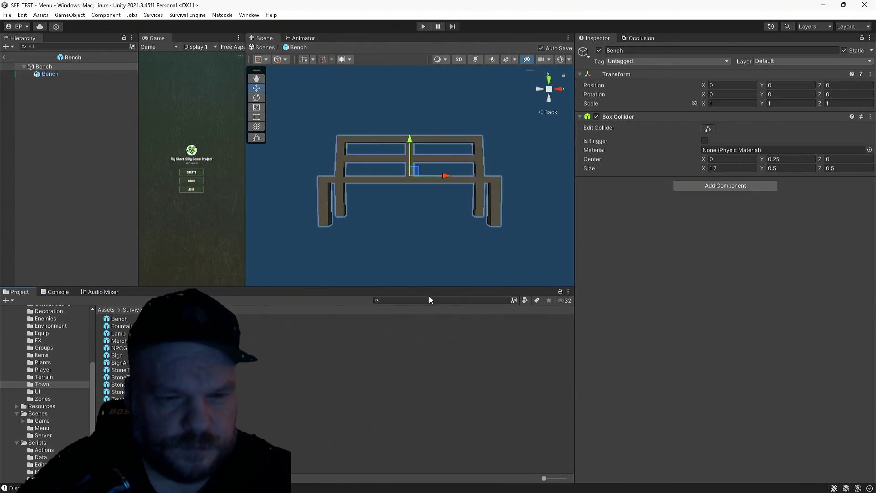
mouse_move(423, 240)
mouse_down()
mouse_move(475, 264)
mouse_move(393, 227)
mouse_move(419, 231)
mouse_move(442, 212)
mouse_move(557, 219)
mouse_move(532, 227)
mouse_move(488, 202)
mouse_move(488, 160)
mouse_move(534, 238)
mouse_move(484, 256)
mouse_up()
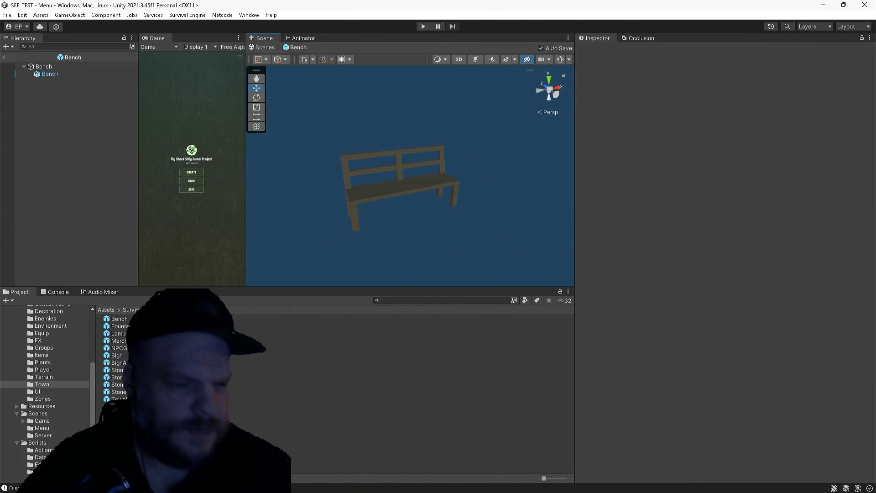
double_click(131, 347)
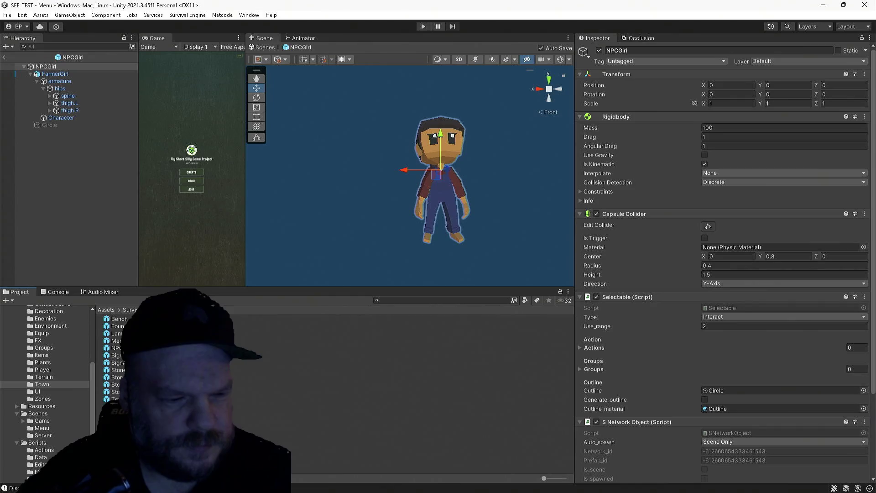
click(117, 355)
double_click(117, 355)
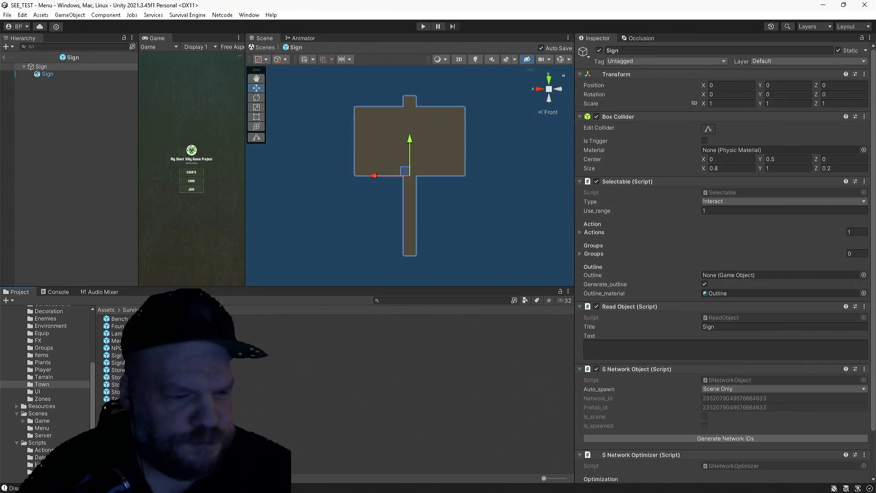
double_click(118, 362)
- Preview the StoneTile, TownHouse and TownHouse2 prefabs, ending on TownHouseBlue2
click(116, 376)
double_click(116, 384)
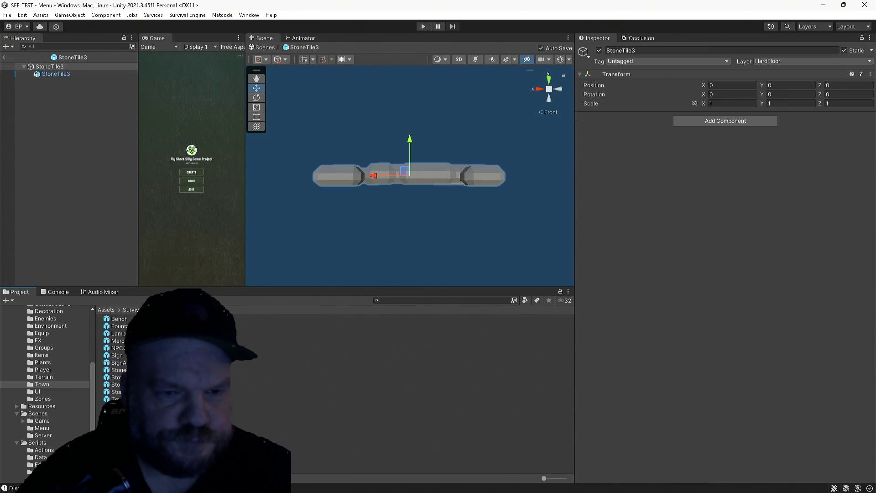
drag(420, 242, 437, 239)
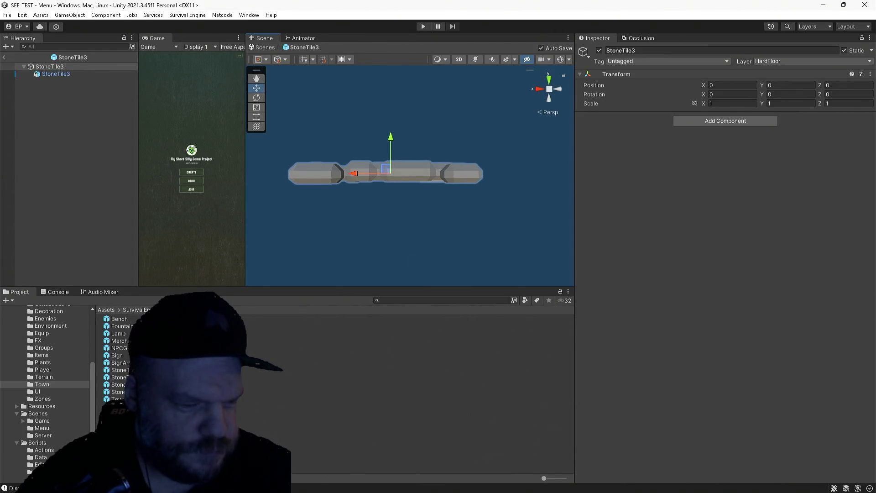
double_click(117, 406)
double_click(117, 420)
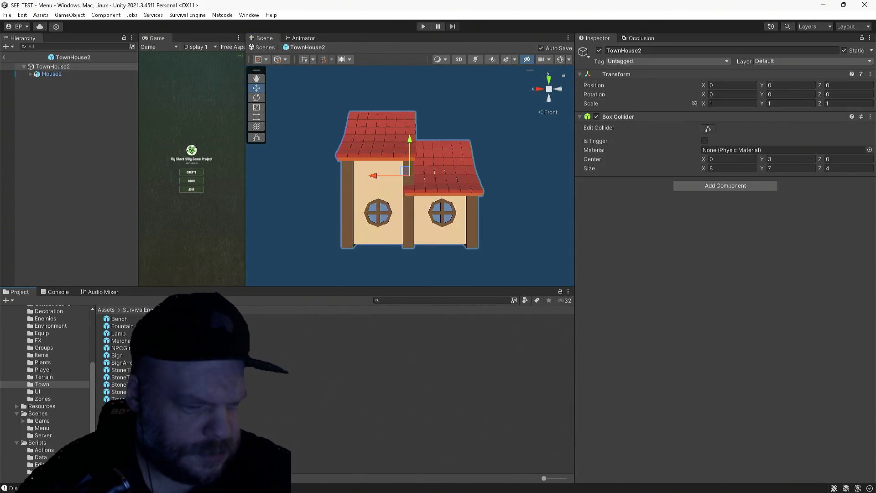
double_click(117, 428)
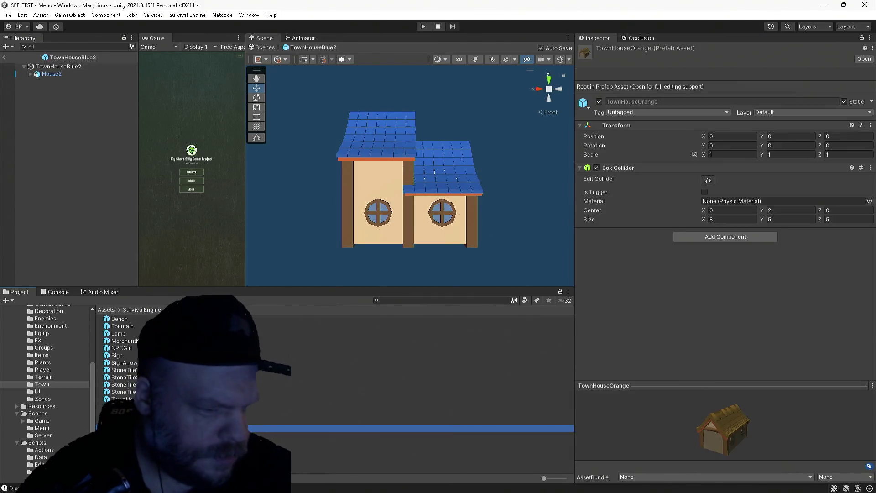
click(44, 371)
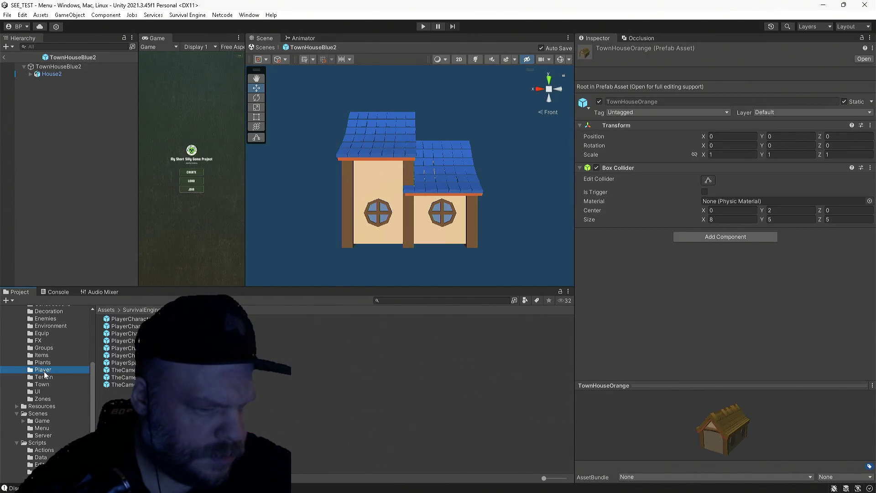
- Open the PlayerCharacter prefab, then the blueberry and CornPlantS1 plant prefabs
double_click(128, 318)
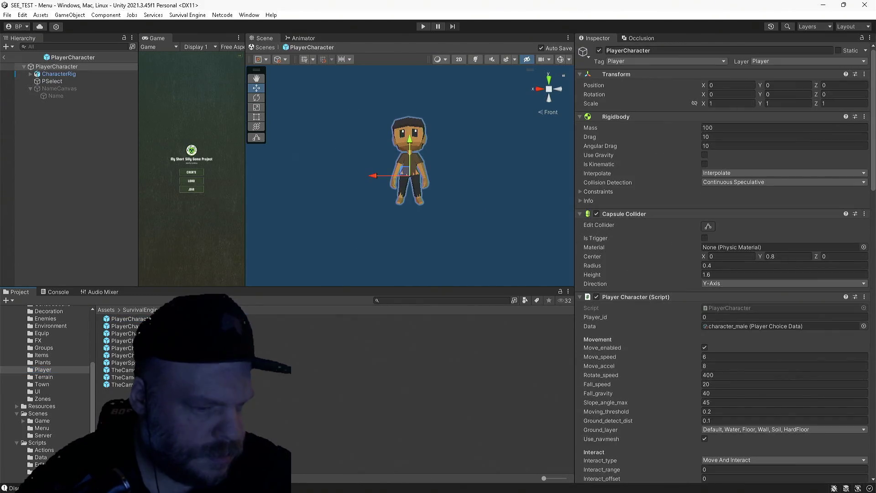
click(51, 363)
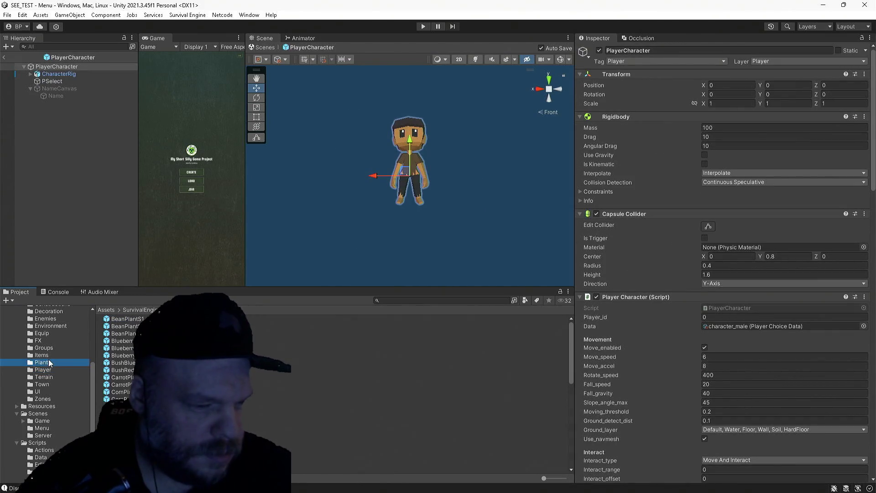
double_click(123, 355)
double_click(120, 392)
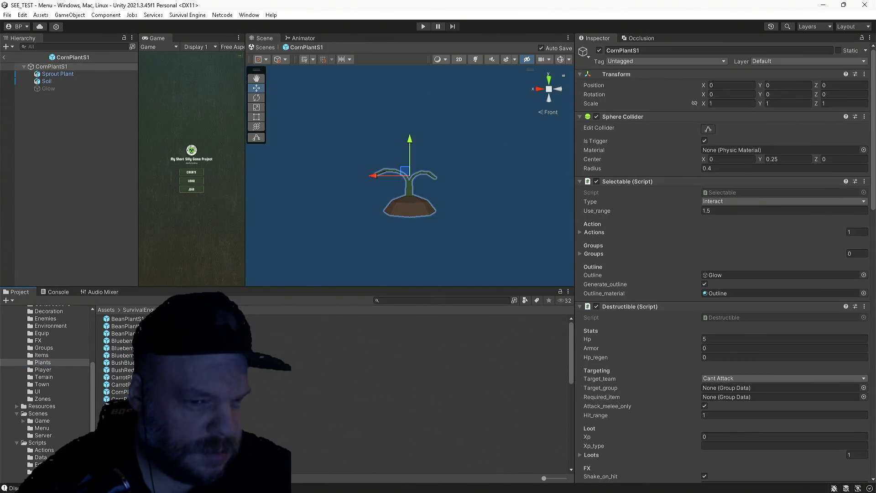
- Open Grass and other plant prefabs, then the ChickenCooked item prefab
double_click(137, 349)
double_click(137, 356)
double_click(137, 362)
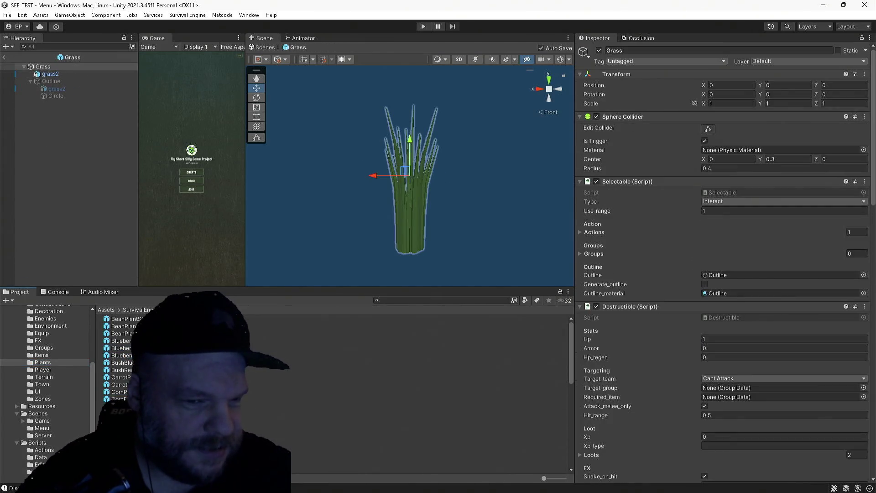
click(41, 355)
double_click(138, 340)
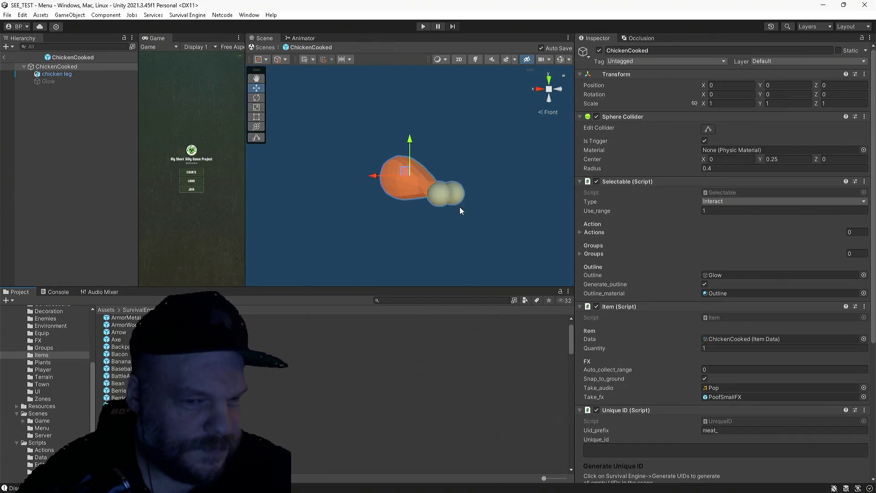
- View the chicken leg from the side, right and top using the scene gizmo
click(553, 89)
click(541, 89)
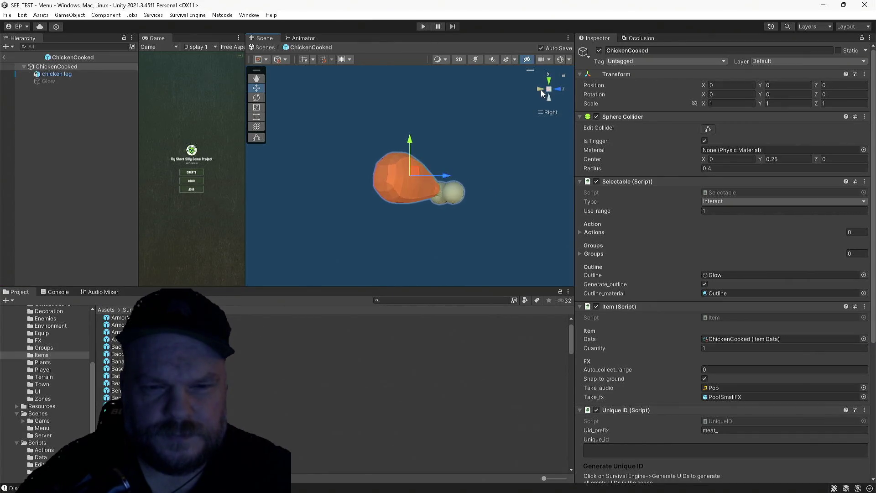
click(542, 89)
click(549, 84)
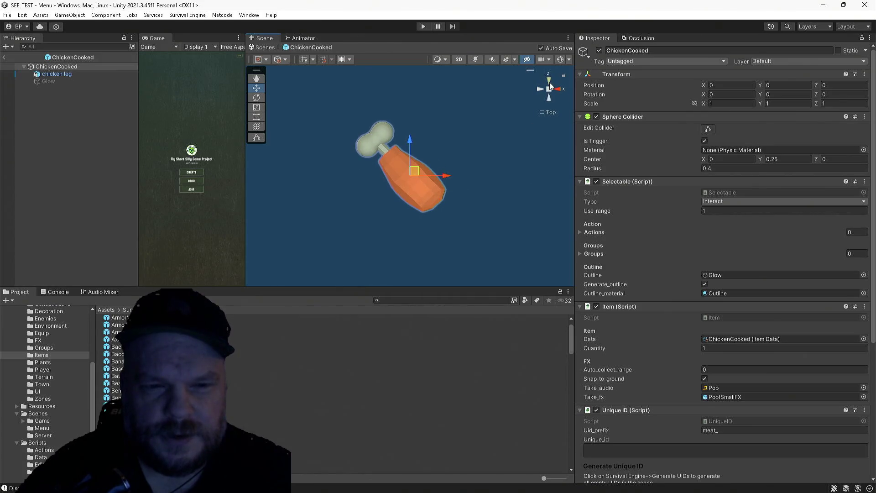
- Open the Compass, CoconutHalf, Corn and Diamond item prefabs, then list the Player scripts
scroll(319, 387, down, 4)
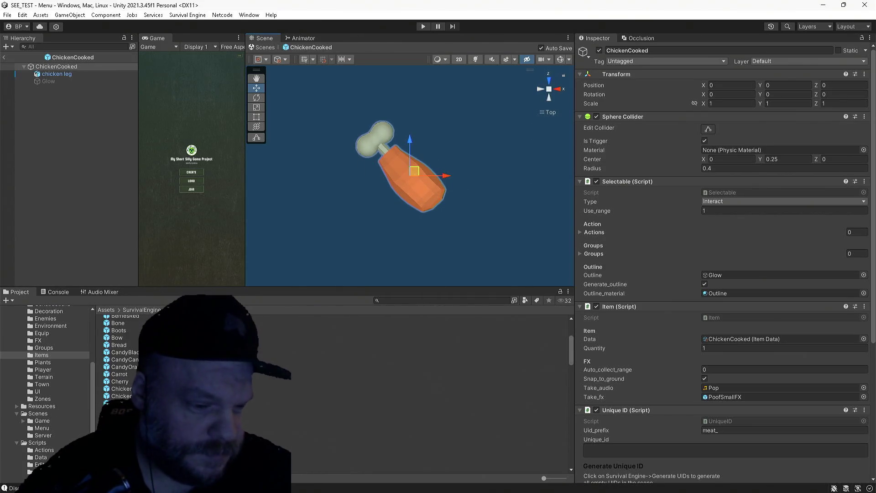
click(320, 432)
double_click(320, 432)
double_click(319, 424)
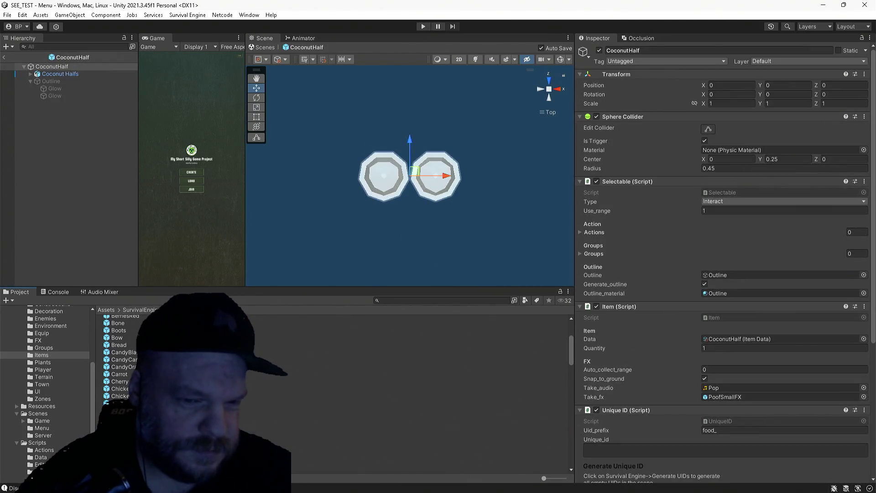
double_click(319, 439)
double_click(320, 447)
scroll(320, 388, down, 5)
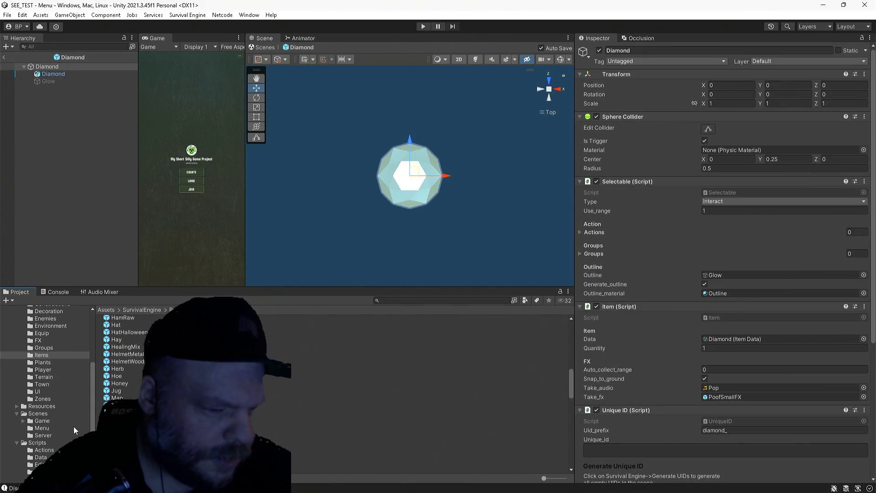
scroll(74, 426, down, 3)
click(43, 433)
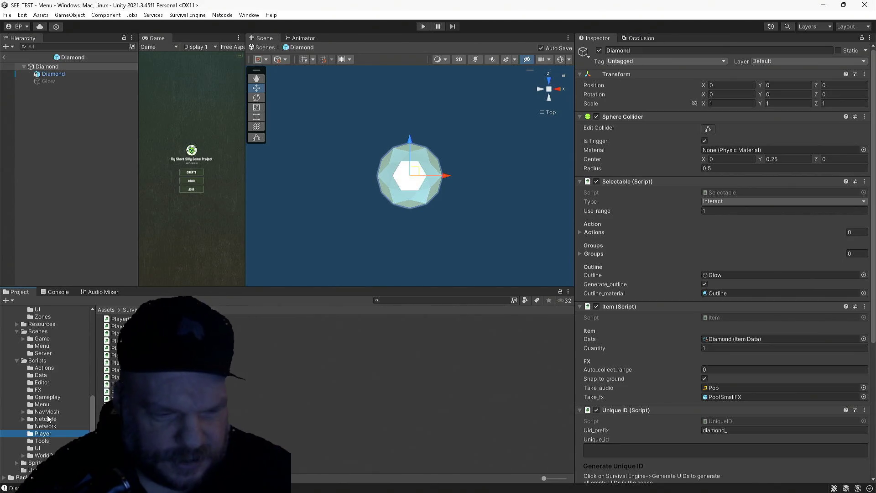
- Open PlayerCharacter.cs in Visual Studio and read the move_speed and fall_speed settings
double_click(132, 319)
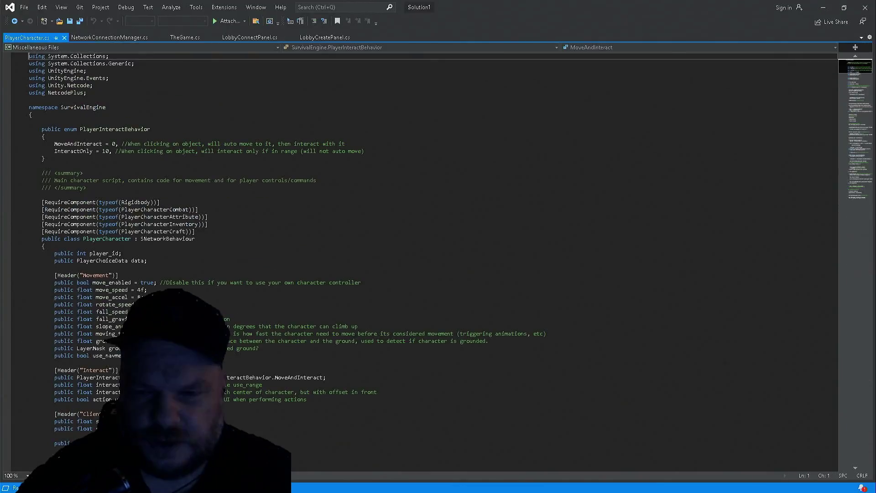
scroll(323, 259, down, 4)
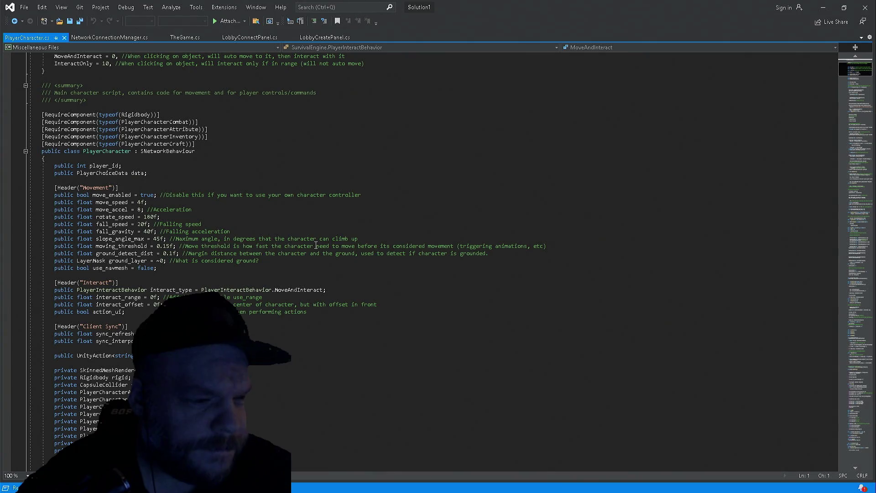
click(201, 202)
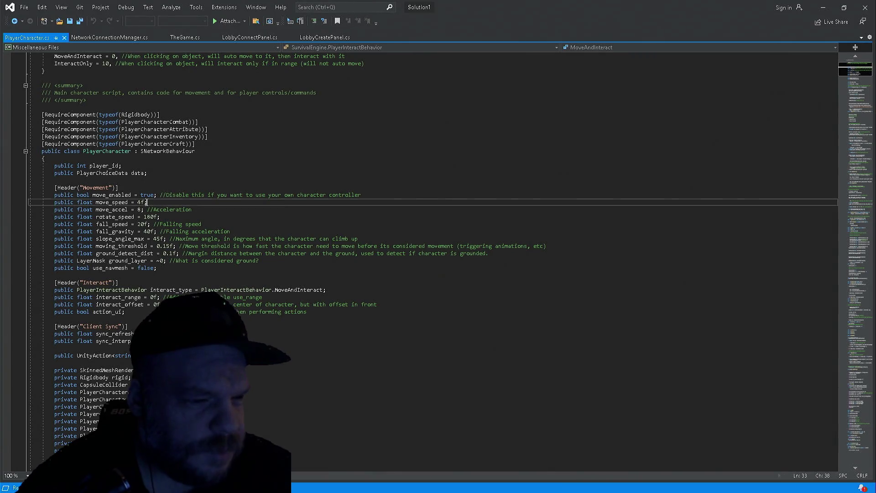
click(191, 210)
click(173, 224)
click(186, 224)
- Read through the rest of PlayerCharacter.cs via the minimap, then return to Unity
scroll(190, 241, down, 2)
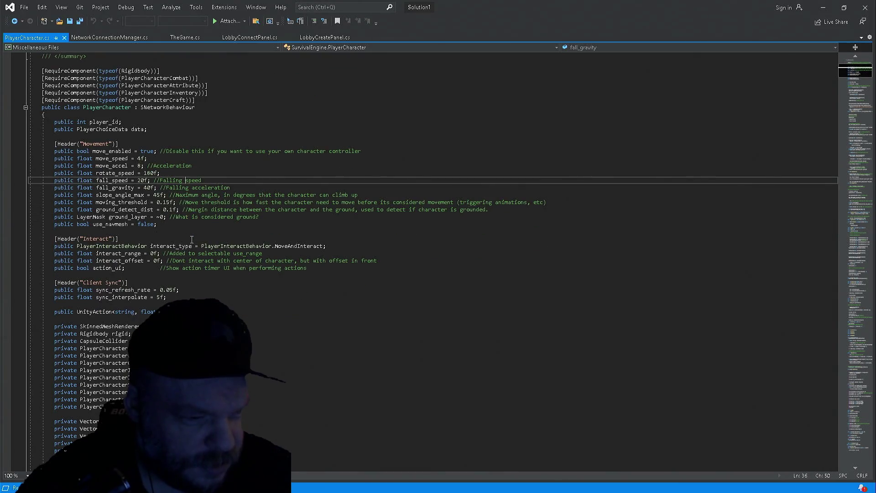
scroll(192, 239, down, 3)
scroll(197, 242, down, 12)
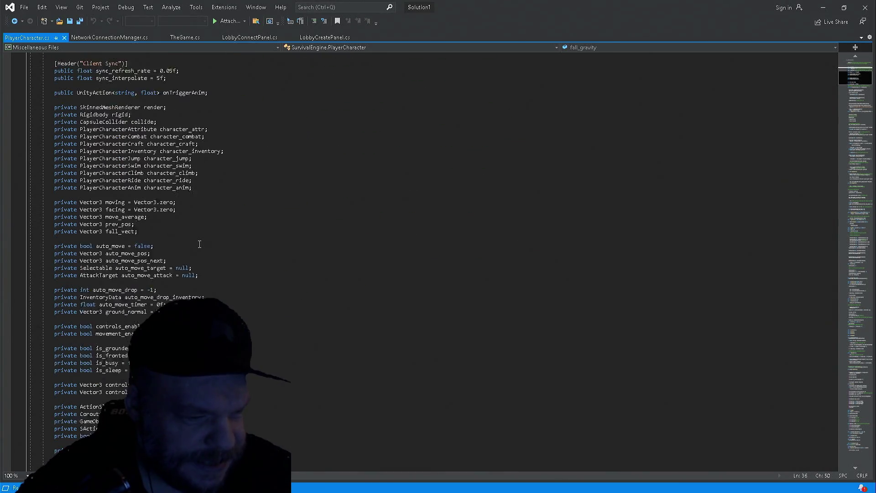
scroll(200, 244, down, 18)
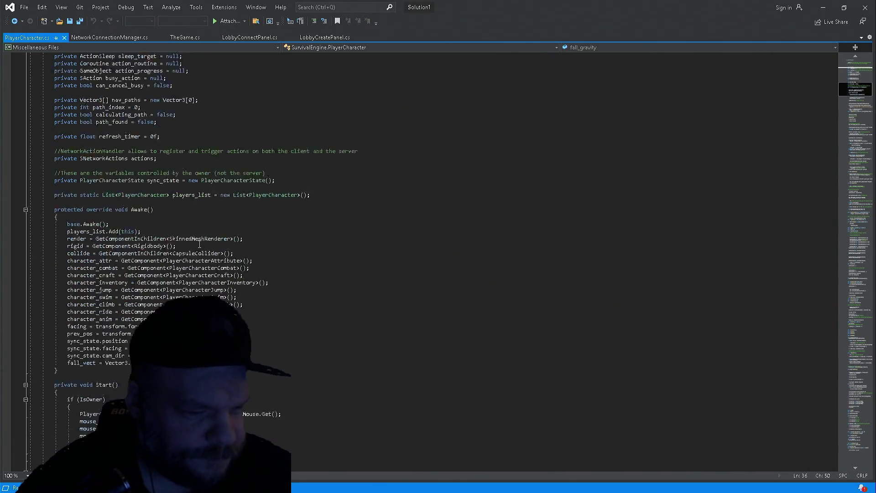
scroll(199, 244, down, 13)
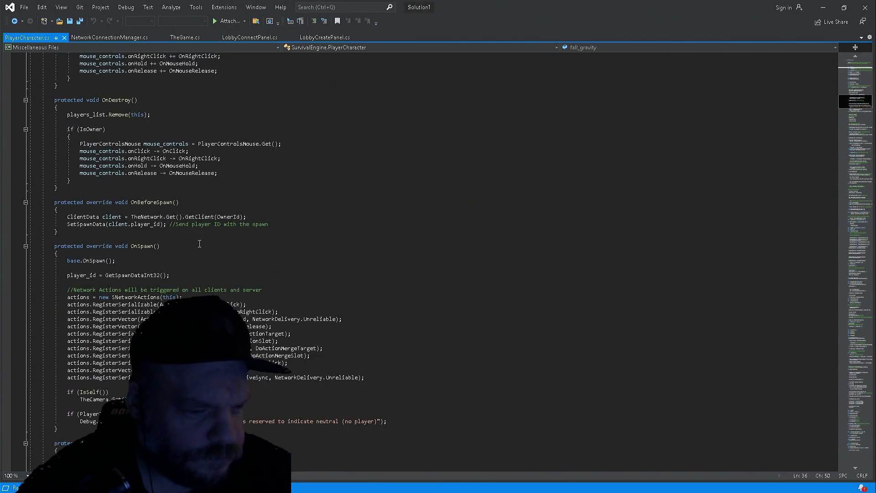
mouse_move(855, 114)
mouse_down()
mouse_move(856, 265)
mouse_move(856, 242)
mouse_move(550, 36)
mouse_up()
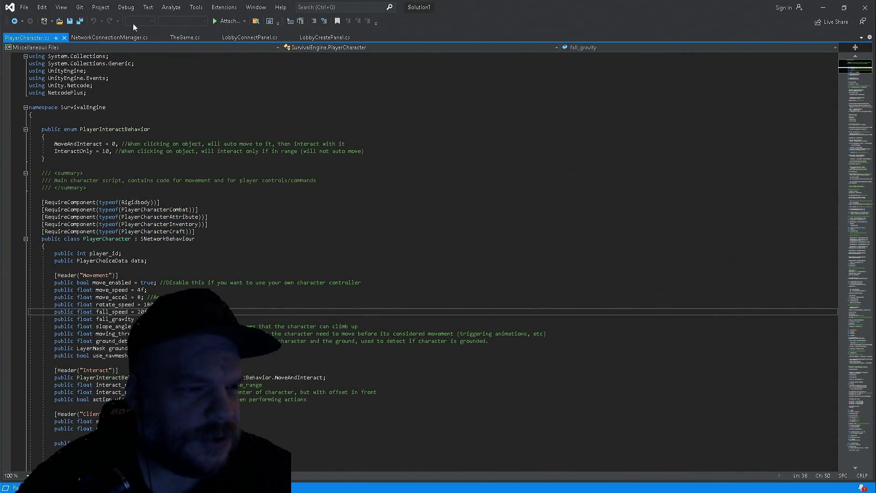
click(865, 8)
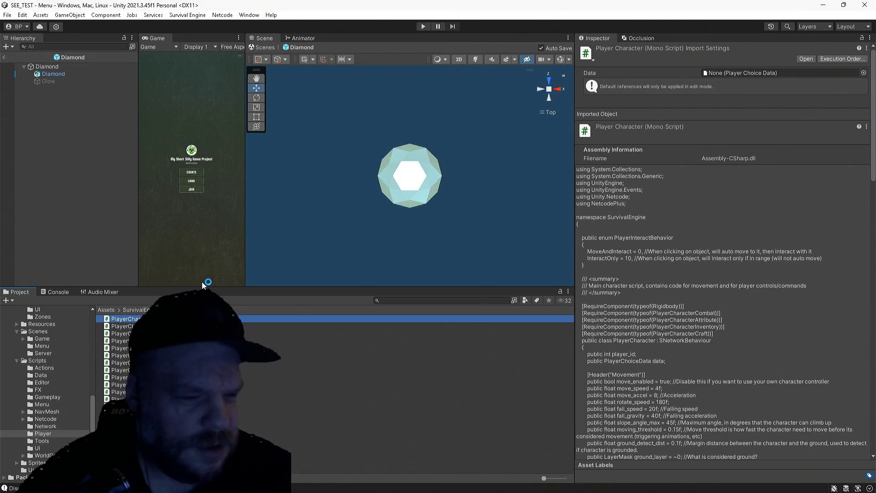
- Browse the Network and Gameplay script folders and open the Character script
click(46, 426)
click(47, 397)
scroll(119, 361, down, 5)
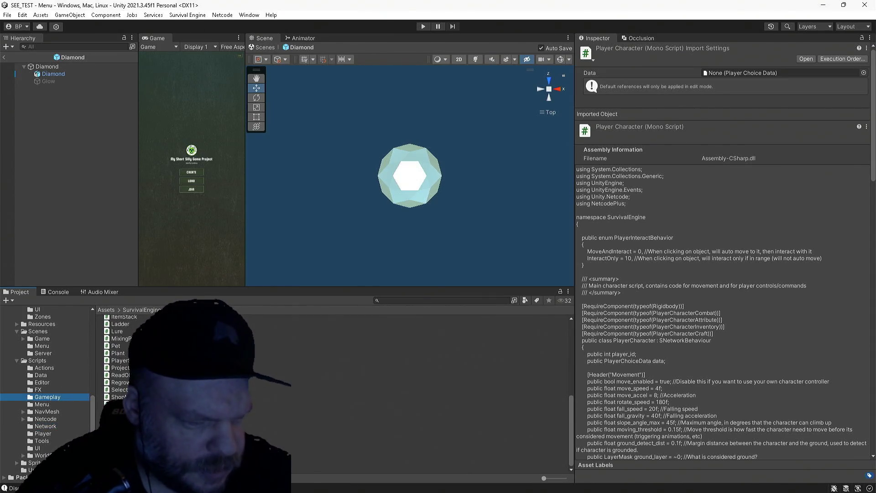
scroll(118, 361, up, 5)
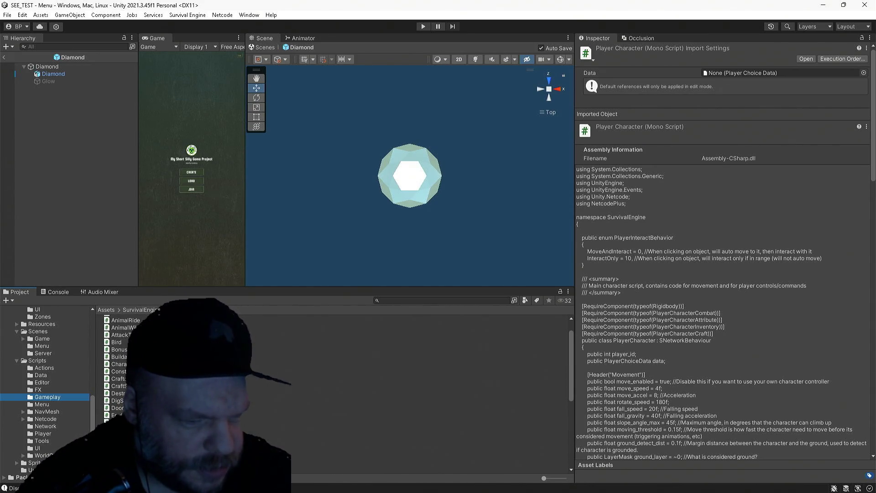
double_click(119, 363)
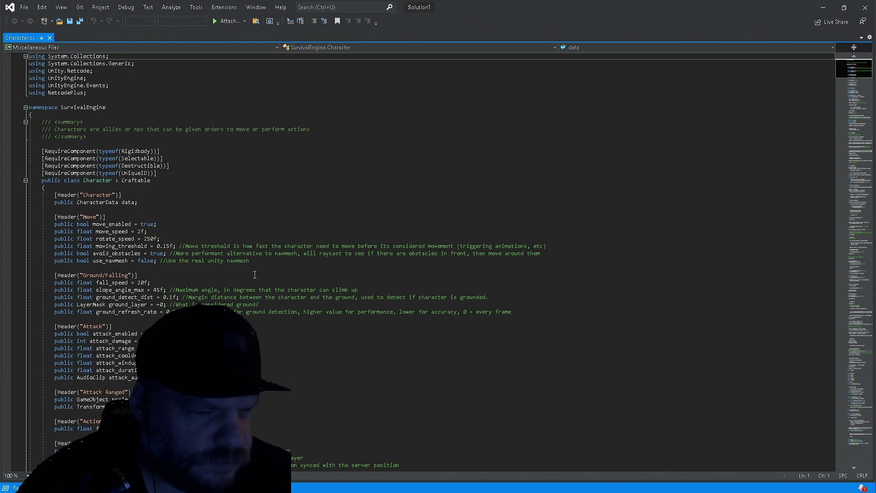
- Read through Character.cs's move, ground and attack settings in Visual Studio, then return to Unity
scroll(256, 250, down, 3)
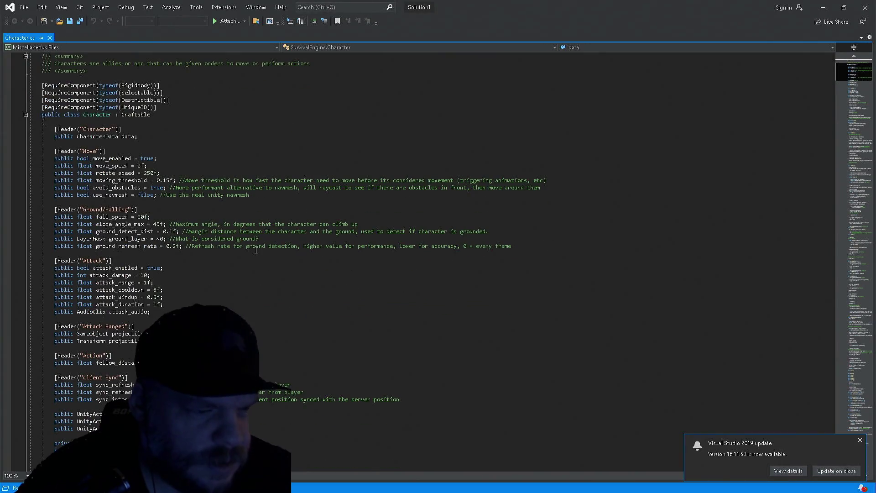
scroll(256, 249, down, 7)
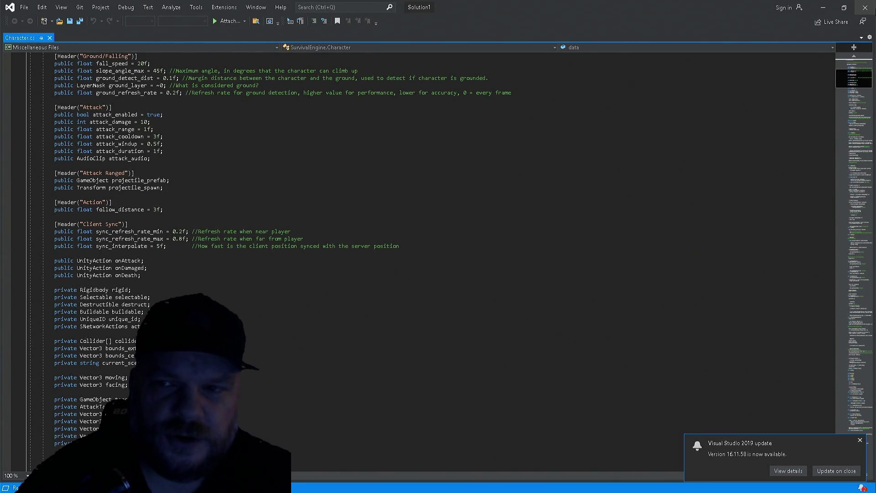
click(823, 7)
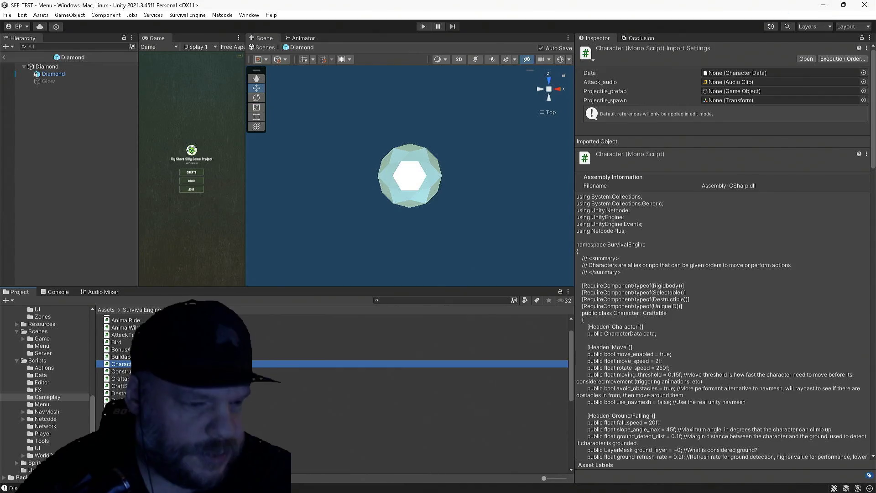
- In Scripts > Player, preview the PlayerControls, PlayerCharacterAttribute and PlayerCharacterAnim code
scroll(333, 392, down, 5)
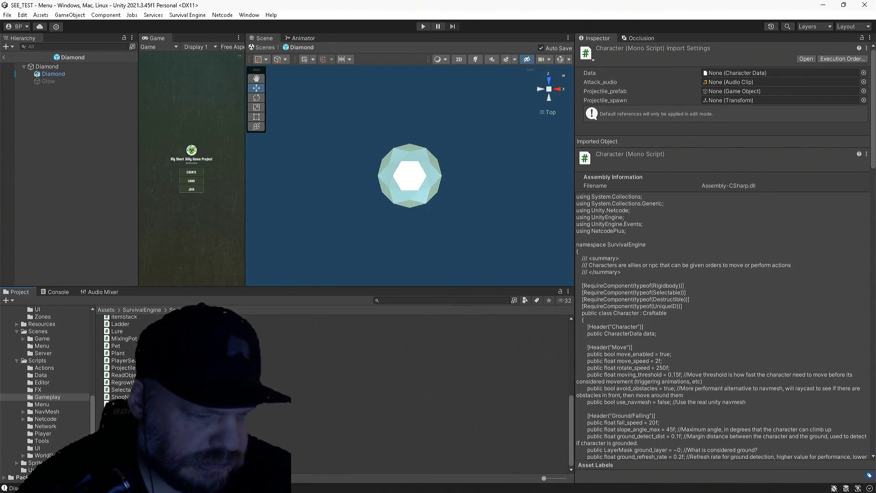
scroll(333, 392, up, 6)
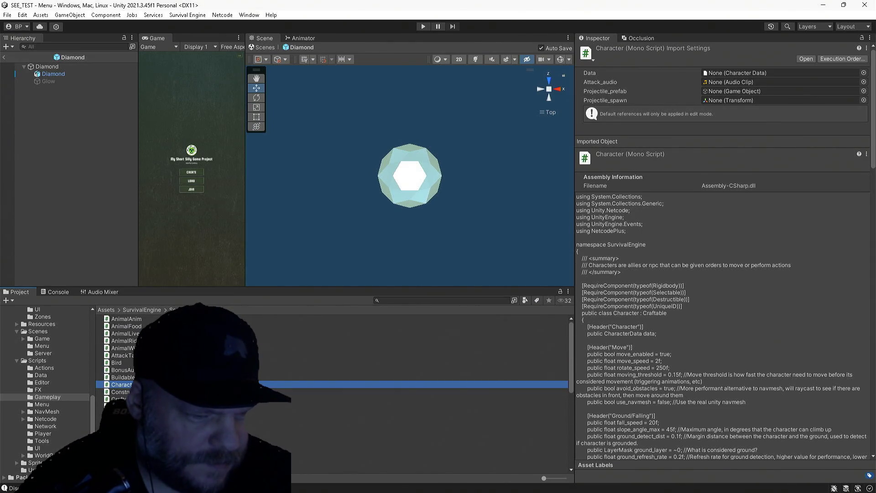
scroll(333, 393, down, 6)
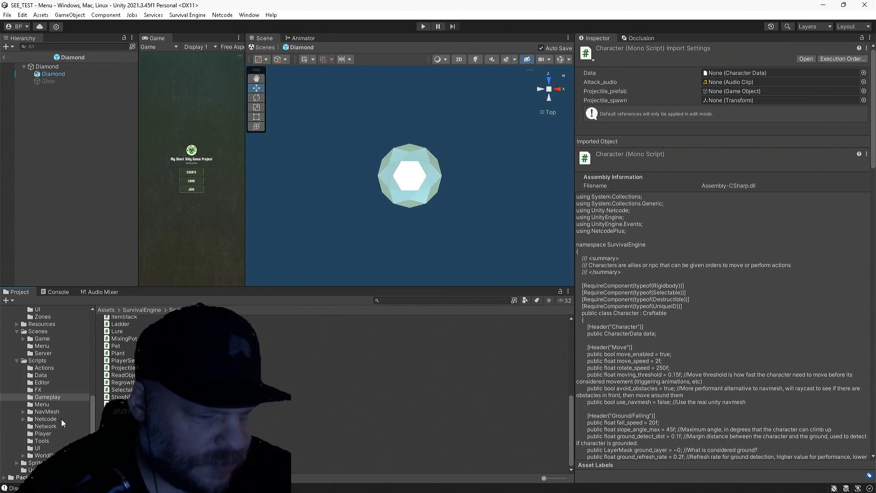
click(44, 433)
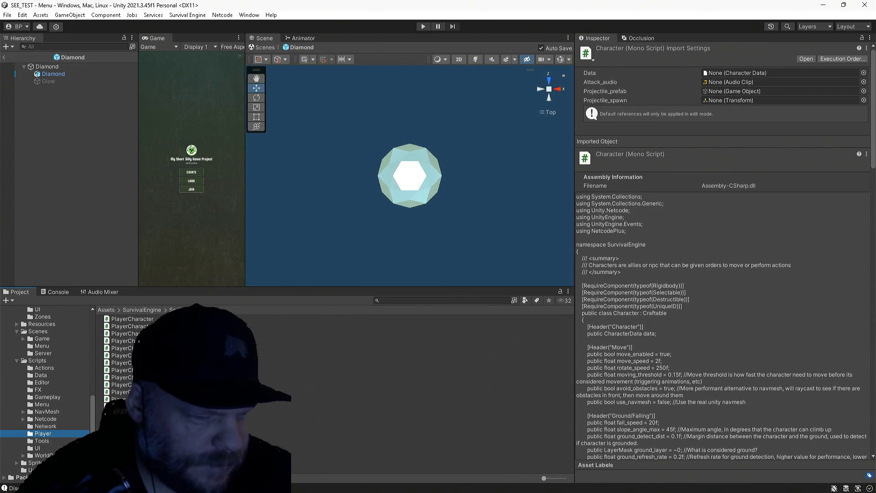
click(128, 407)
click(128, 348)
click(128, 333)
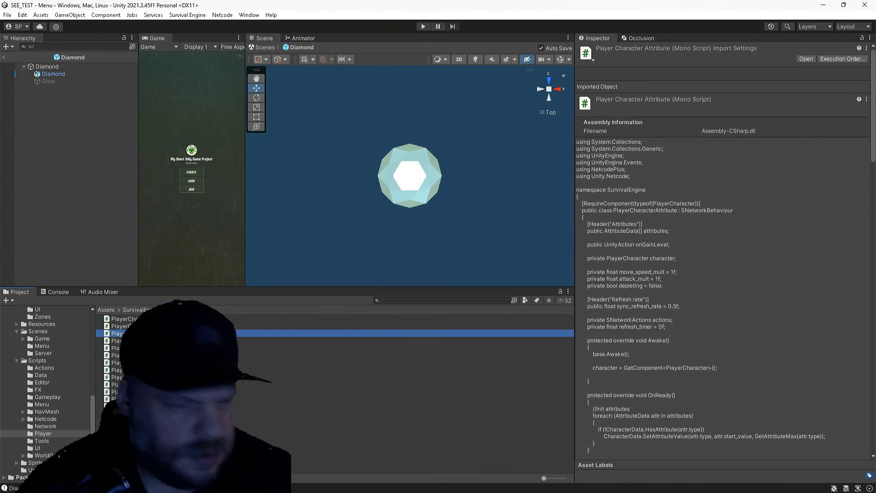
click(128, 326)
- Preview the PlayerCharacterHeat and PlayerCharacterJump code, then list the Tools folder scripts
click(128, 348)
click(127, 355)
click(128, 362)
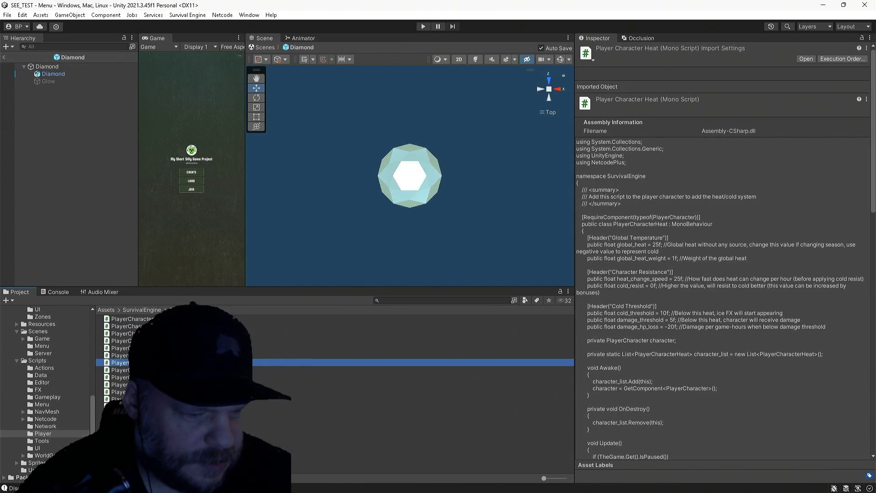
click(128, 377)
click(128, 391)
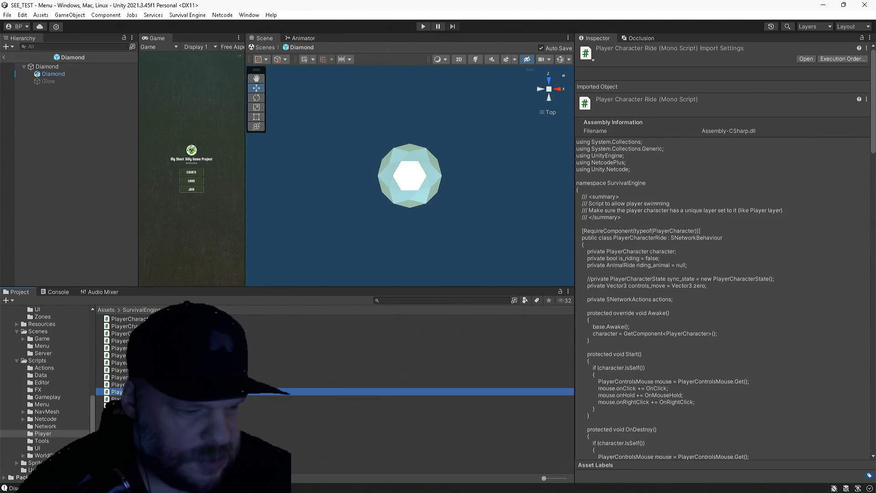
click(127, 384)
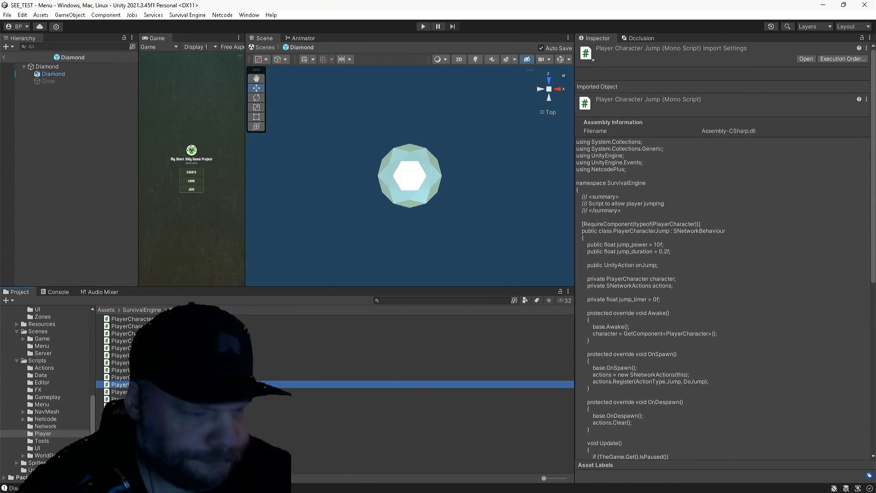
click(51, 440)
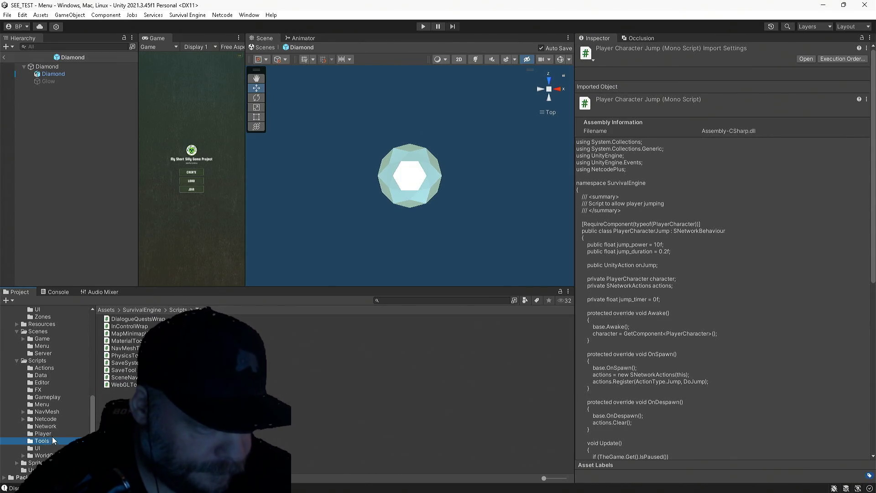
- In Scripts > Gameplay, preview and scroll through the PlayerSelect script's code
click(50, 397)
scroll(121, 356, down, 3)
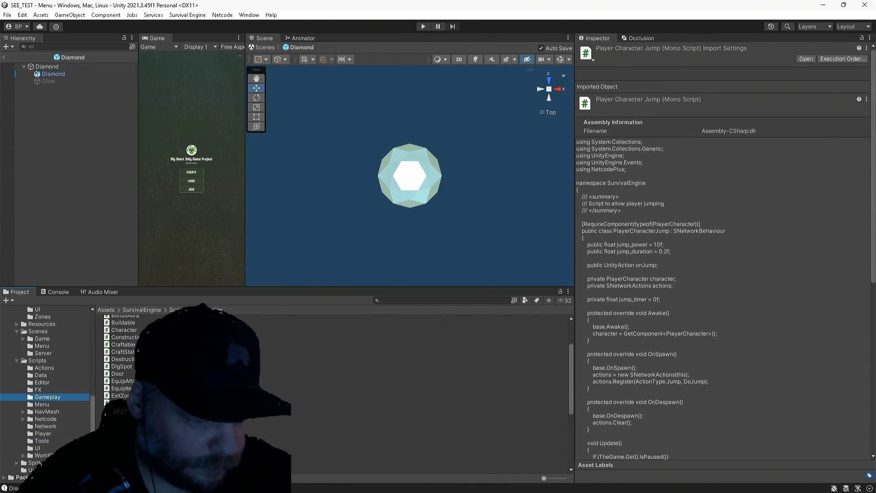
scroll(121, 356, down, 3)
scroll(121, 356, down, 3)
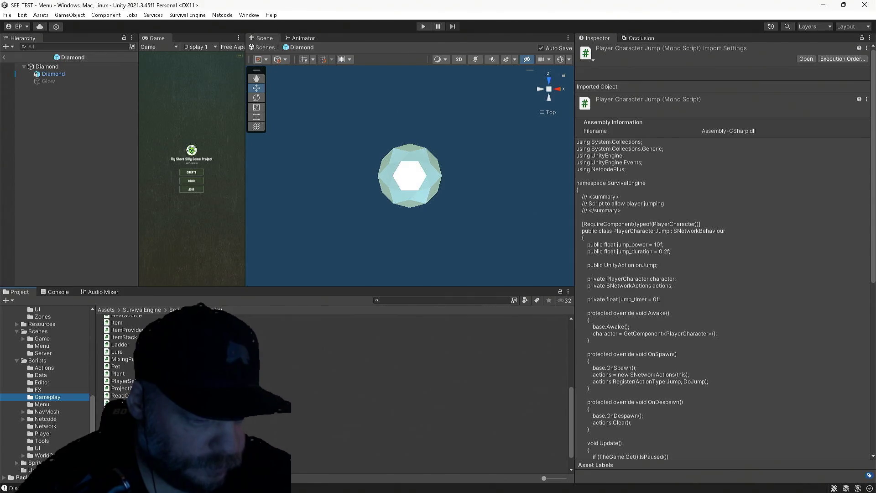
click(121, 381)
scroll(121, 365, down, 2)
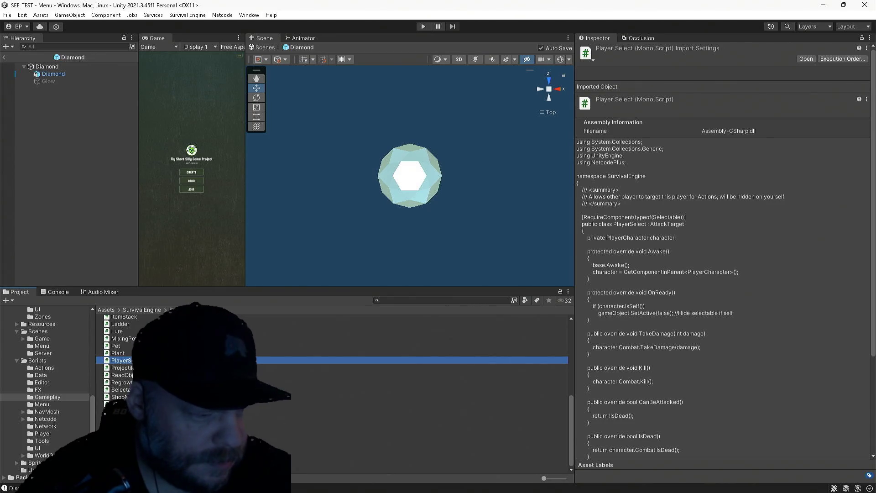
- Preview and scroll through the Storage and ShopNPC scripts' code
click(120, 441)
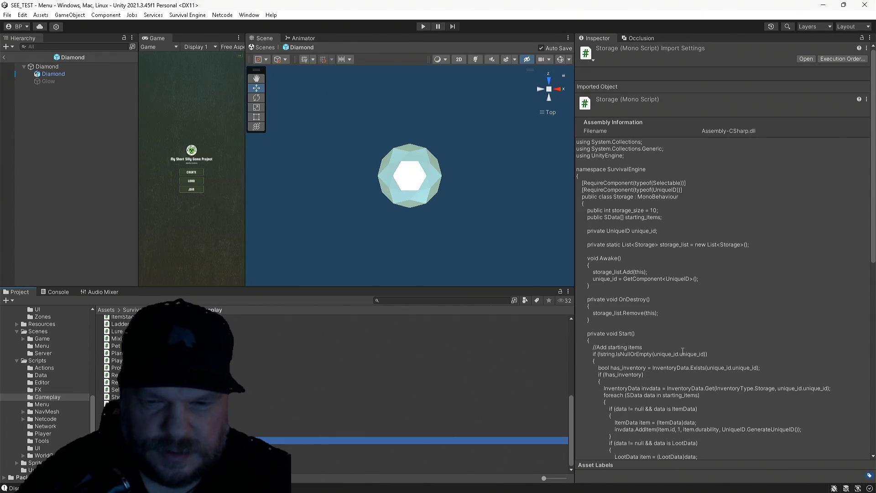
scroll(680, 349, down, 12)
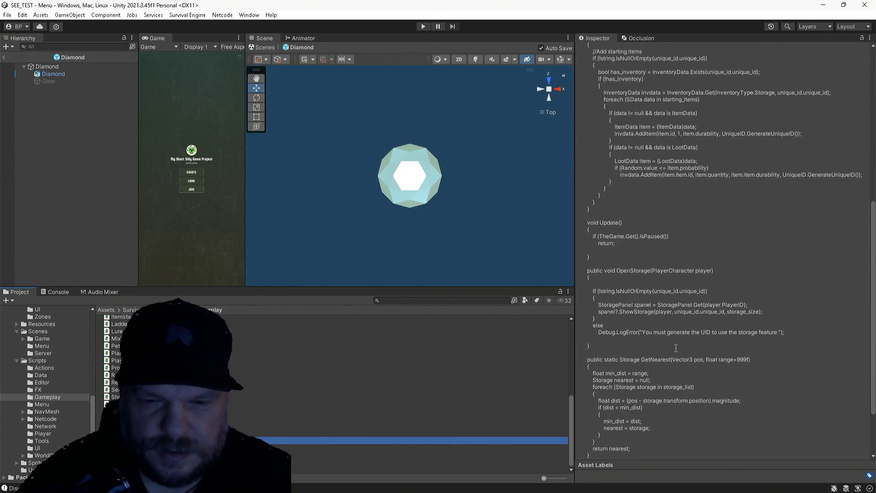
scroll(676, 349, down, 3)
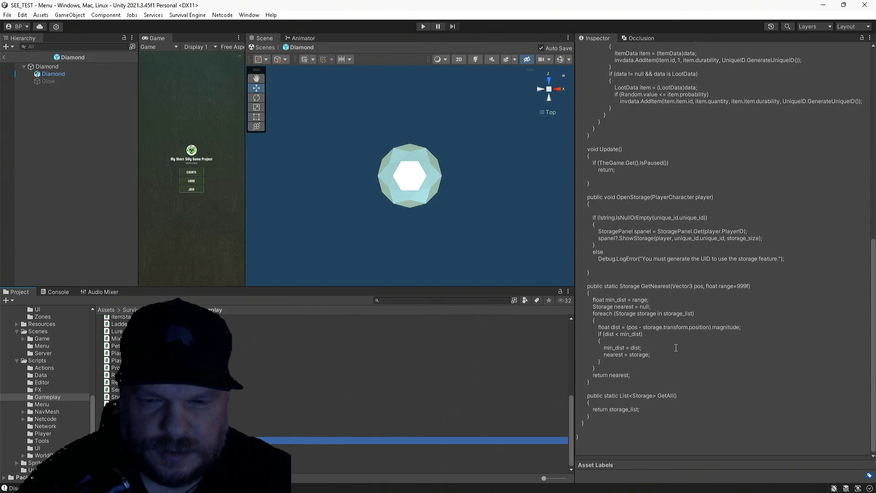
scroll(676, 347, up, 15)
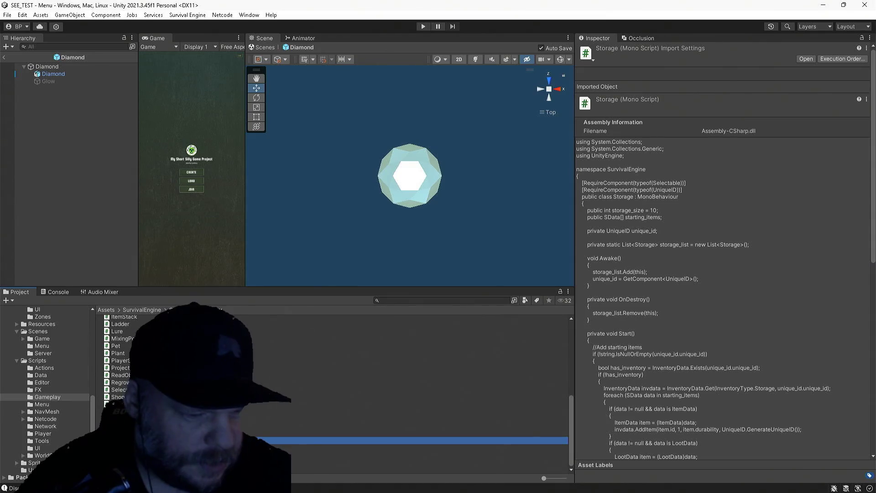
click(136, 397)
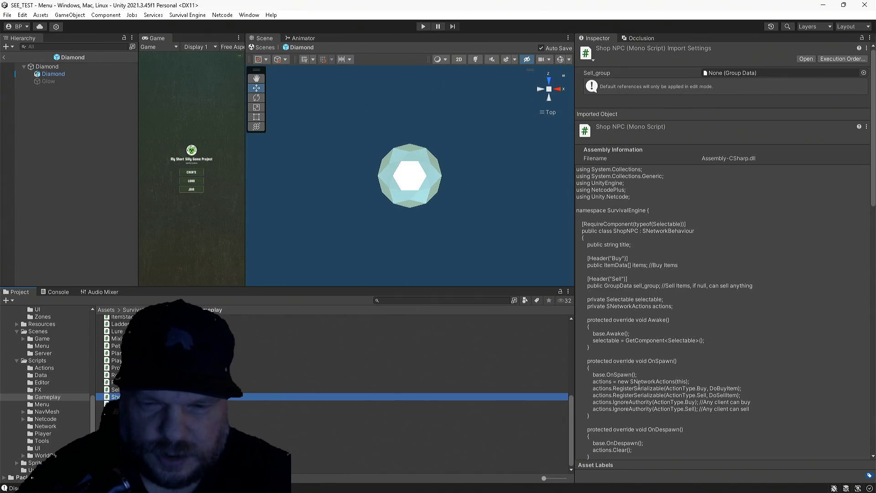
scroll(623, 391, down, 10)
scroll(644, 392, down, 5)
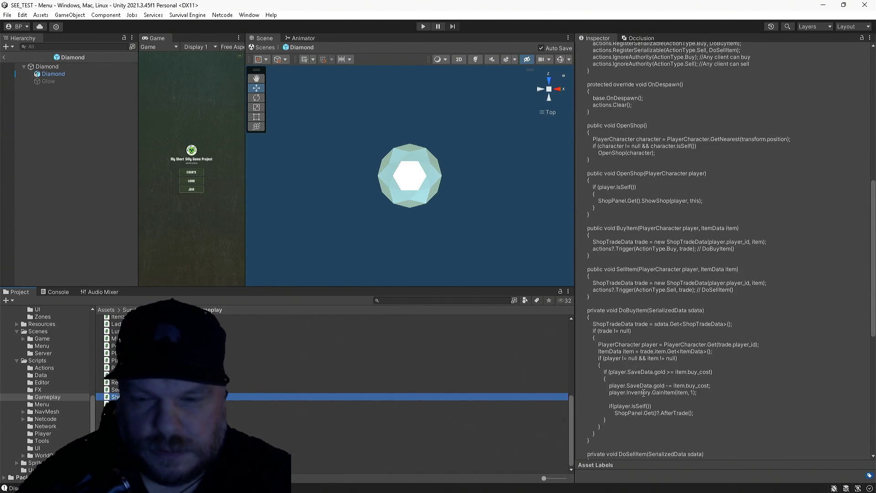
- Review the Regrowth script's code, then list the Menu folder scripts
click(119, 382)
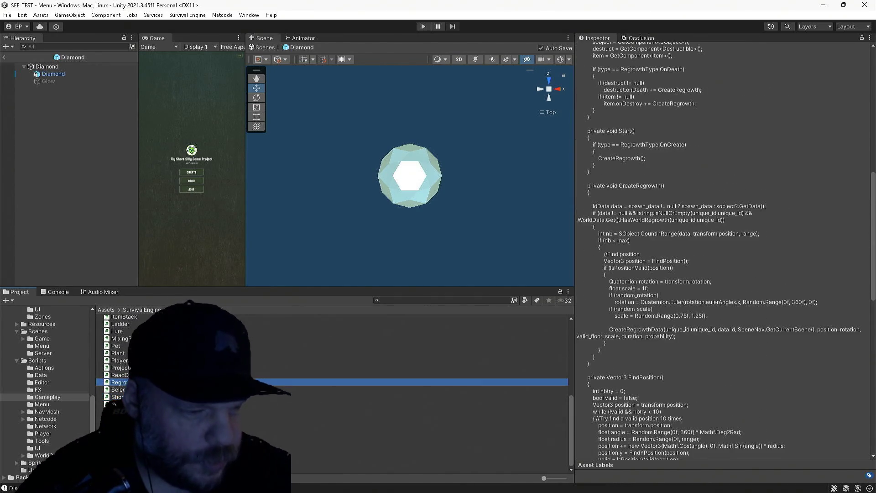
scroll(119, 382, up, 3)
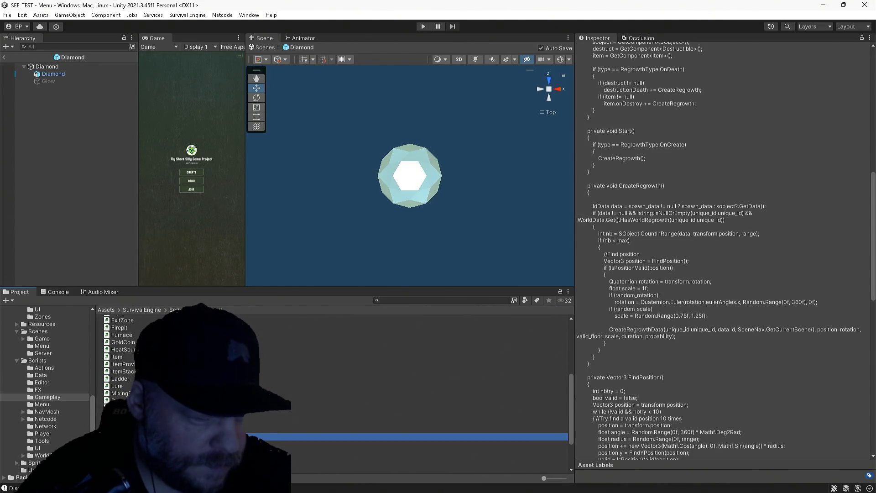
scroll(120, 382, up, 3)
scroll(120, 381, up, 4)
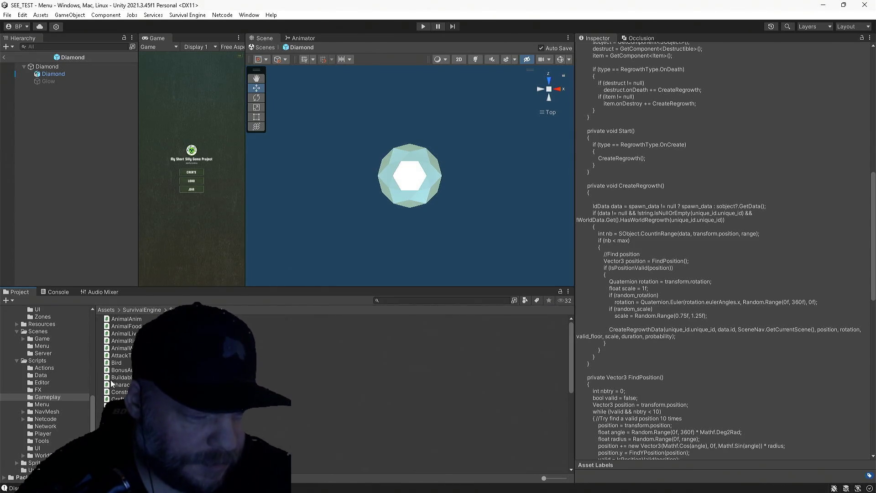
click(48, 405)
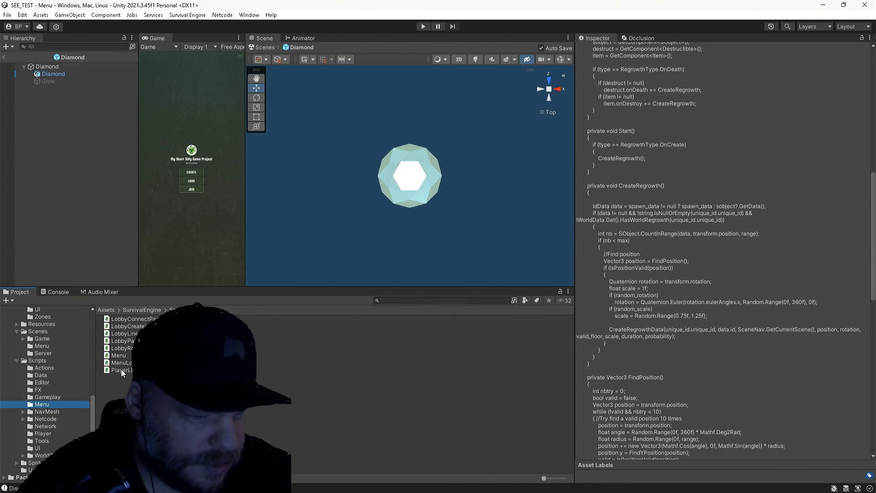
- Preview the PlayerList, MenuLobby and Menu scripts' code and fields
click(121, 371)
click(119, 363)
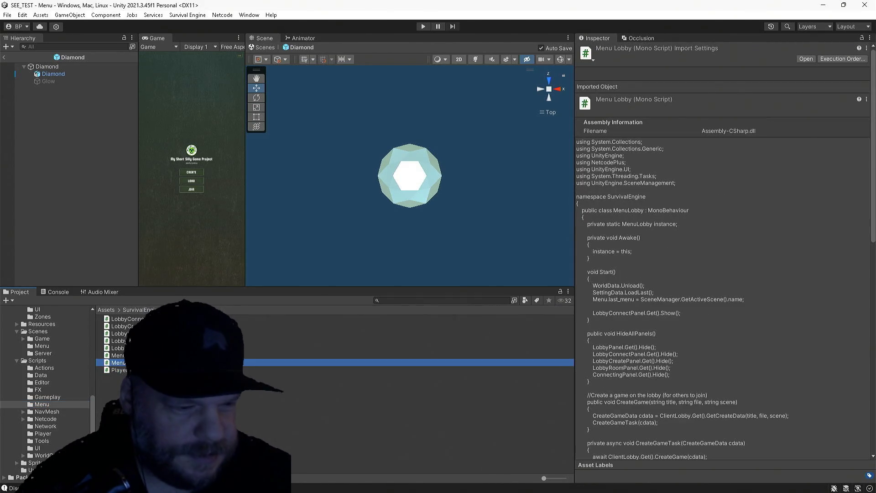
click(117, 355)
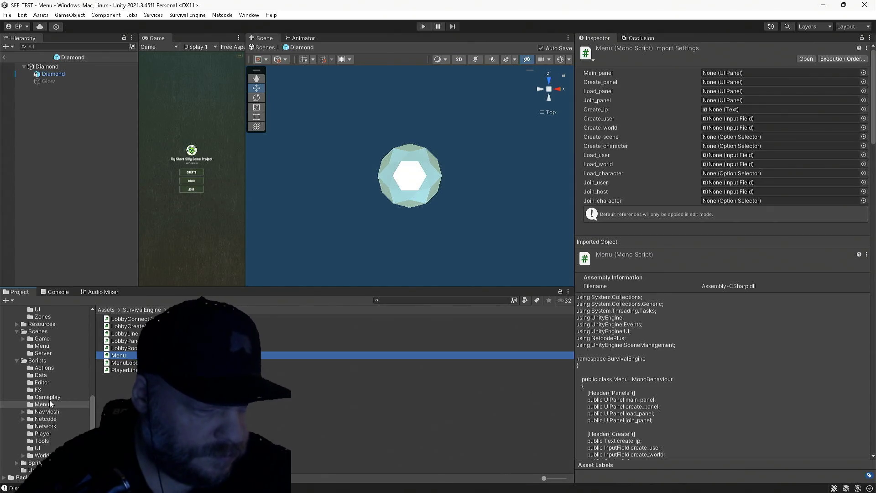
- Browse the Gameplay and Editor script folders, then start the game in Play mode
click(50, 398)
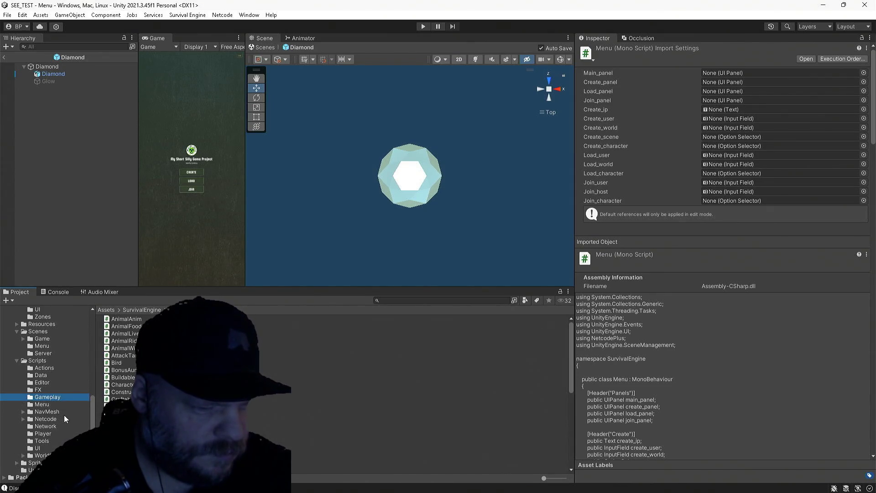
click(41, 383)
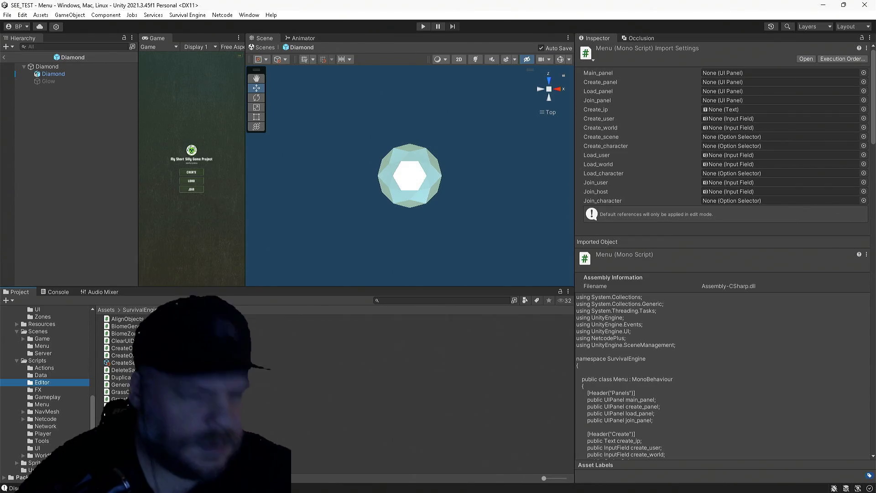
click(424, 26)
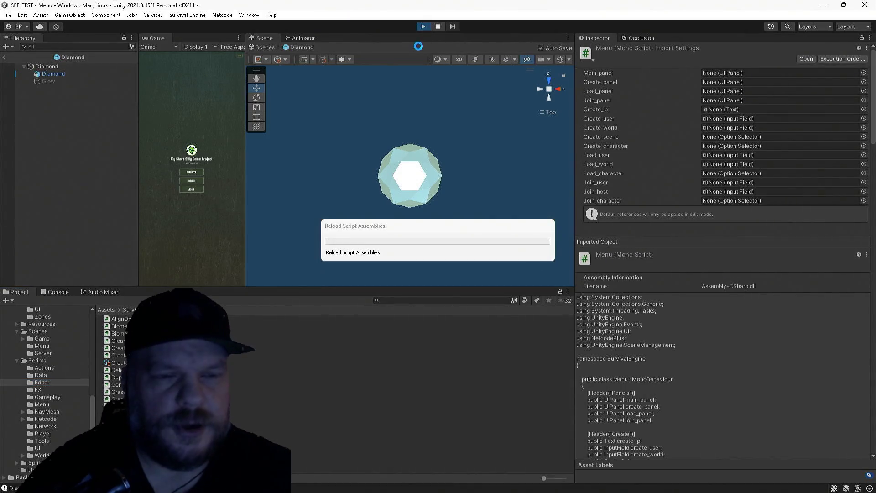
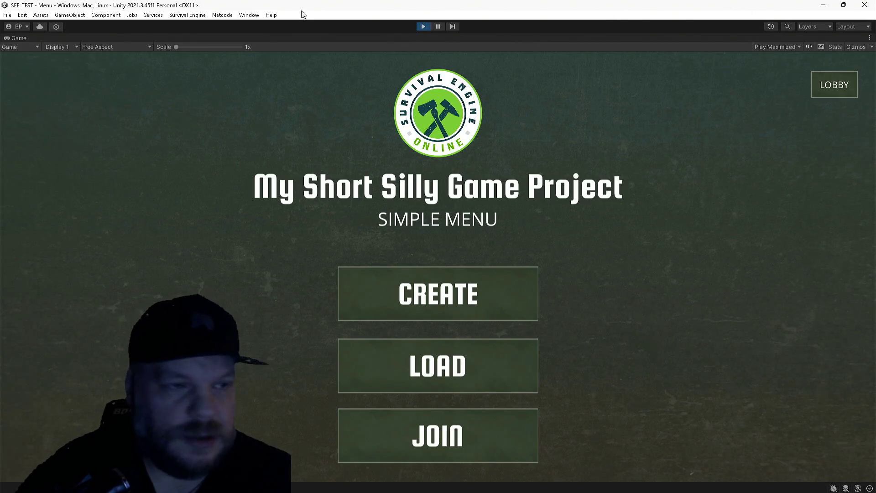
- Browse the Survival Engine, Netcode, Component and Services menus in the editor
click(194, 16)
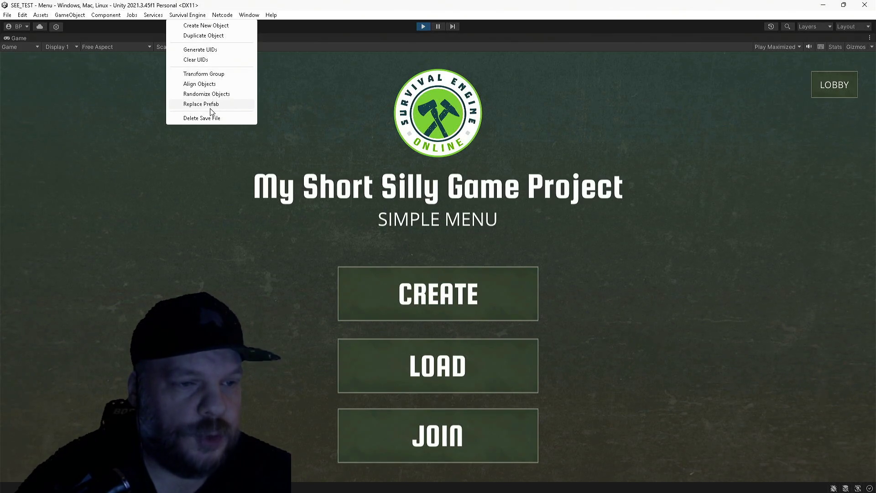
click(188, 15)
click(185, 15)
mouse_move(221, 19)
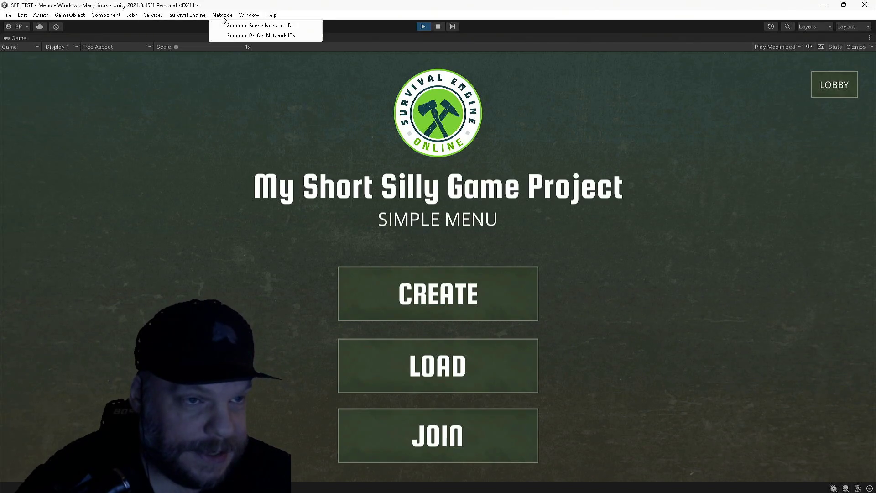
click(176, 18)
click(107, 16)
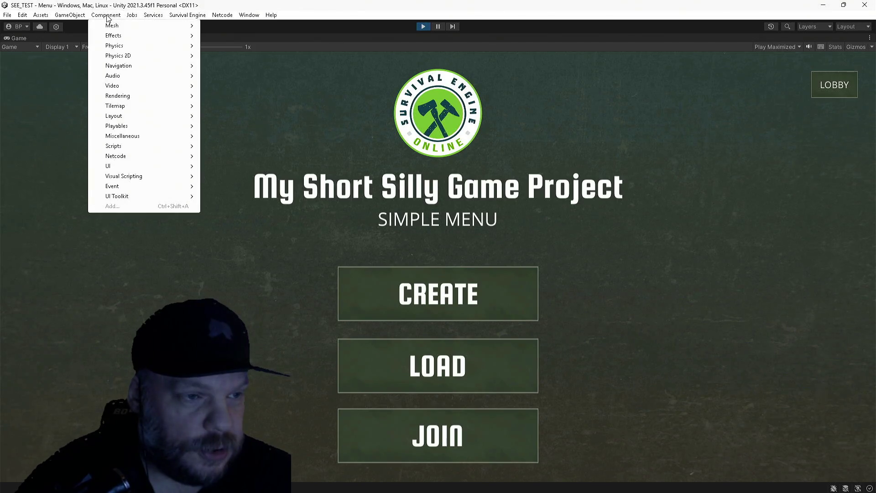
click(151, 18)
click(159, 19)
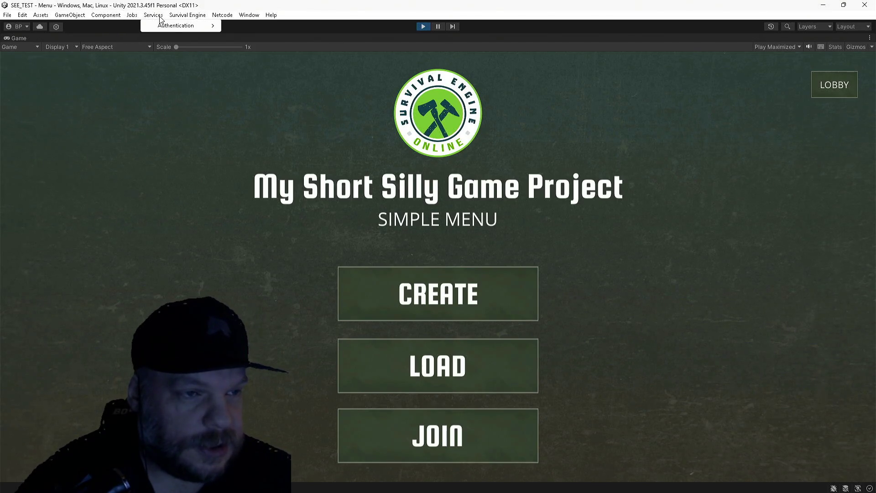
mouse_move(167, 27)
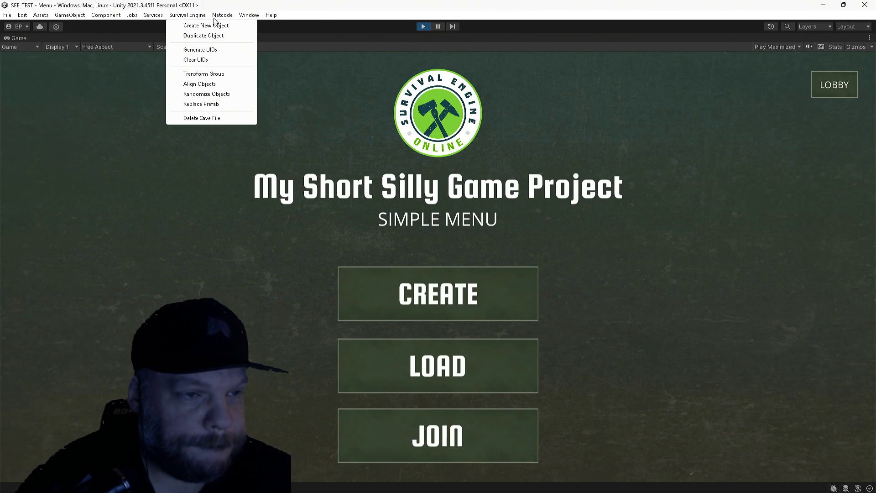
mouse_move(226, 21)
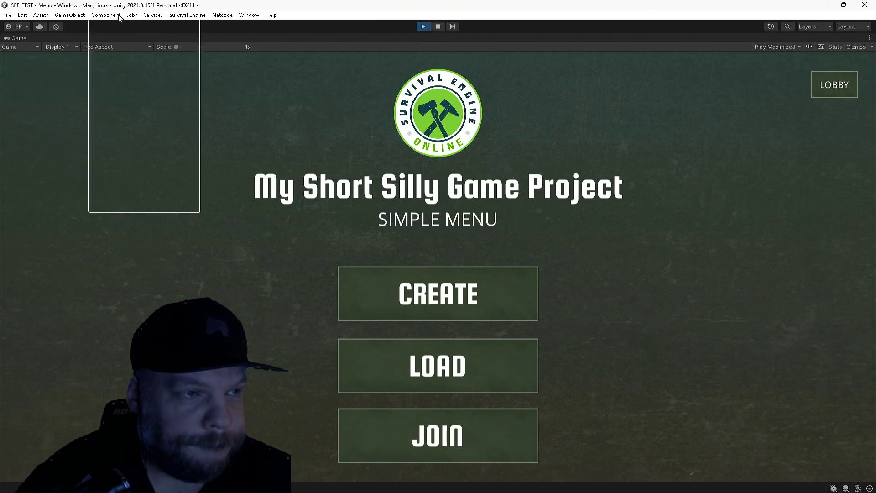
- Browse the GameObject and Window menus, then open the game's Host New Game screen
click(72, 16)
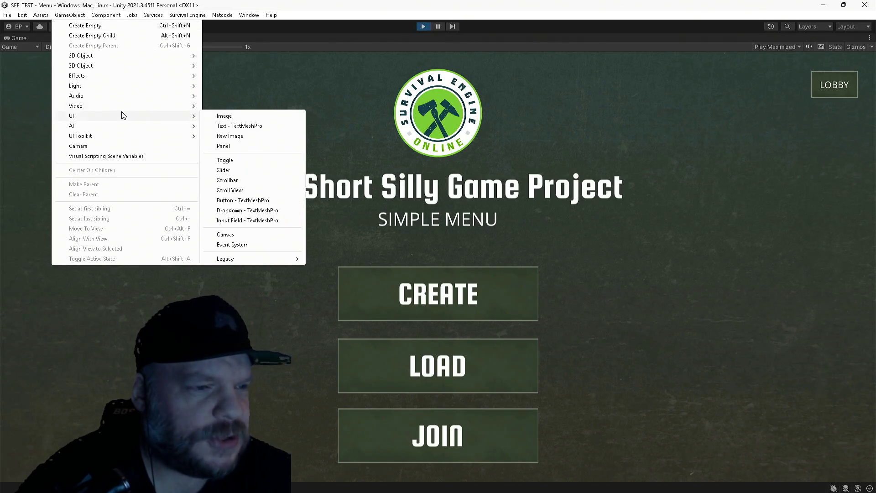
mouse_move(146, 67)
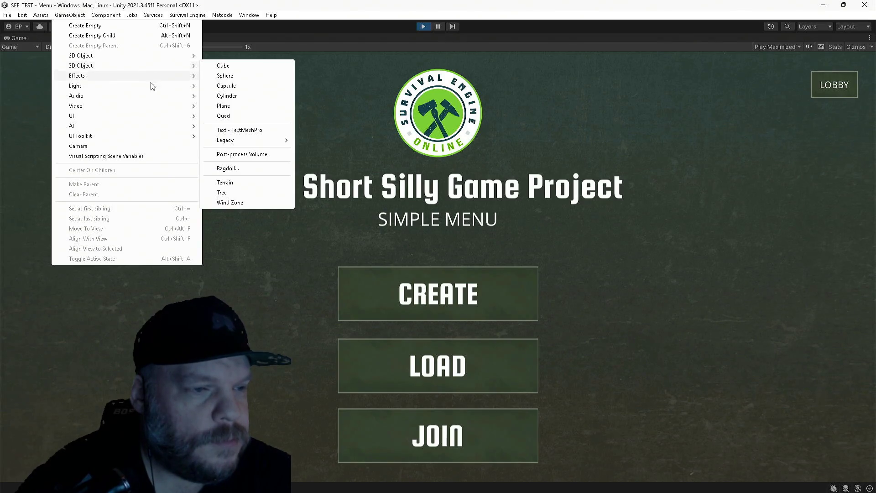
mouse_move(109, 17)
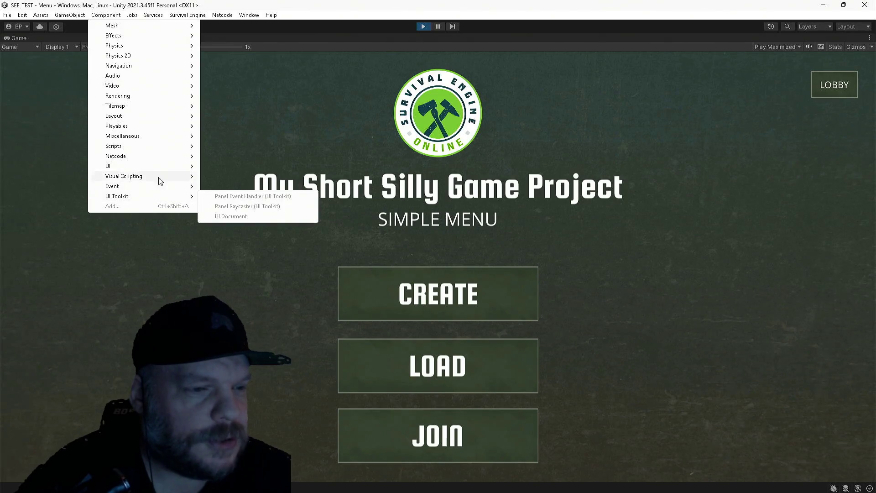
mouse_move(158, 162)
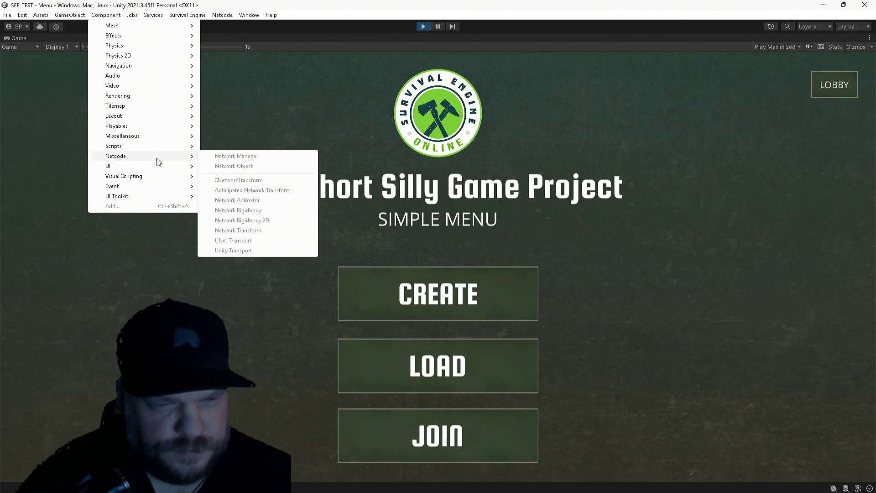
mouse_move(150, 138)
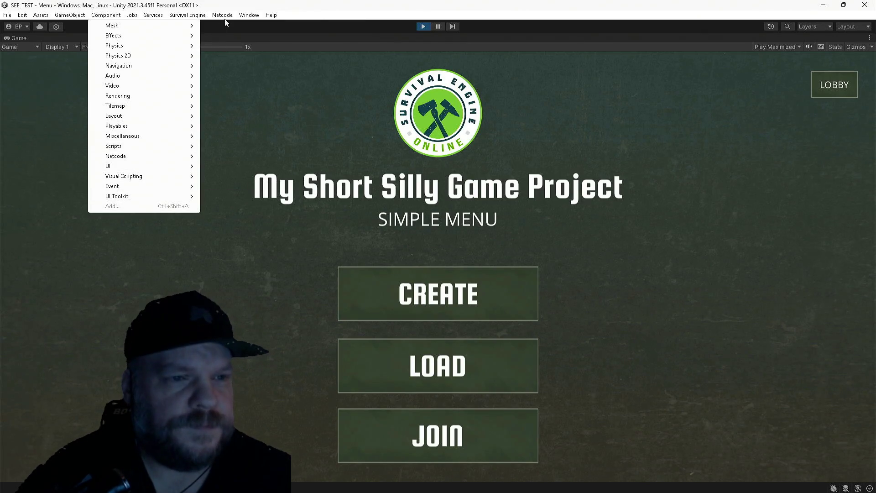
click(248, 16)
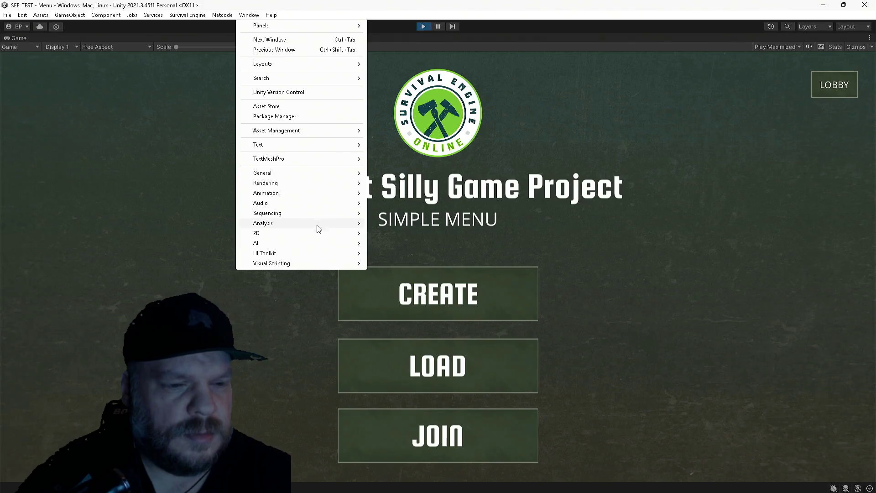
mouse_move(188, 16)
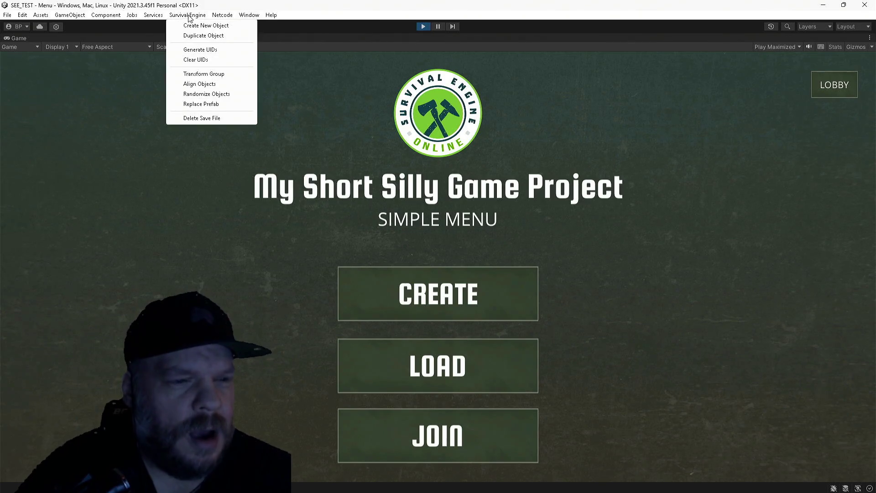
mouse_move(216, 21)
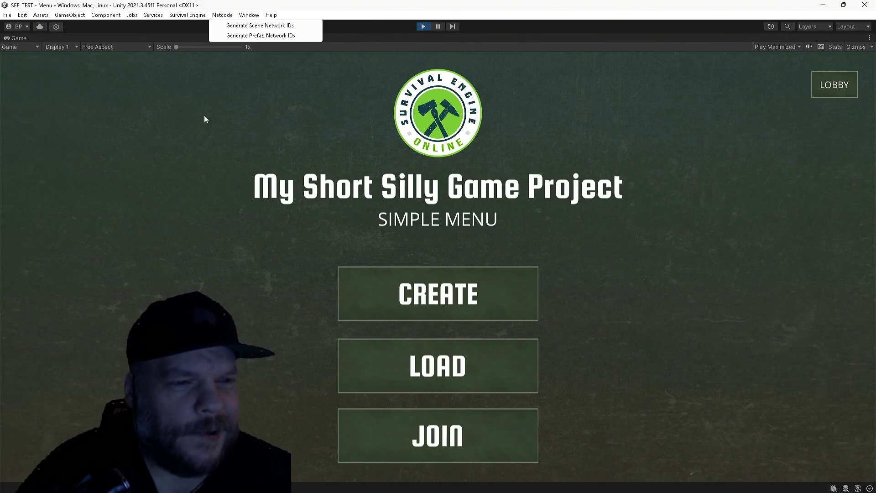
click(423, 306)
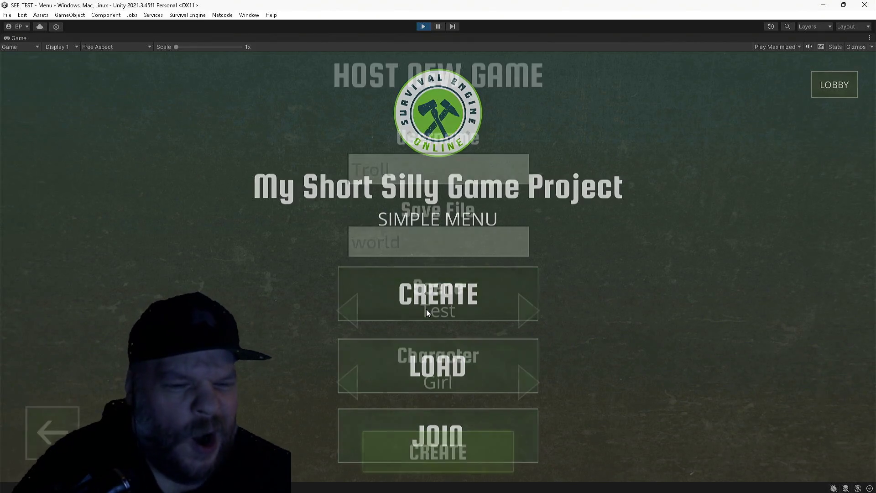
- Host the new game and view the crafting bar's weapons and food categories
click(460, 451)
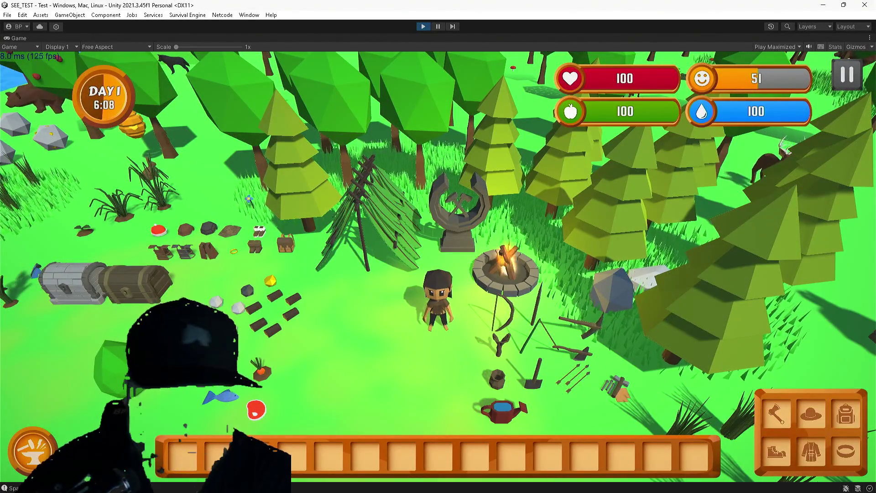
click(35, 446)
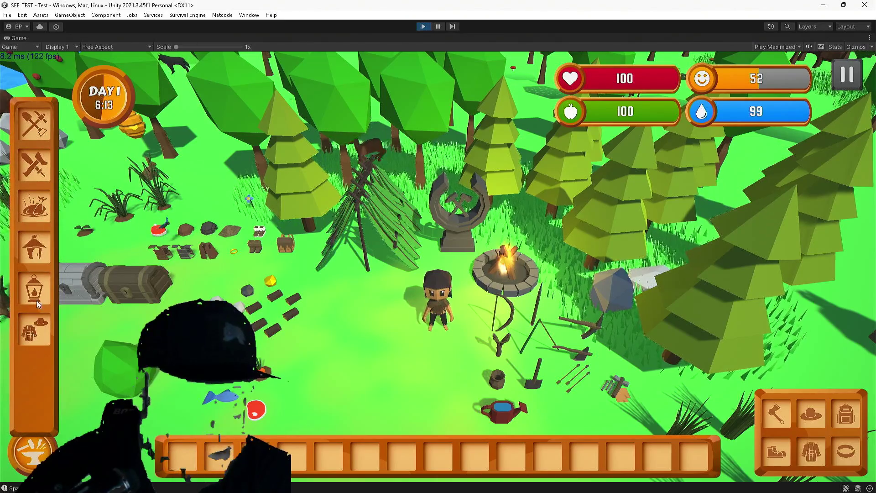
click(39, 132)
click(43, 163)
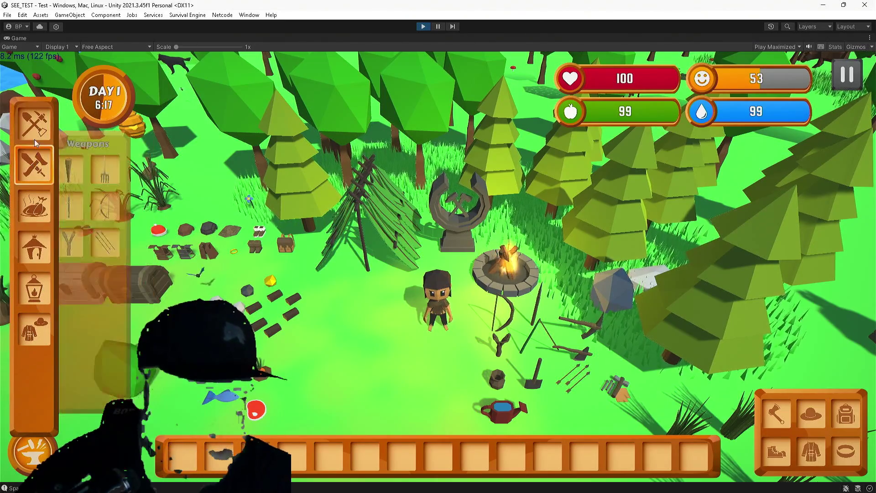
click(28, 194)
click(31, 242)
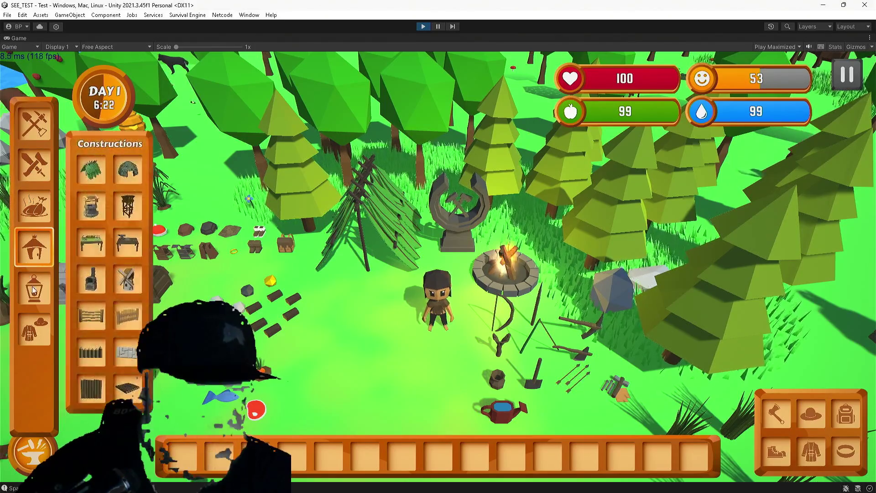
- Browse the props recipes, then close the crafting panel
click(34, 288)
click(37, 322)
click(34, 443)
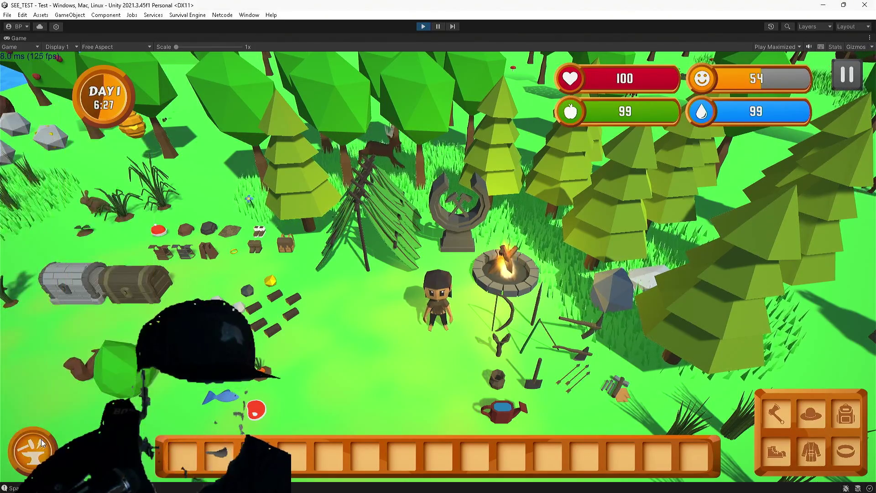
click(36, 452)
click(36, 454)
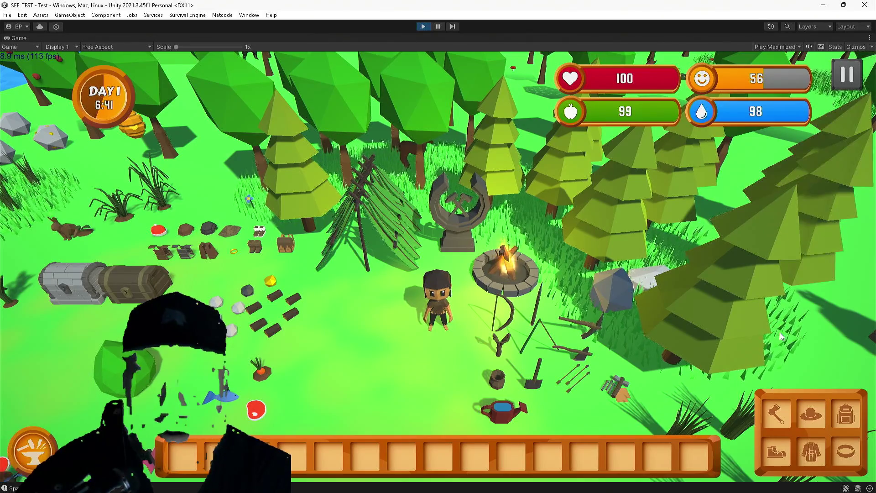
- Walk around the camp, pick up the backpack and equip it
click(341, 348)
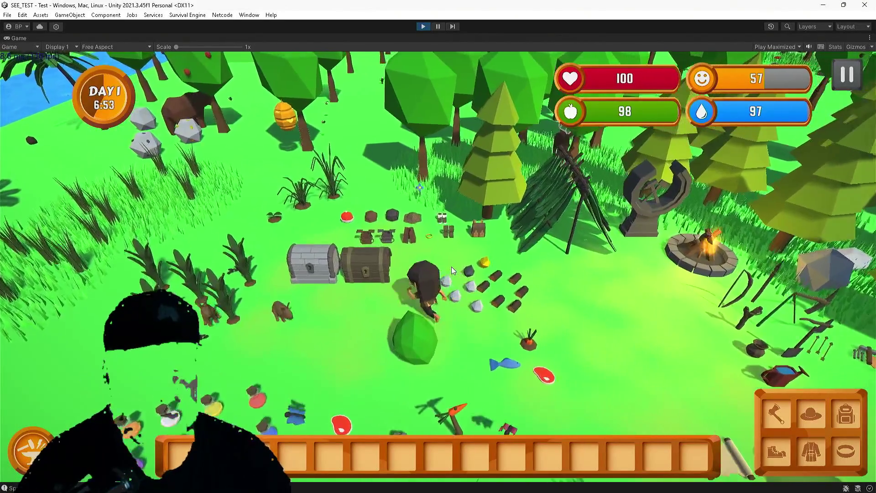
click(451, 266)
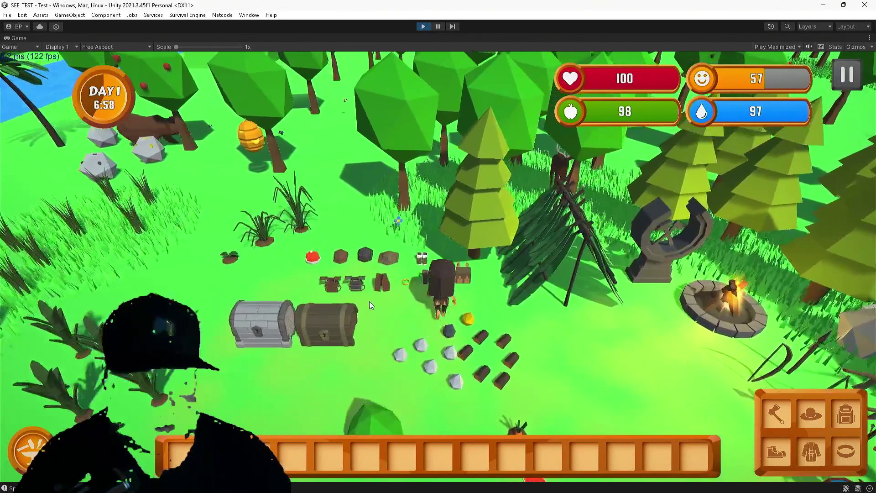
click(370, 303)
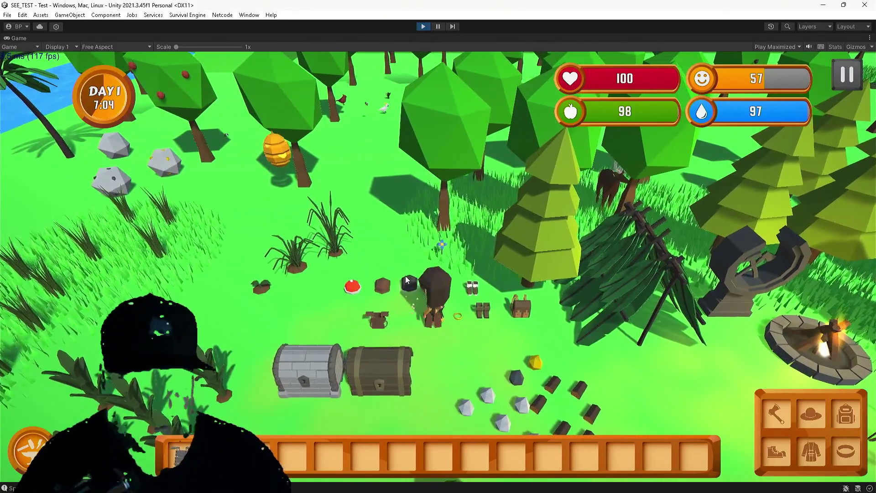
click(484, 344)
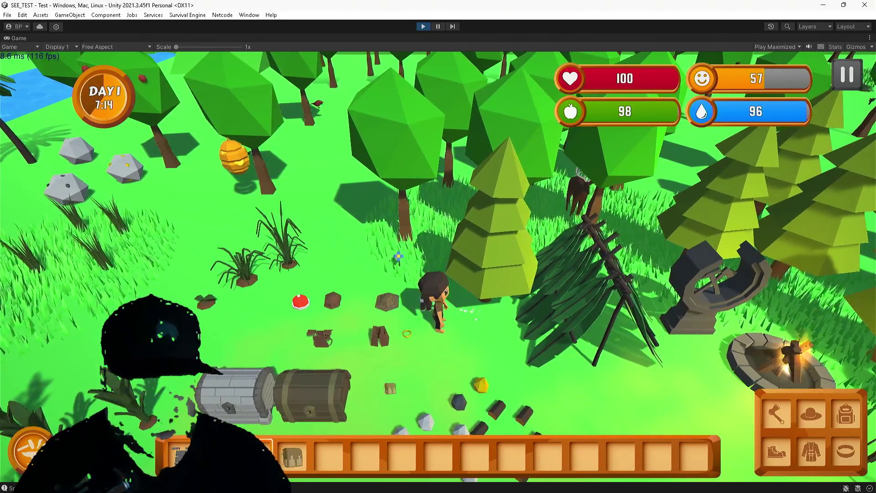
click(283, 448)
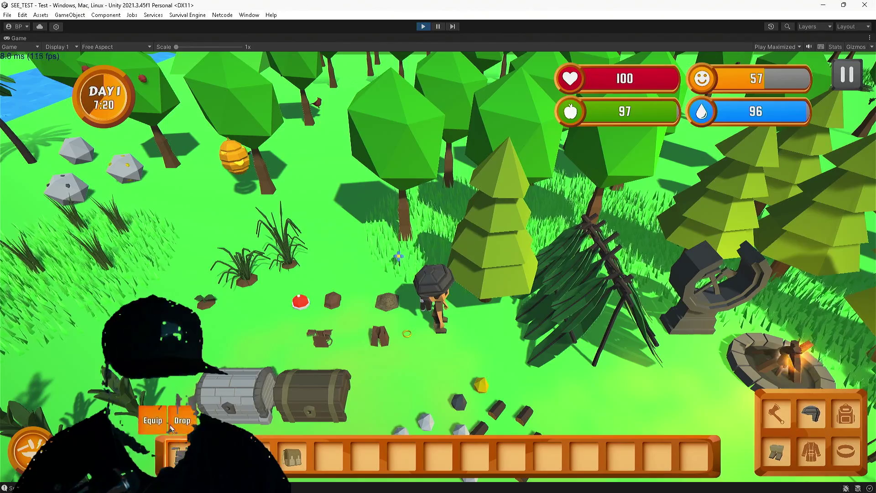
click(292, 457)
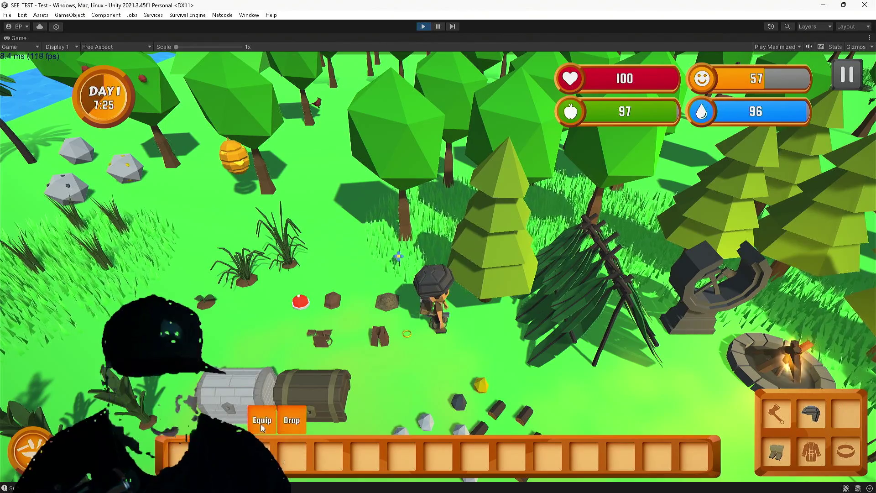
click(259, 425)
- Walk beside the campfire and equip the spear from the first slot in place of the axe
key(d)
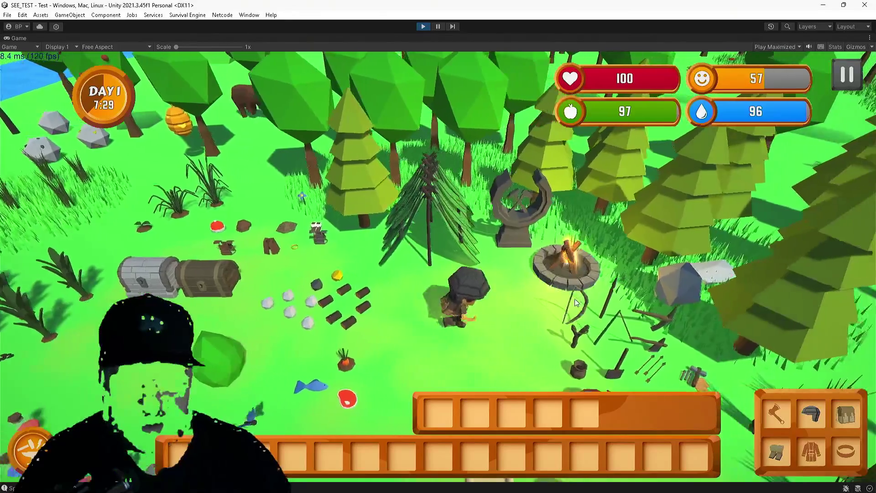
key(d)
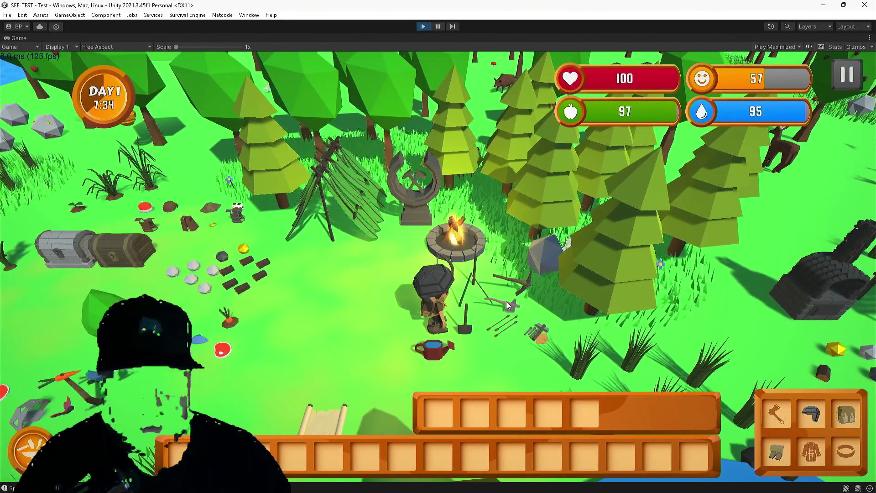
key(d)
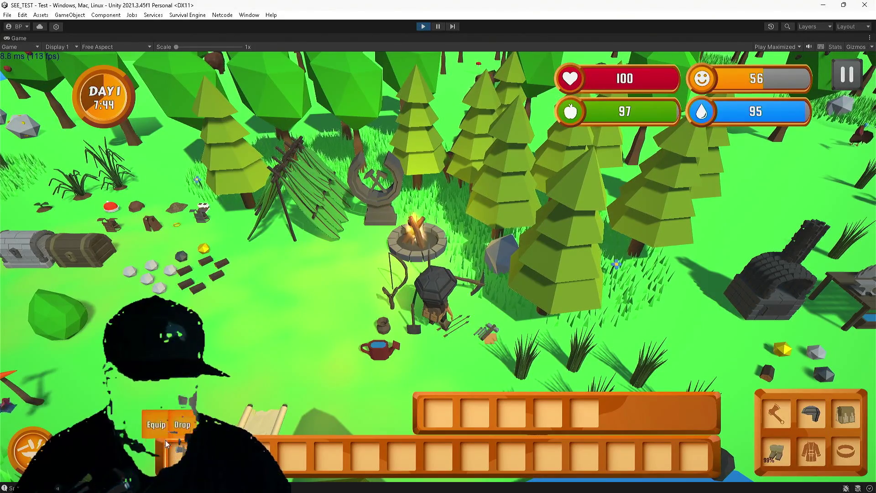
click(154, 420)
key(a)
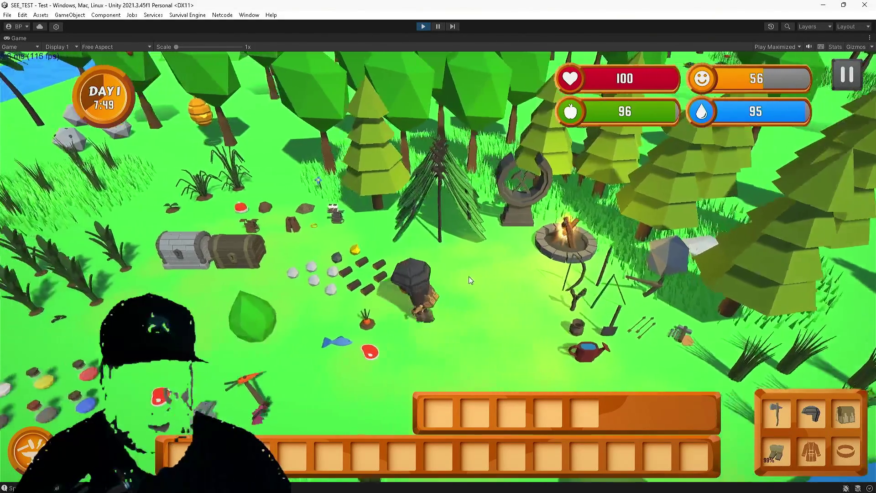
key(d)
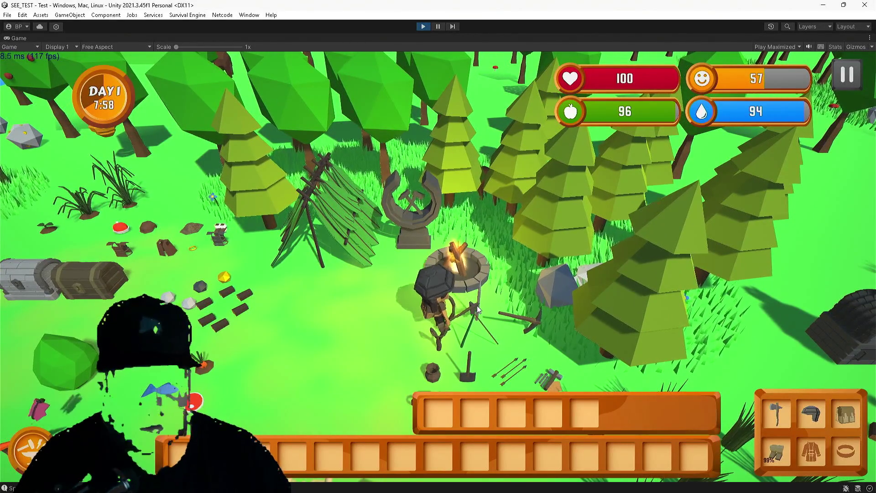
key(d)
click(175, 454)
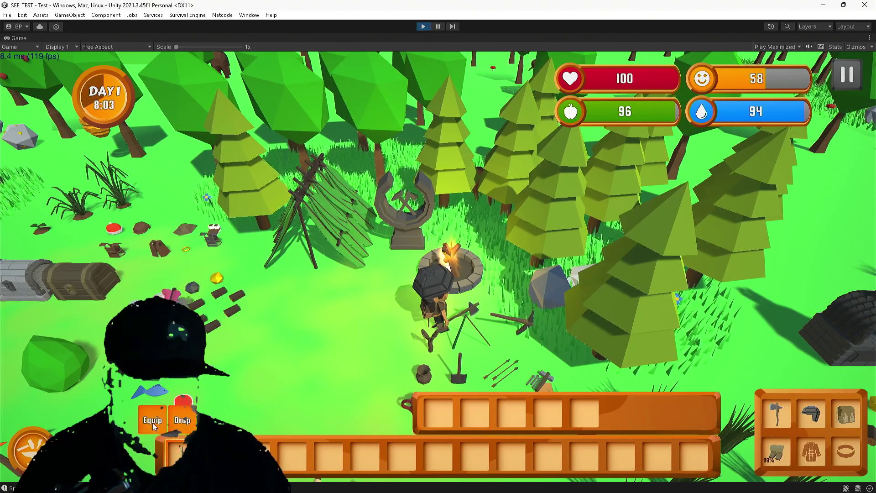
click(153, 423)
- Walk north through the forest and kill the bear with the spear
key(a)
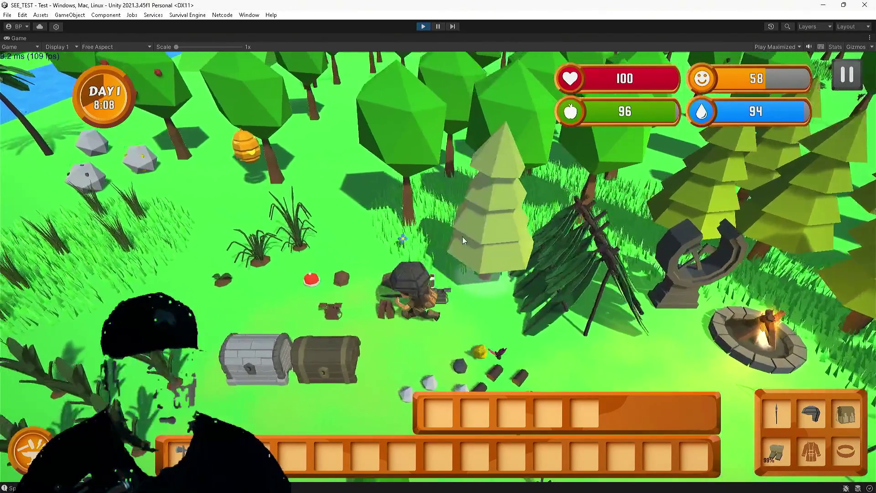
key(w)
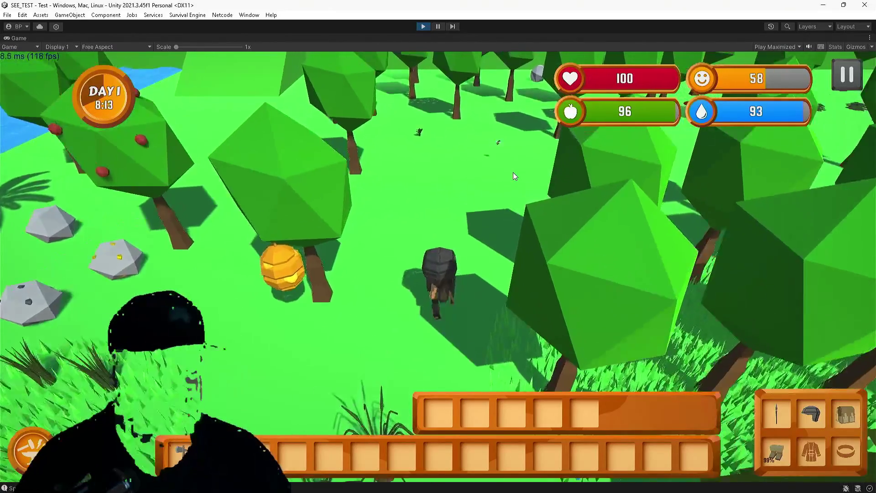
key(w)
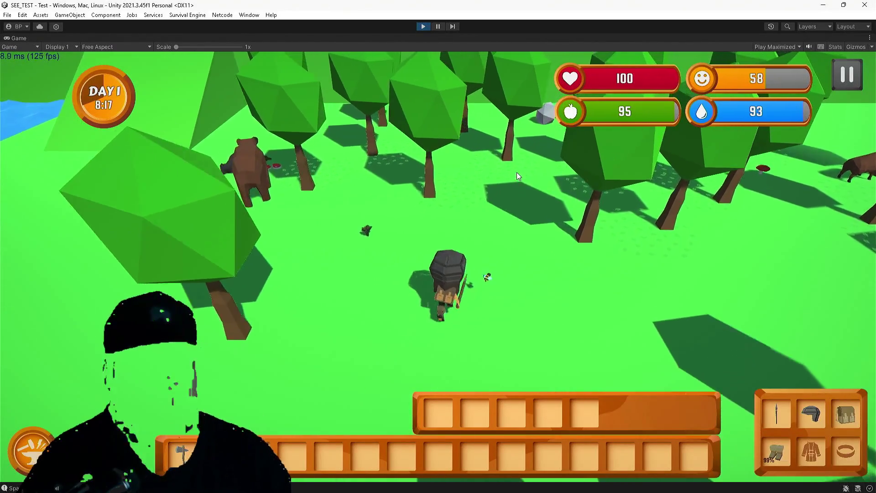
key(w)
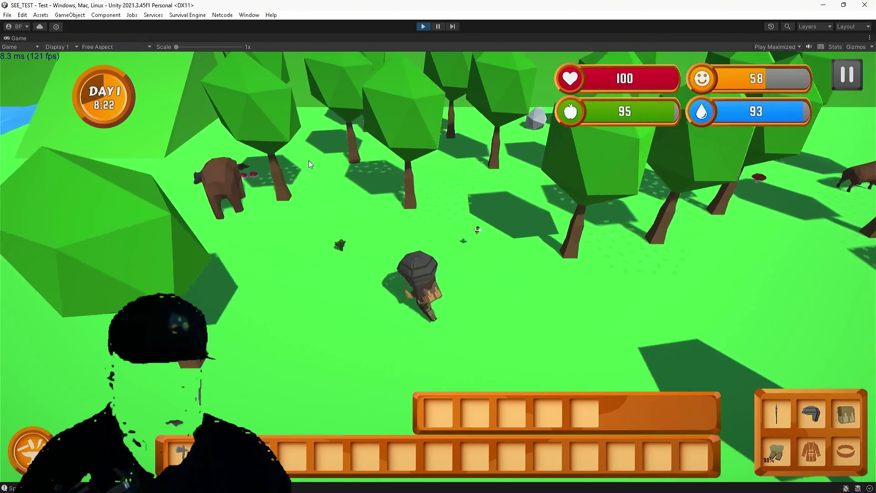
key(a)
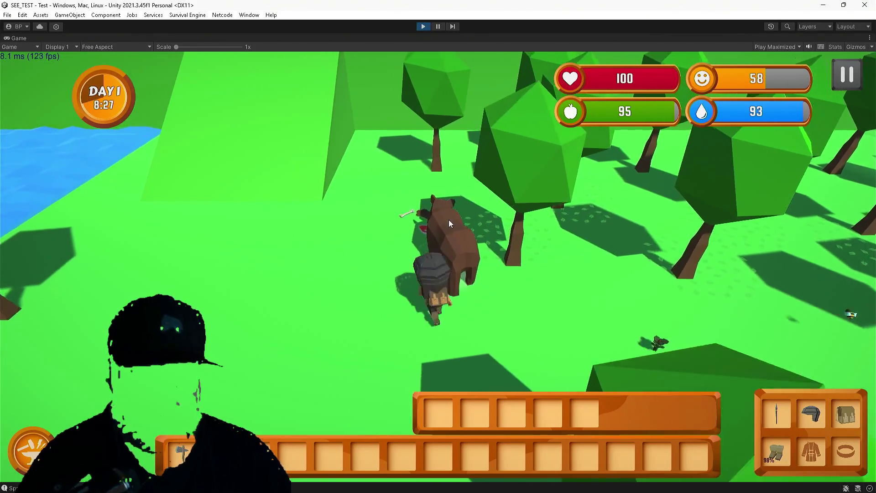
click(447, 224)
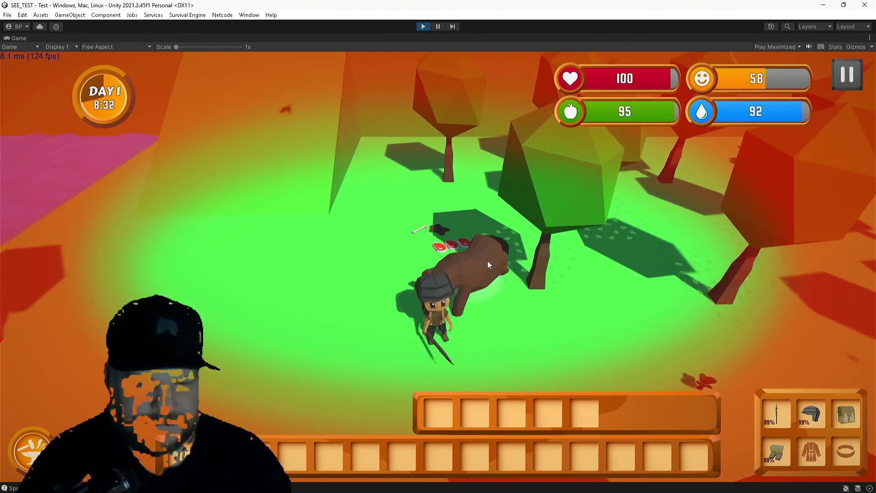
click(471, 251)
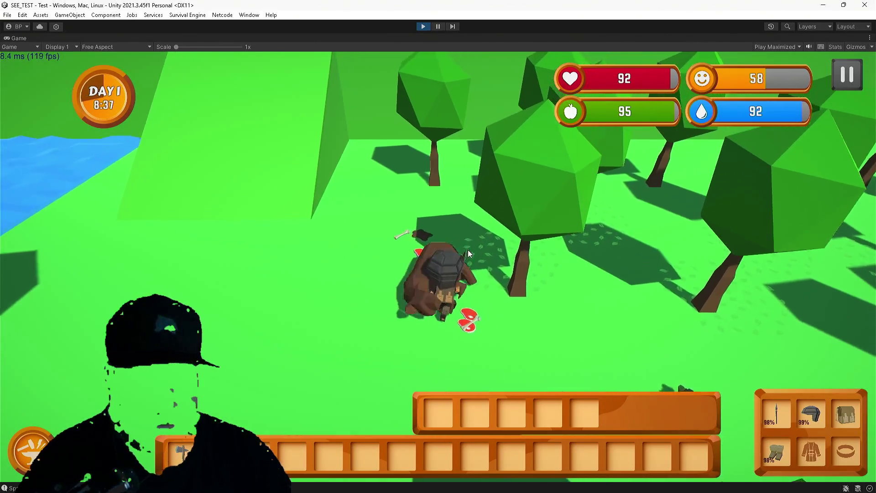
click(421, 315)
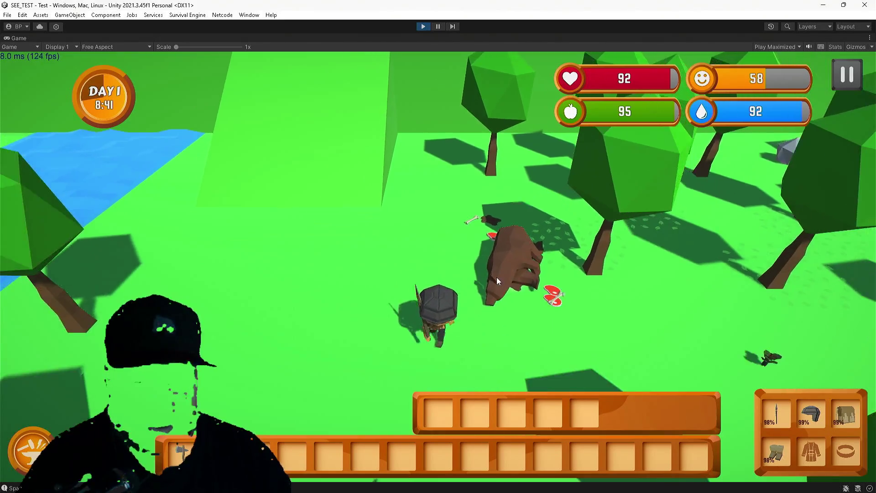
- Harvest the dead bear and pick up its meat and both hides
click(497, 277)
click(446, 316)
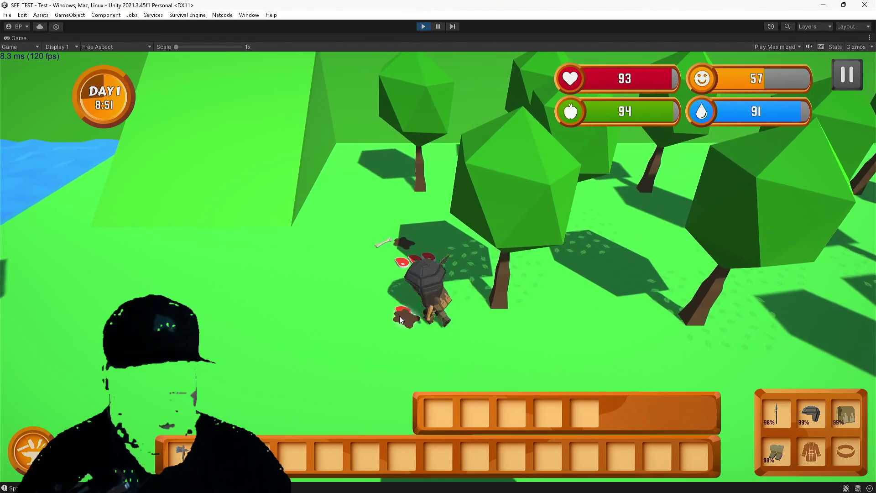
click(401, 320)
click(417, 317)
key(q)
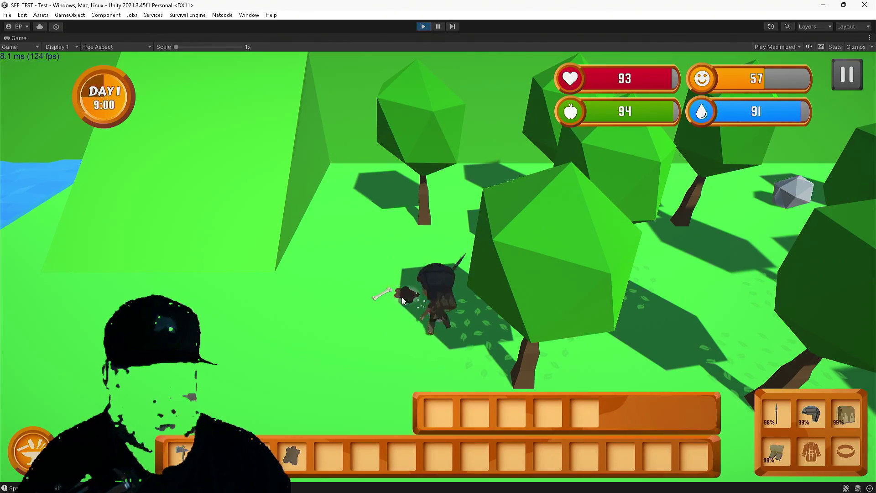
click(402, 298)
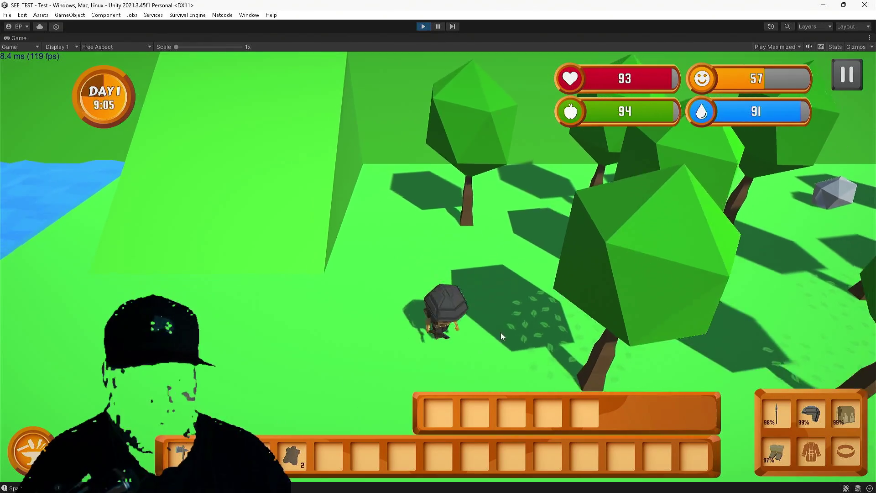
- Walk back to the campfire and cook the raw meat twice, yielding six cooked meat
key(q)
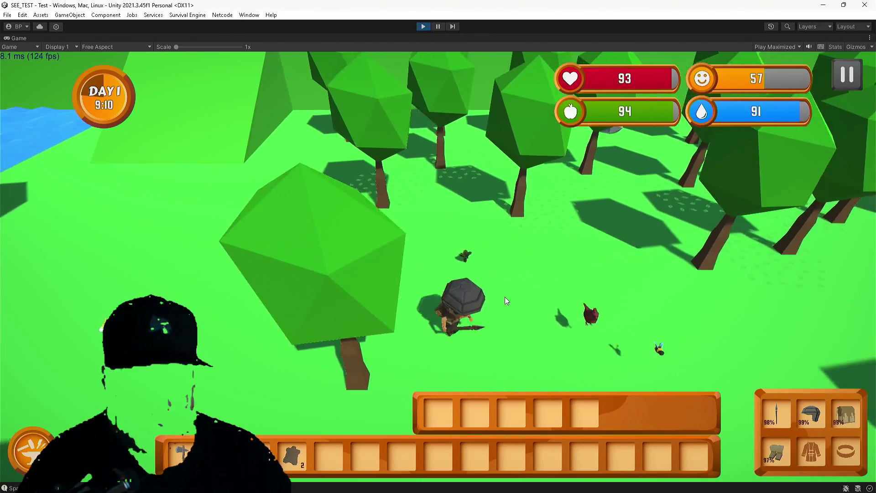
key(s)
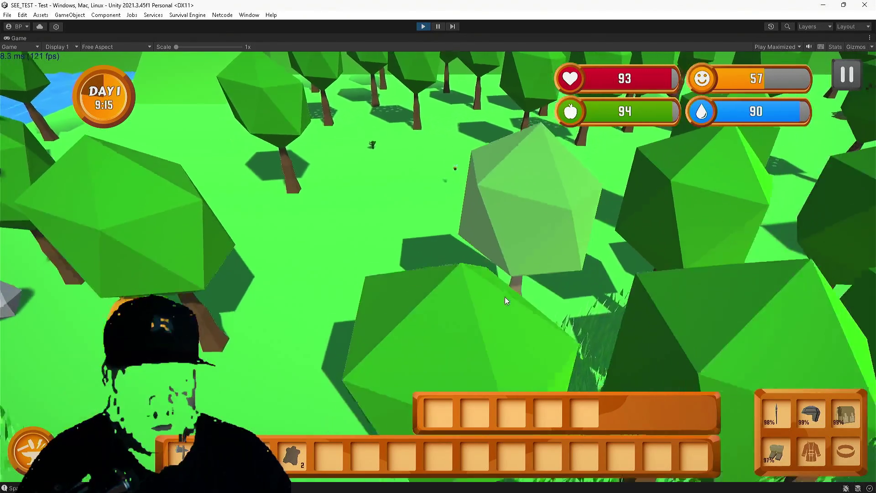
key(s)
key(s)
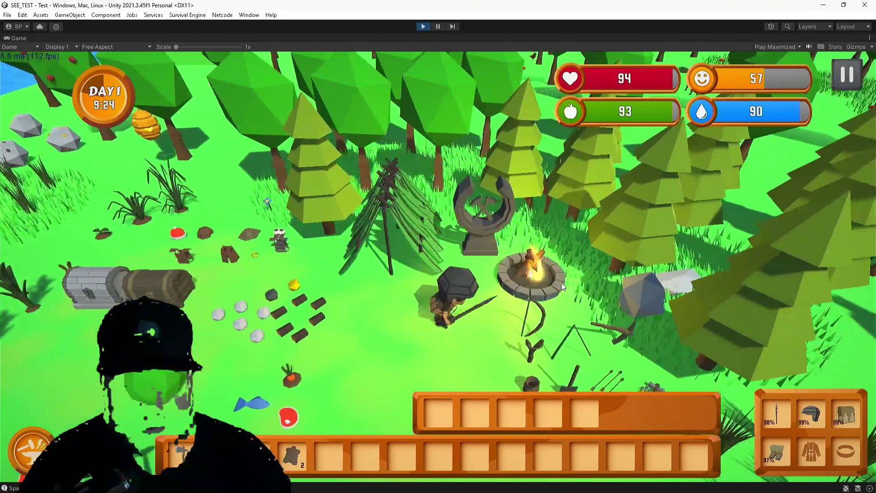
click(568, 285)
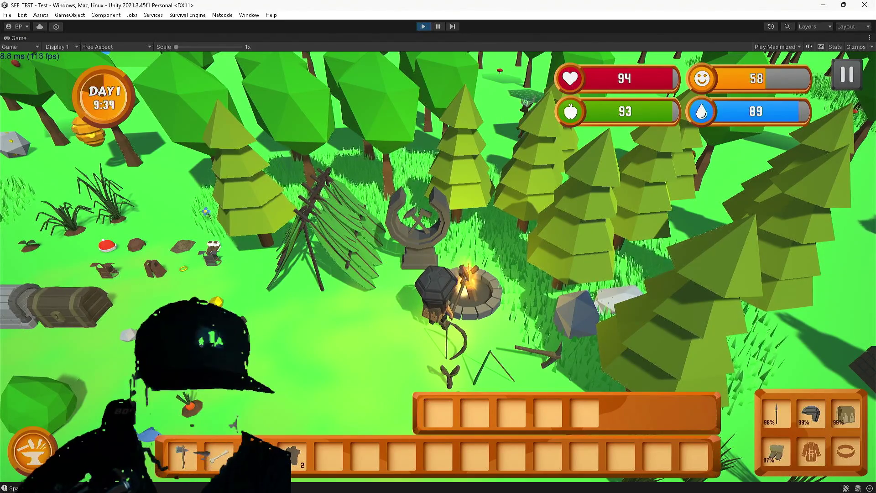
click(472, 291)
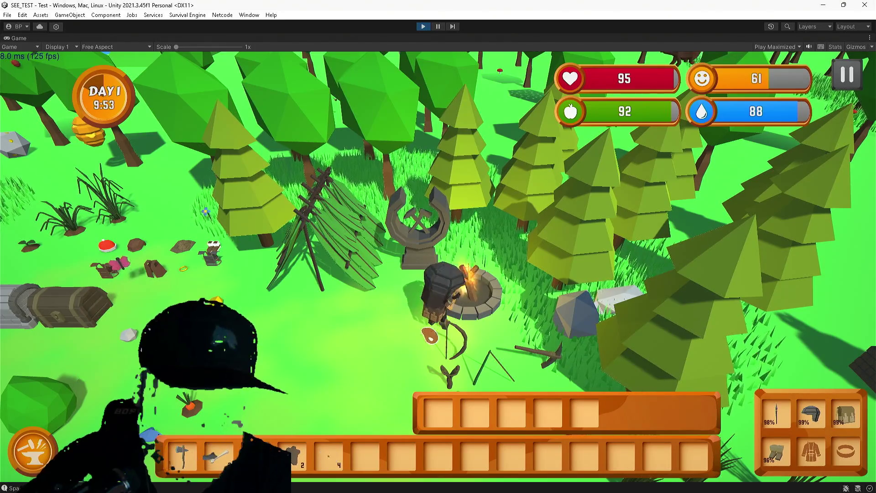
click(468, 293)
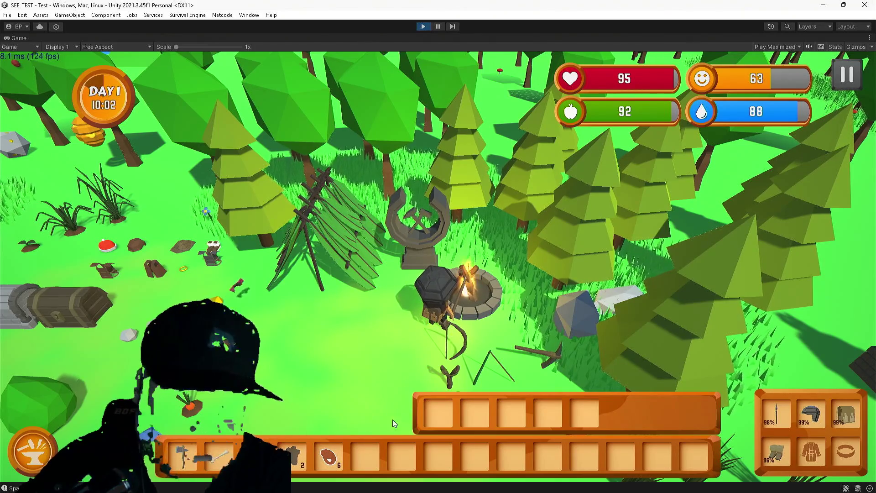
- Eat one cooked meat from the hotbar, then step away from the campfire
click(325, 465)
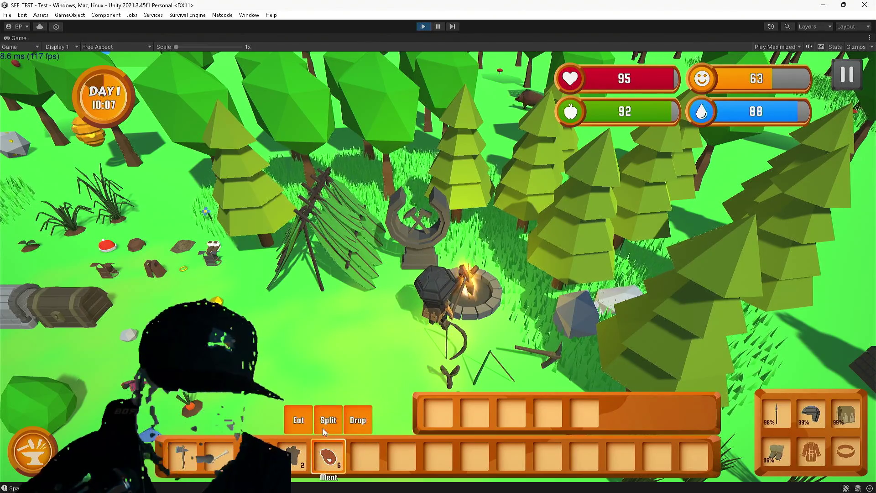
click(301, 422)
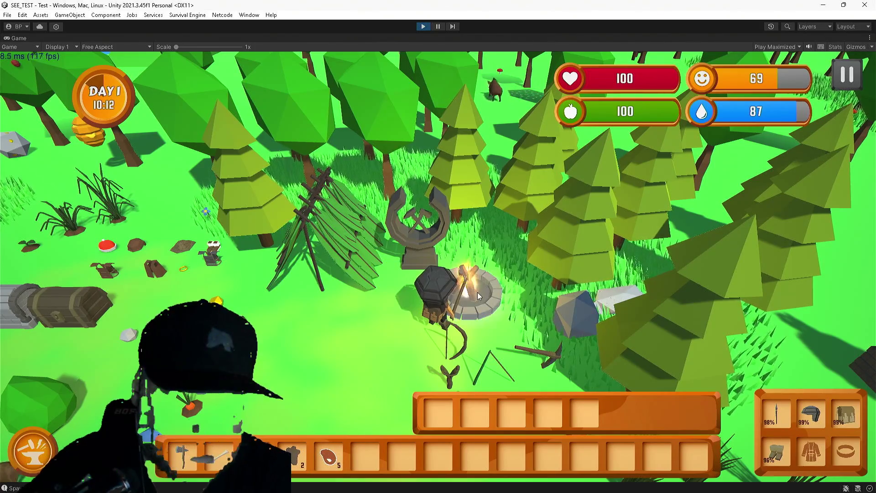
click(316, 329)
click(538, 286)
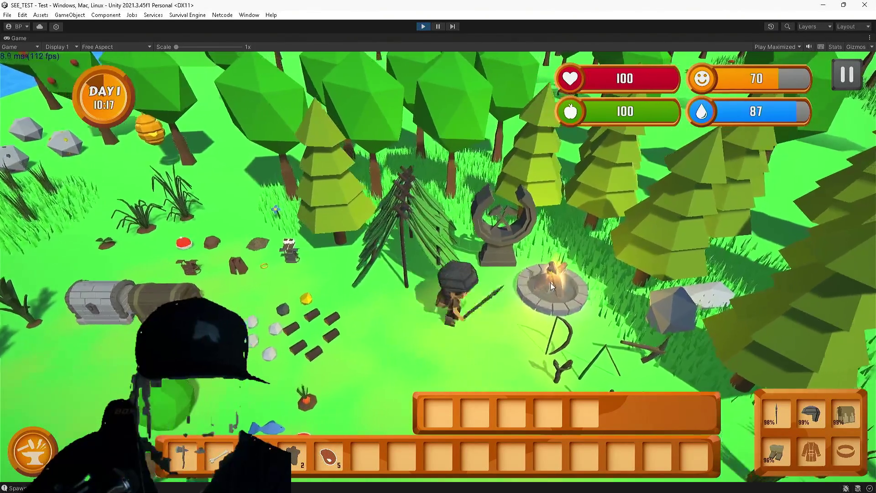
- Walk past the tent and rocks down to the storage chests and potions
click(406, 332)
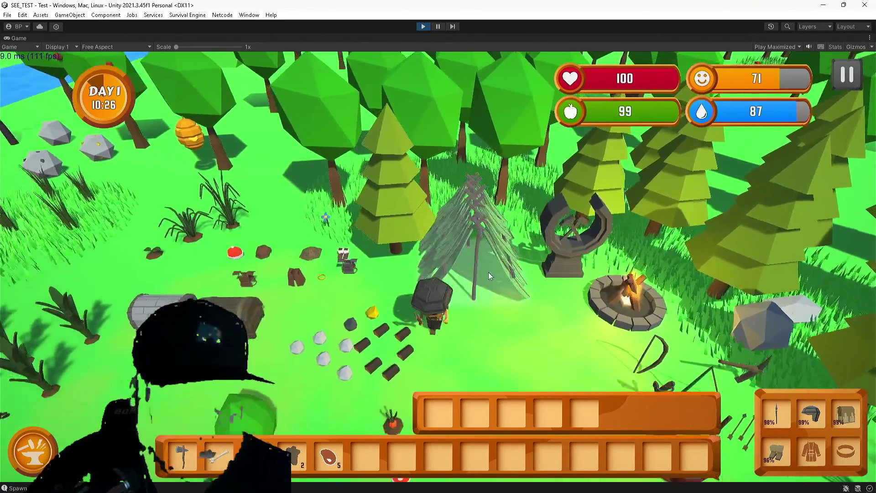
click(476, 255)
click(471, 345)
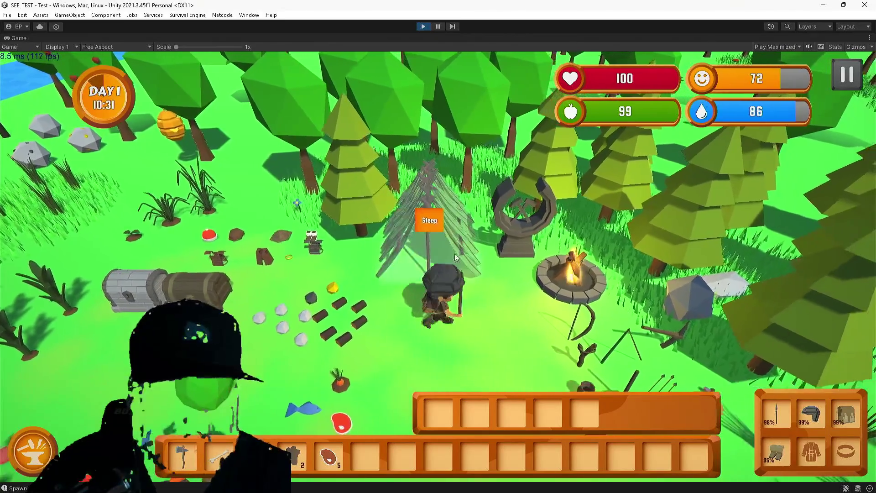
click(386, 366)
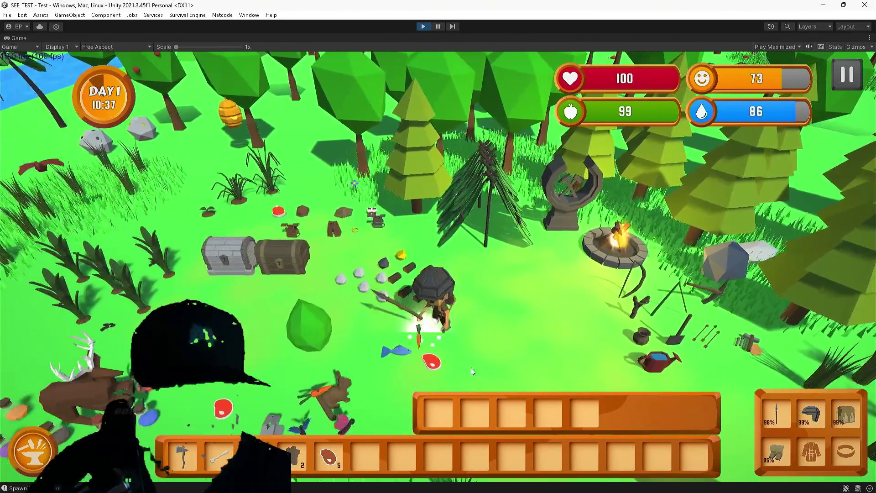
click(360, 373)
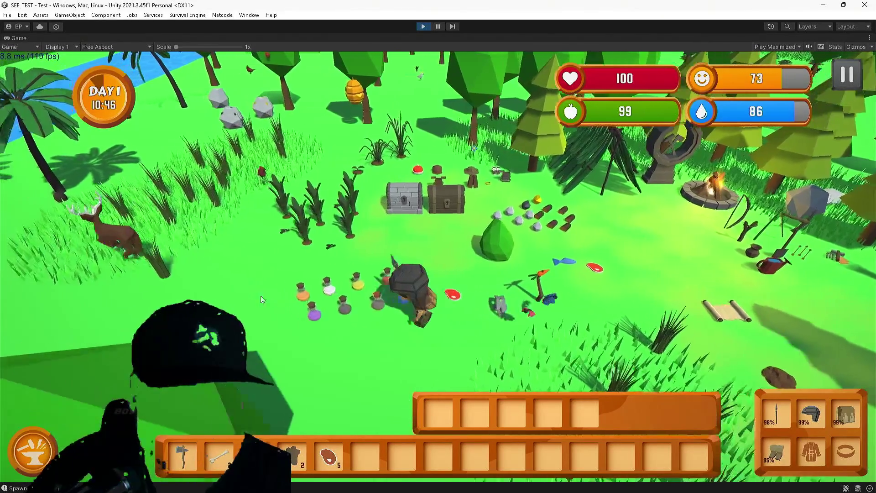
- Walk left into the tall grass, gathering a potion, toward the river
click(219, 265)
click(203, 272)
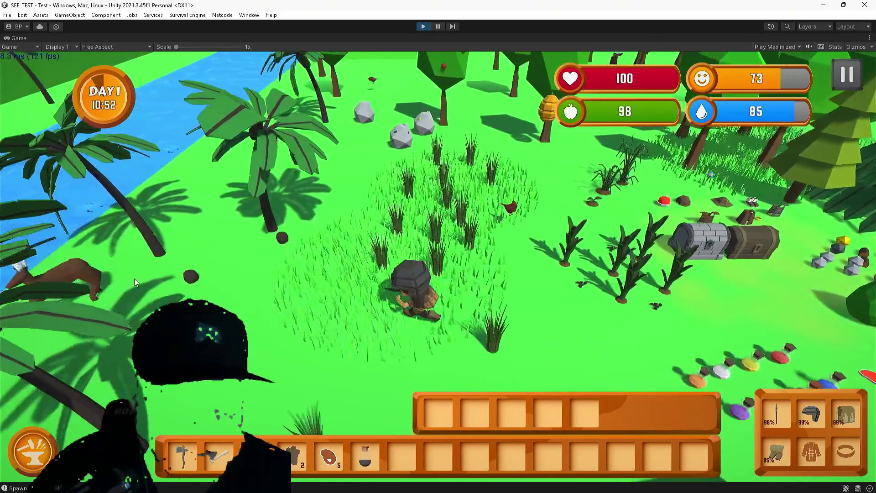
click(134, 279)
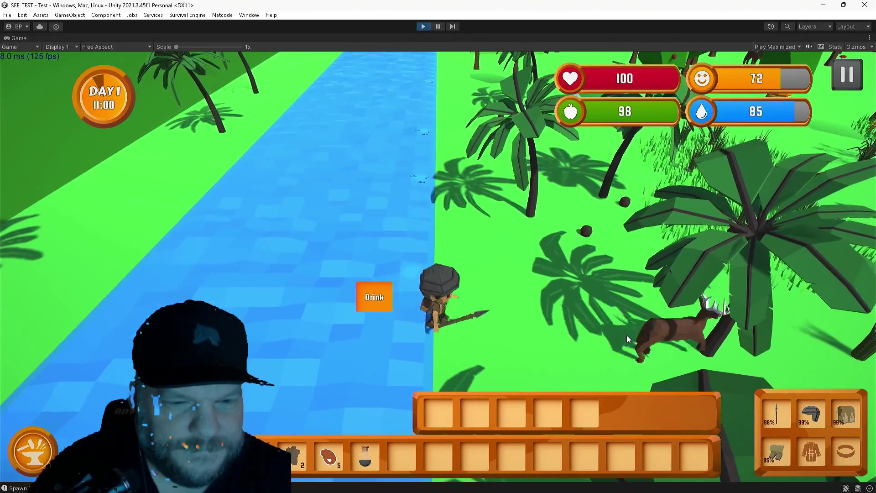
click(625, 336)
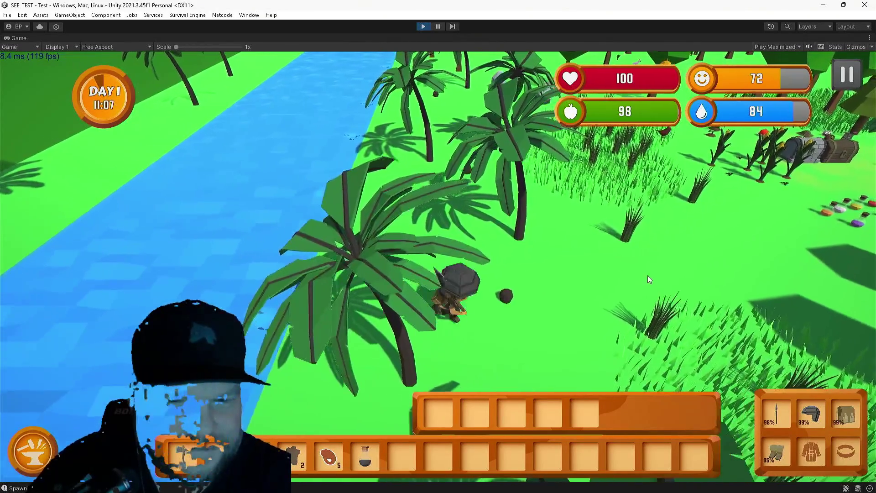
- Walk north-east past the chests, crops and campfire up to the forge
click(656, 274)
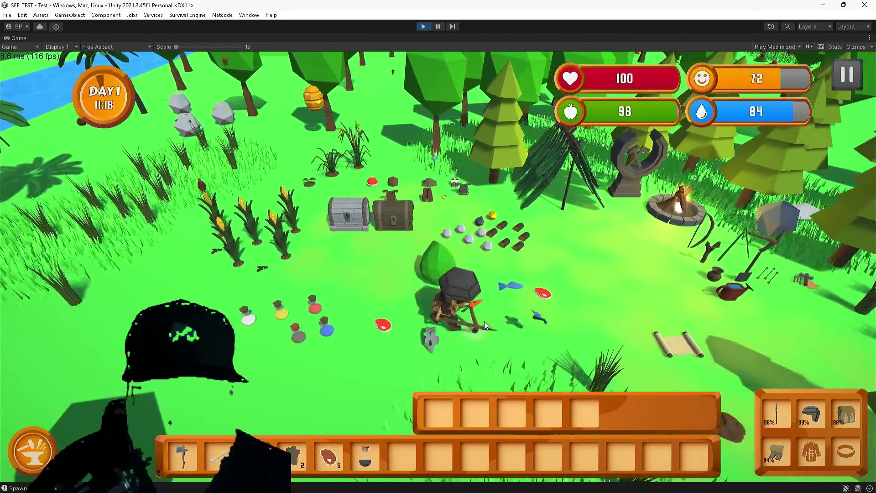
click(428, 313)
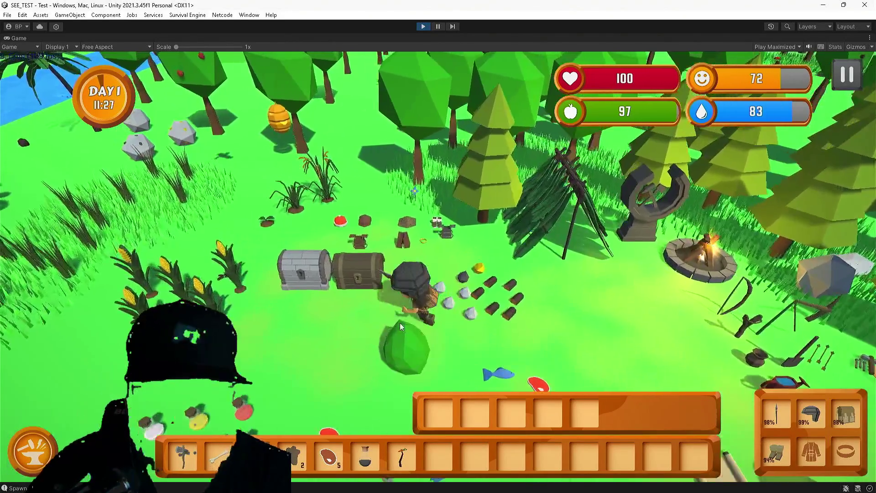
click(521, 318)
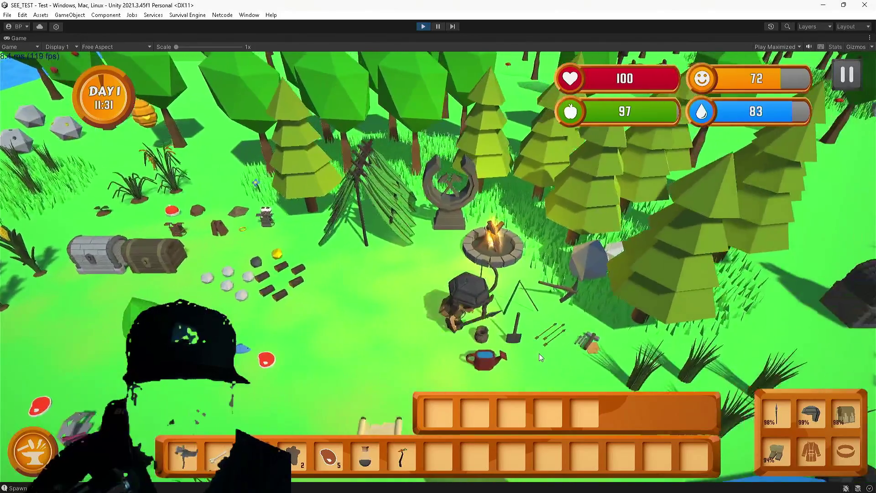
click(539, 357)
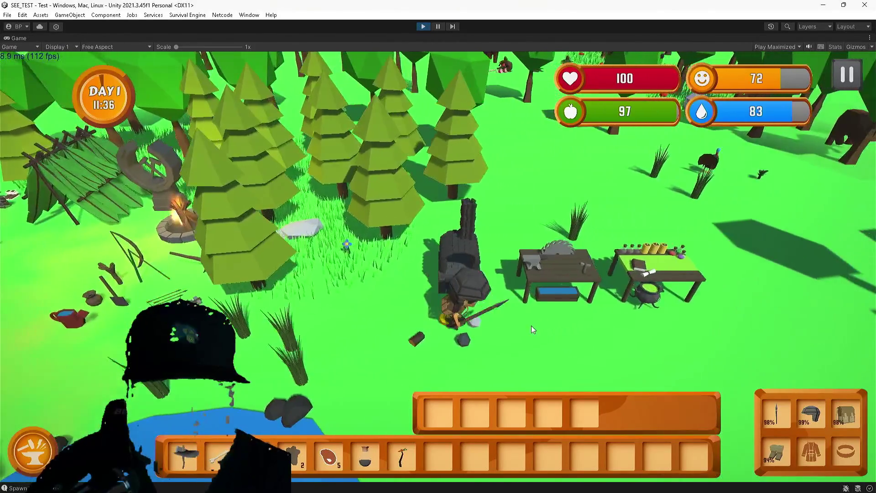
click(400, 269)
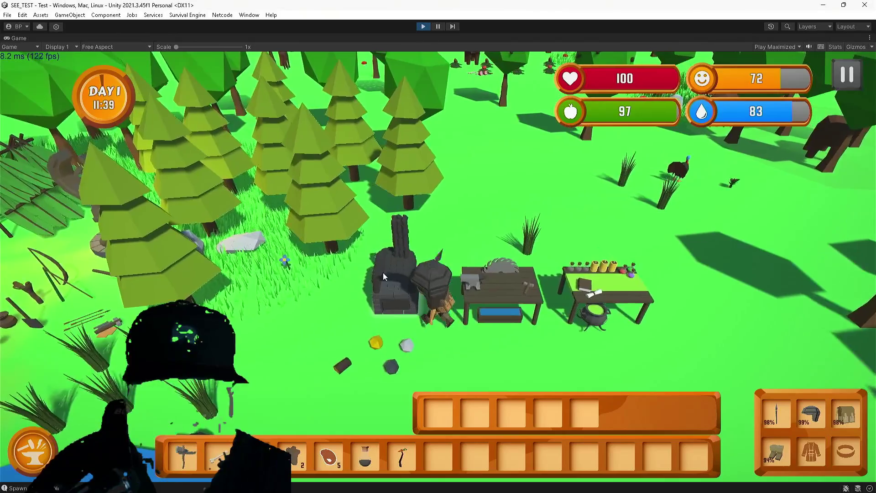
- Pick up the nuggets lying beside the forge and move toward the workbench
click(413, 338)
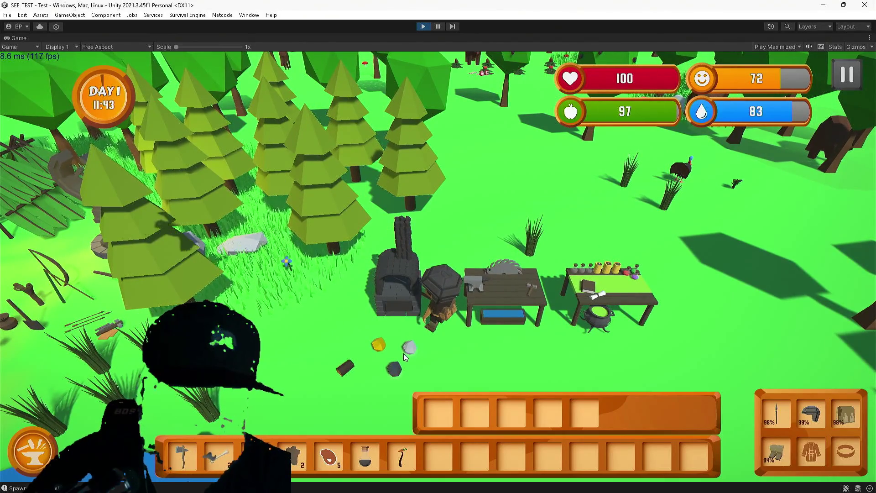
click(395, 325)
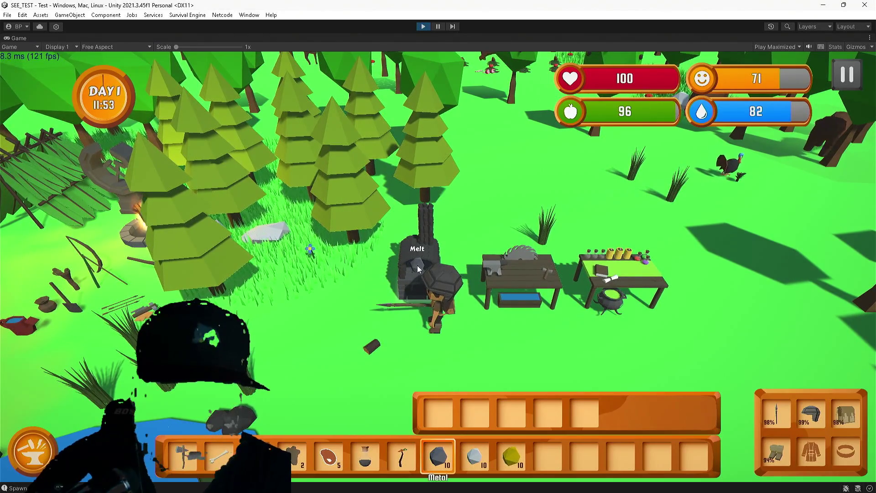
click(454, 345)
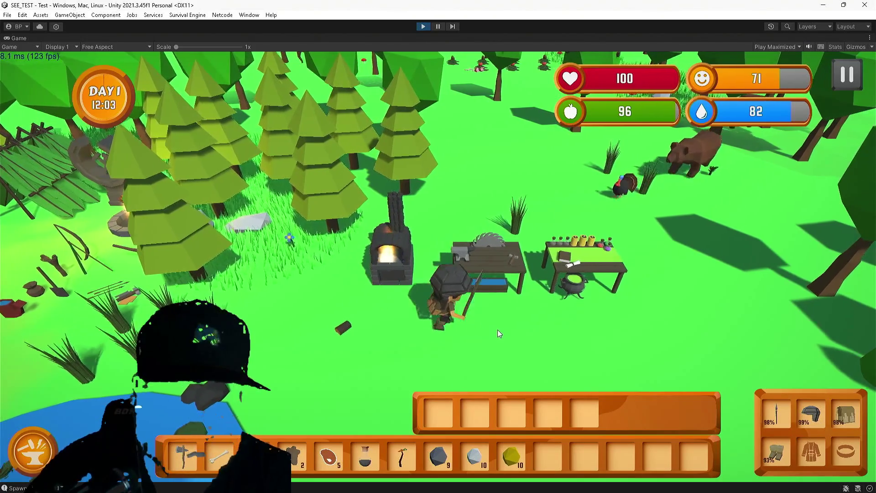
click(497, 329)
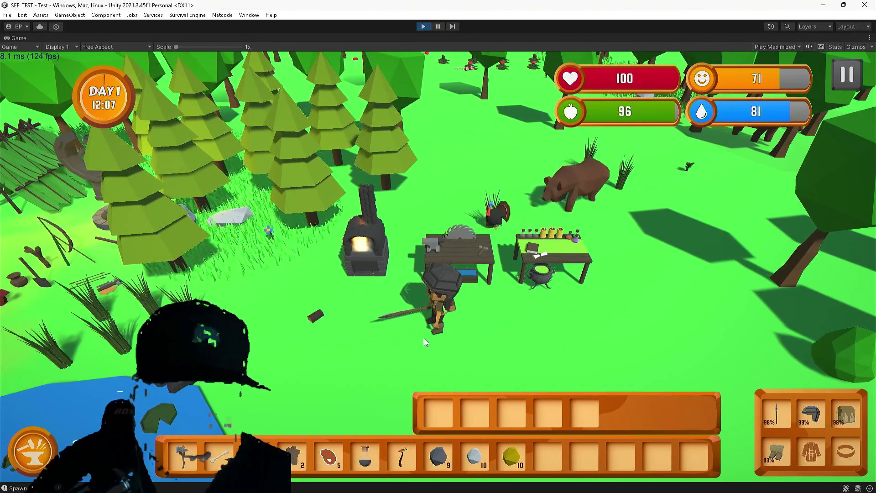
- Use the Rock stack on the furnace, release the Gold stack, and walk to the workbench
click(474, 456)
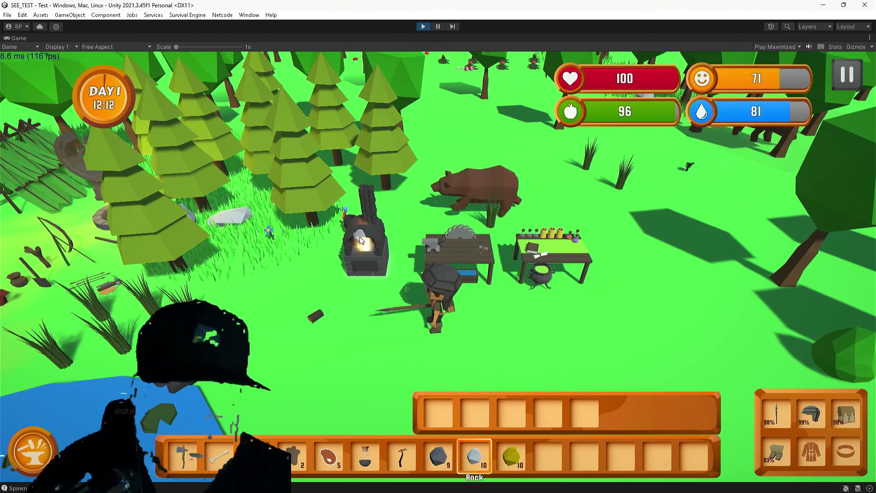
click(409, 288)
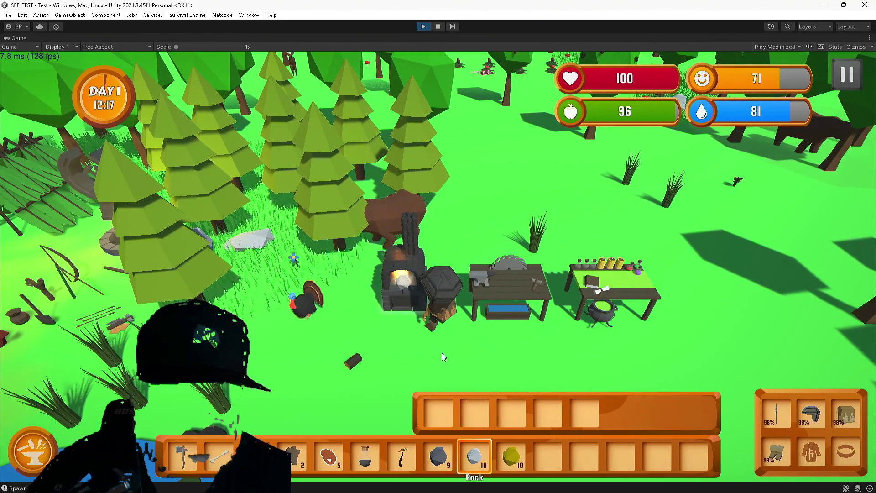
click(513, 457)
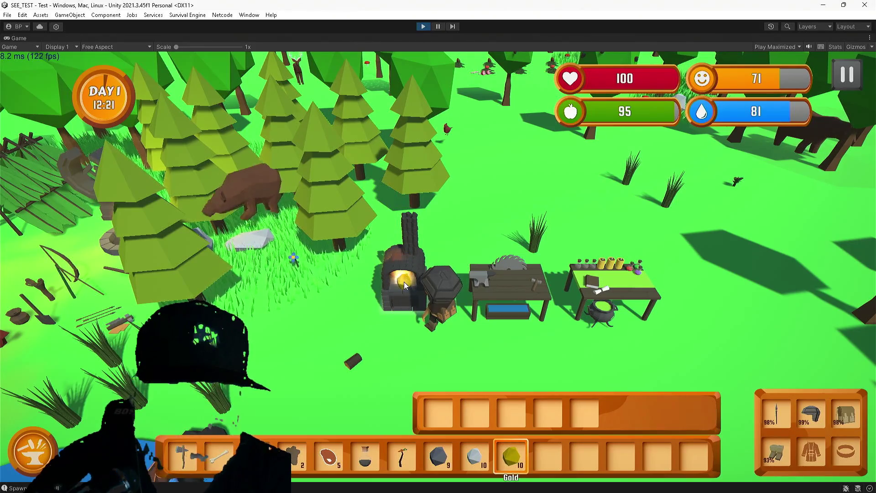
right_click(461, 343)
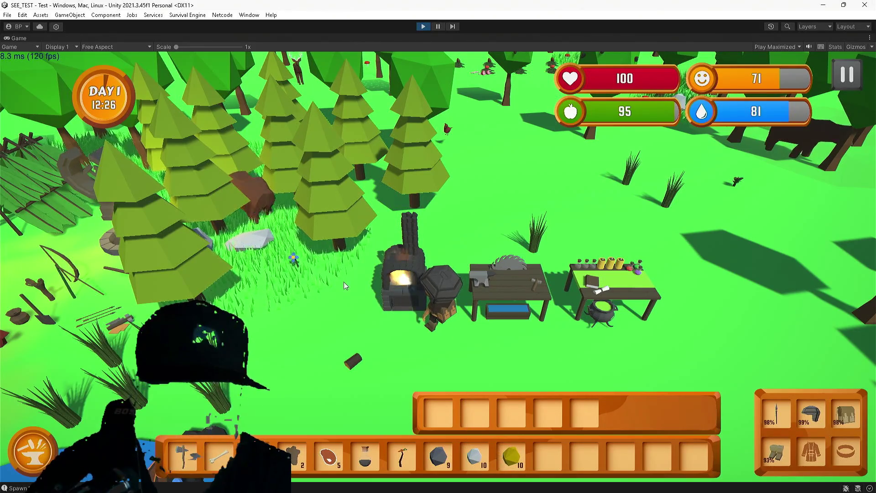
click(515, 304)
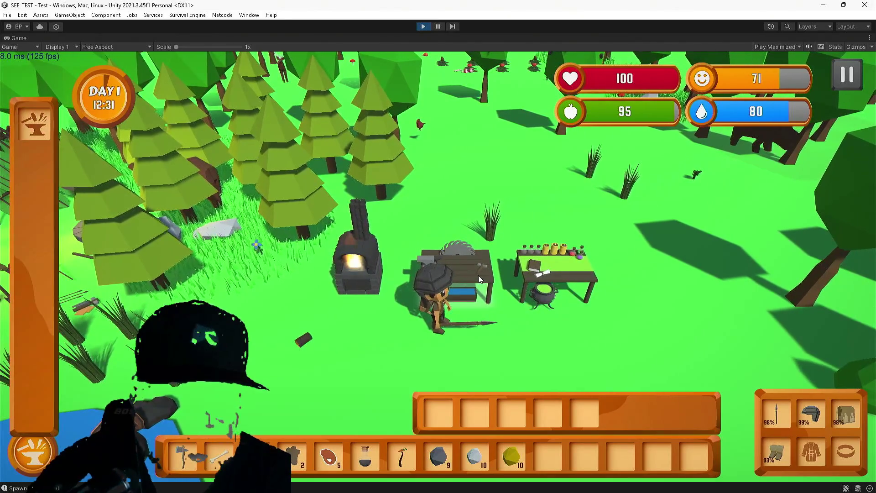
- Craft a Gold Bar from 3 gold and a Metal Bar from 3 metal at the Workshop
click(44, 133)
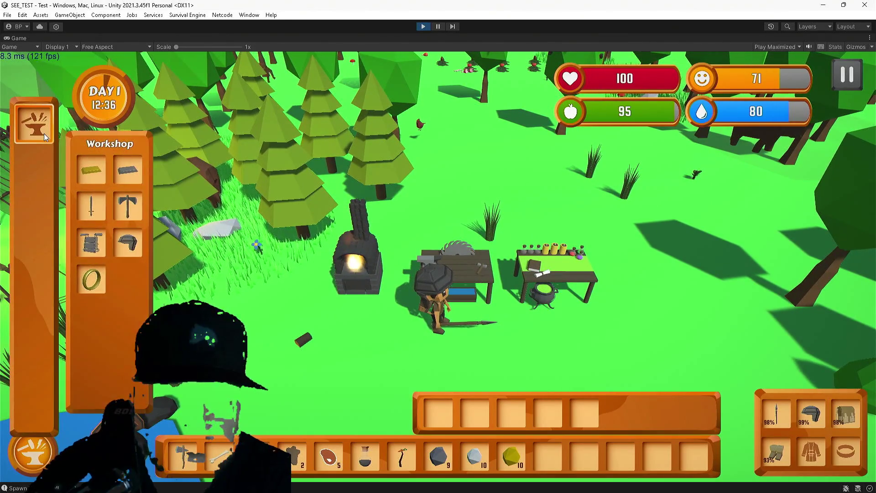
click(90, 176)
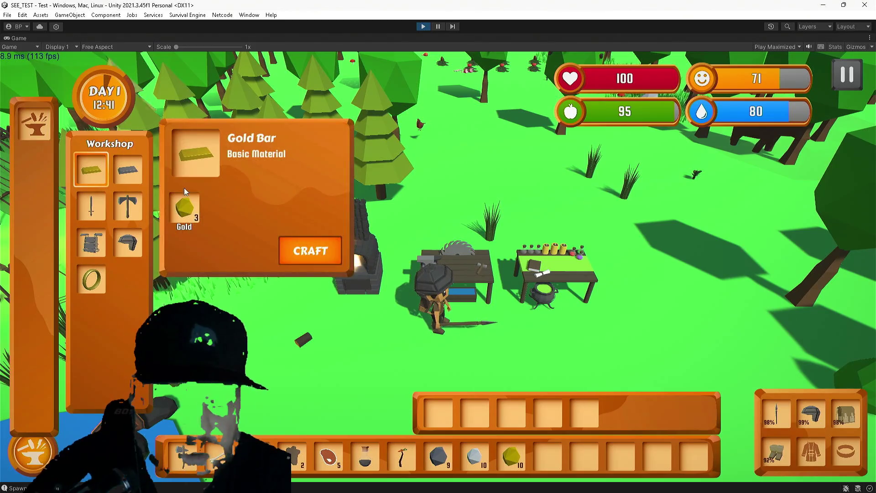
click(316, 253)
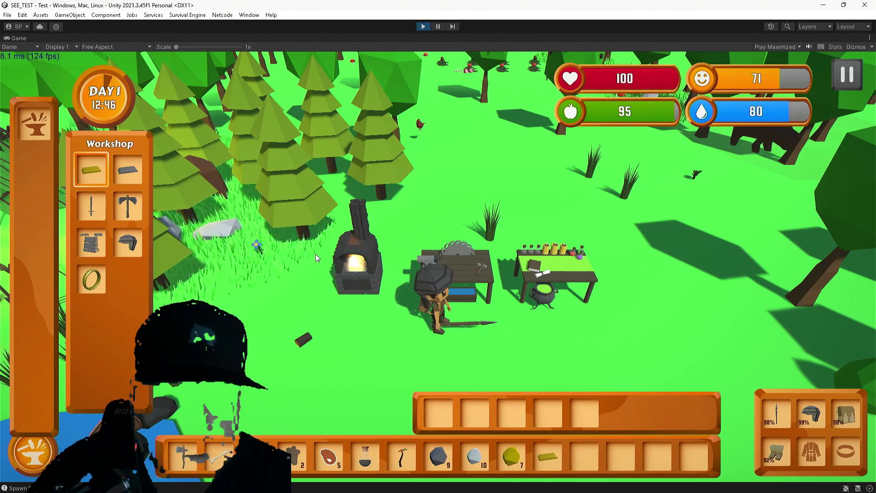
click(138, 178)
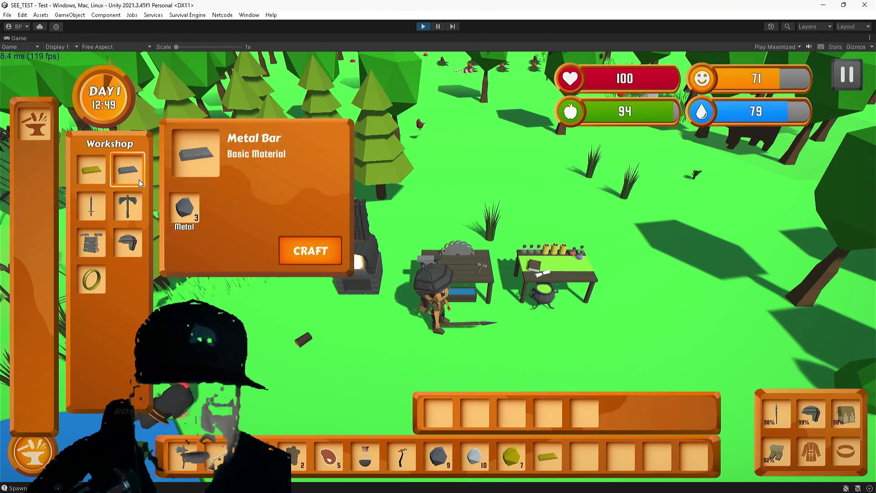
click(319, 253)
- Check the Battle Axe and Sword recipes, then pick up a log for wood
click(122, 207)
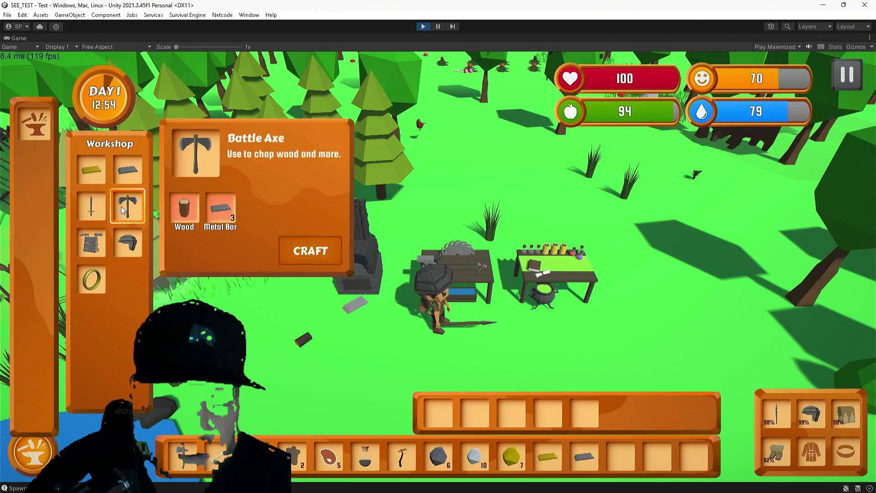
click(91, 209)
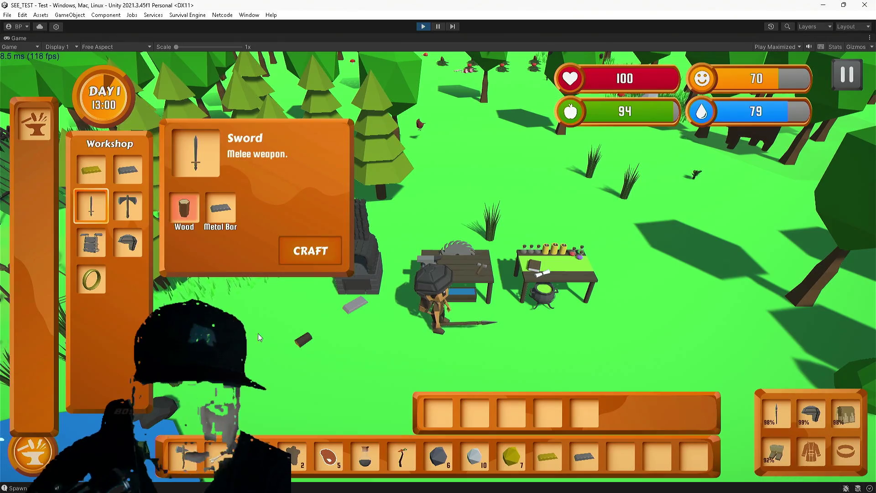
click(303, 340)
click(488, 315)
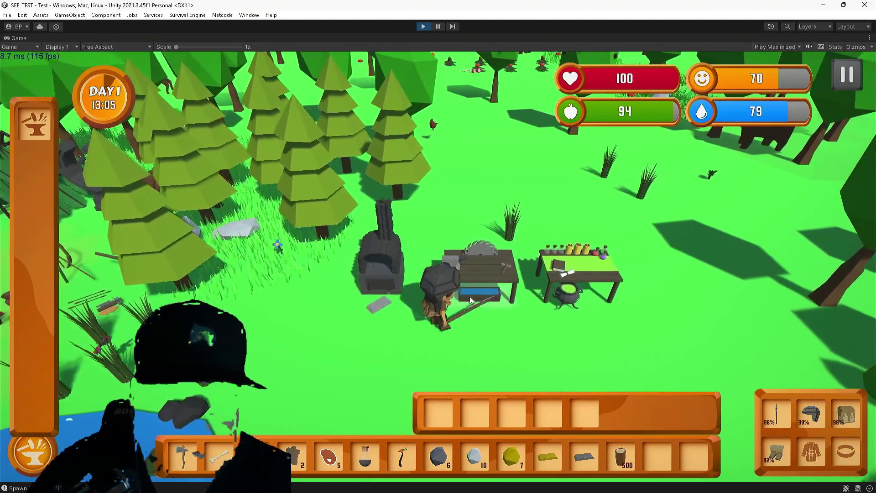
- Craft the Sword from wood and a metal bar, equip it, and attack the bison
click(34, 126)
click(93, 206)
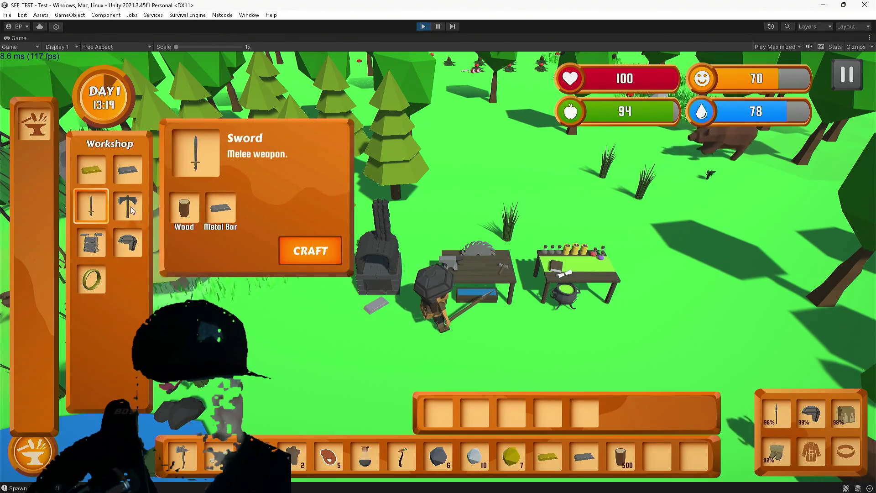
click(310, 251)
click(590, 455)
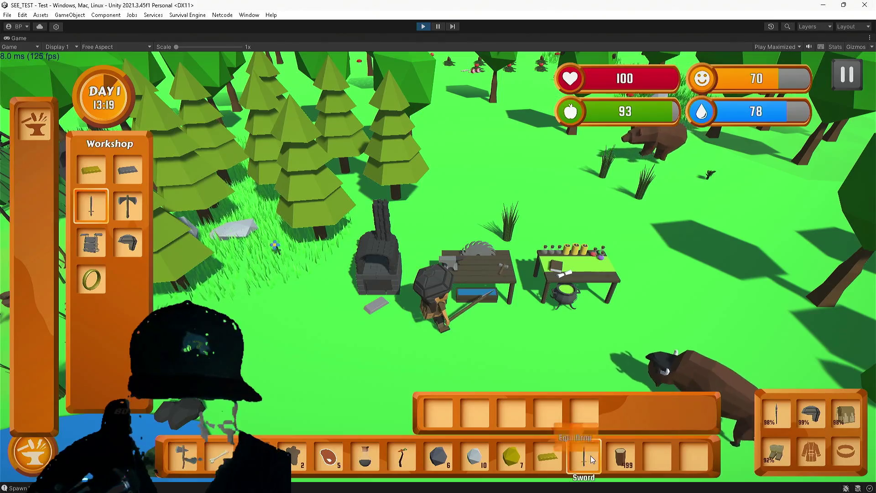
click(550, 324)
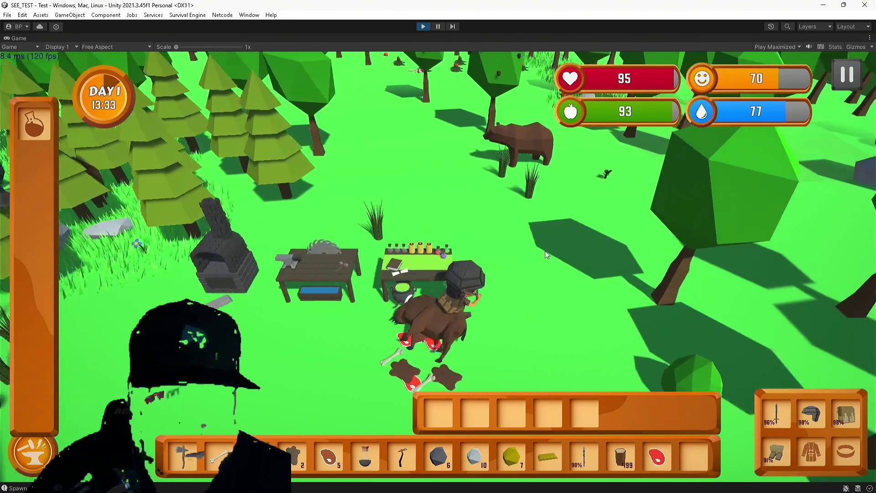
- Collect the bison's meat and walk north-east past the dropped meat
click(453, 216)
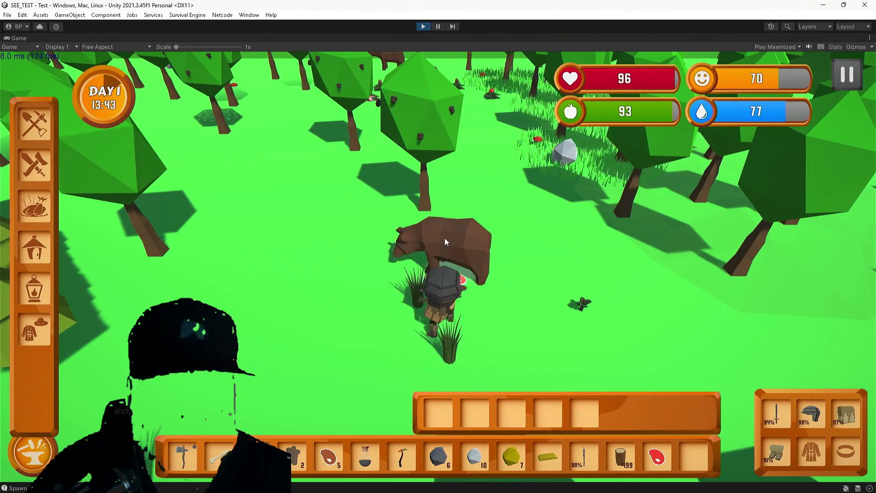
click(324, 352)
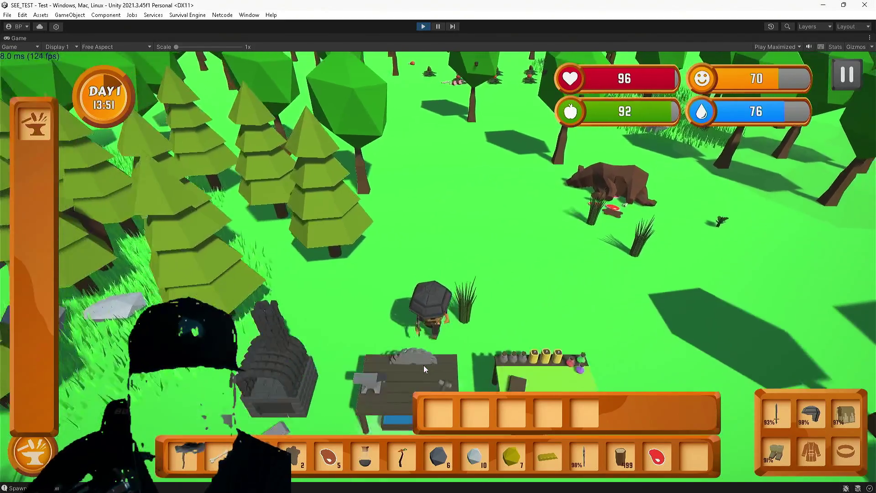
click(517, 224)
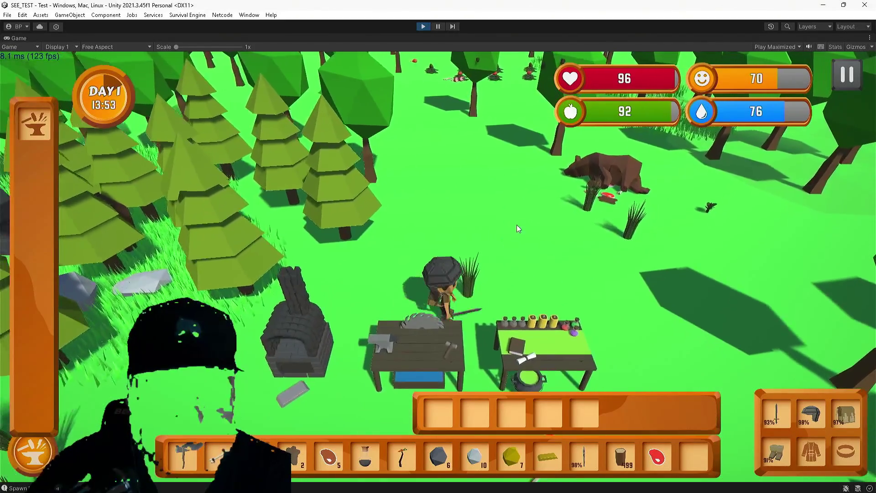
click(438, 206)
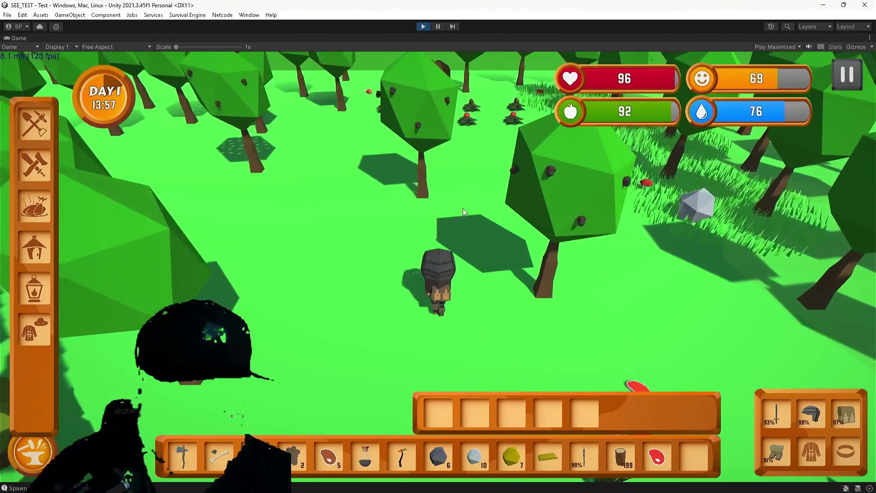
- Walk north to the tomato bushes, then pause and quit the game
click(463, 209)
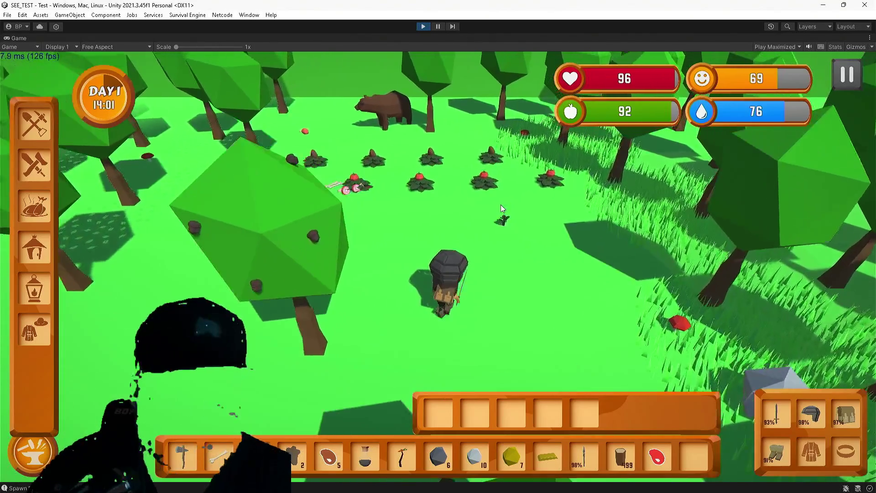
click(424, 198)
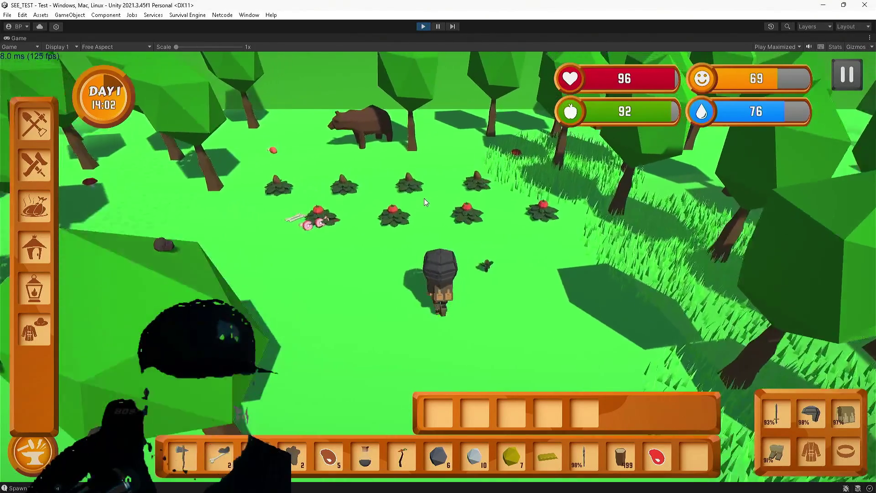
click(842, 73)
click(456, 339)
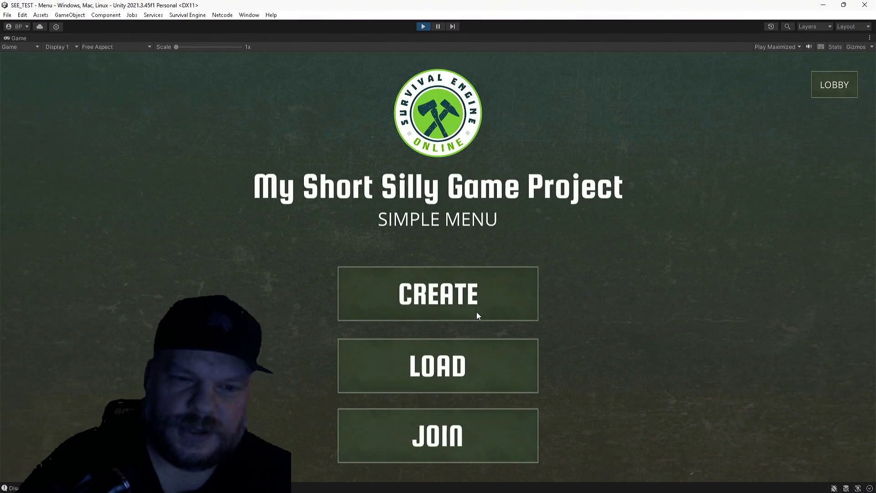
- Exit Play mode and browse the Prefabs and Scenes folders in the Project window
click(423, 26)
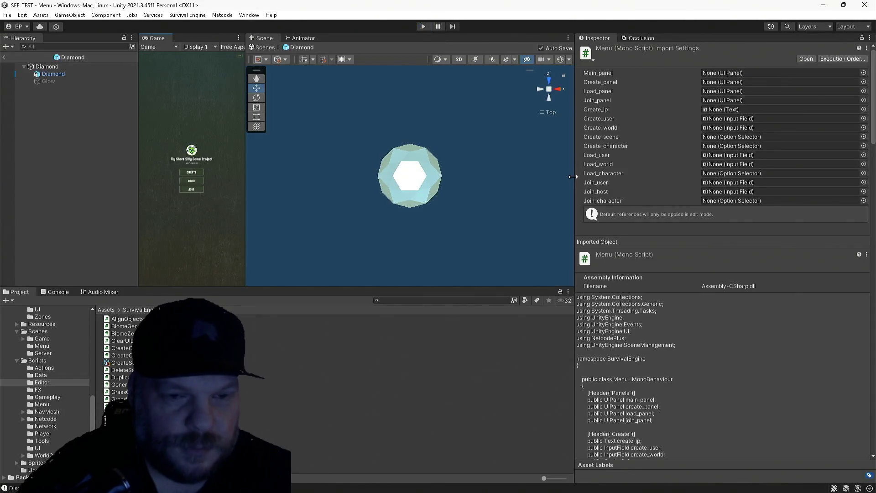
scroll(61, 412, up, 5)
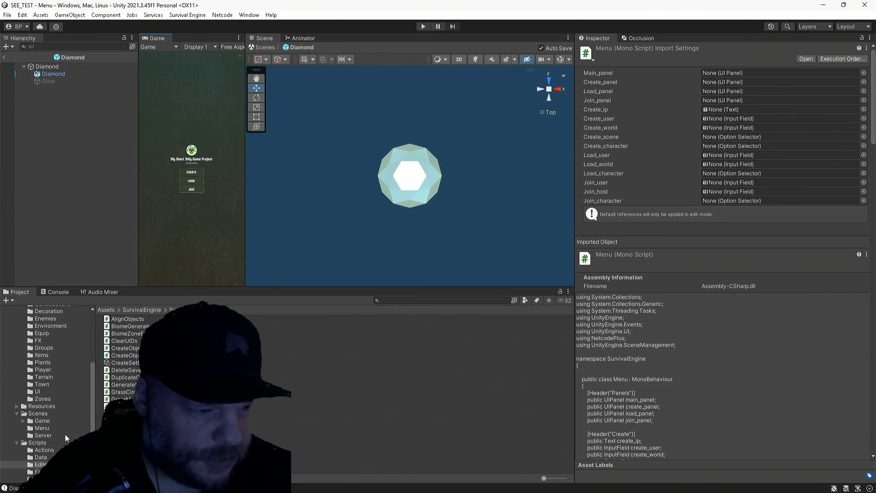
scroll(54, 429, down, 3)
scroll(60, 432, up, 3)
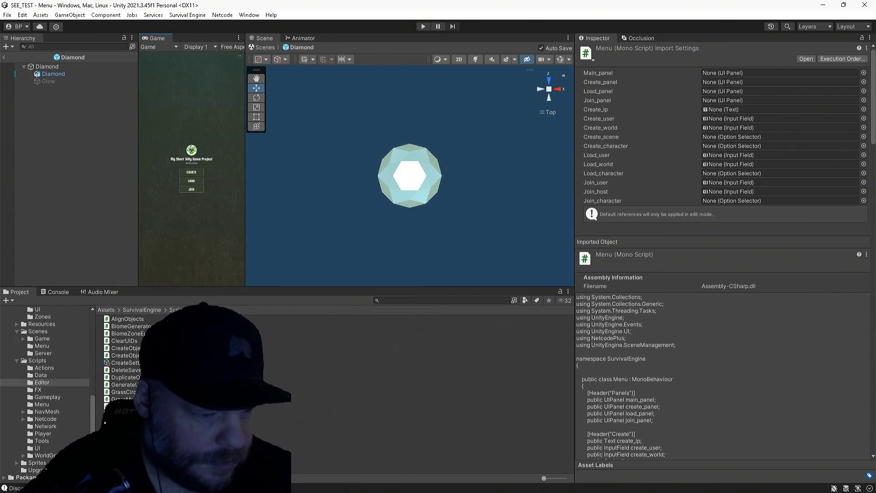
scroll(59, 433, up, 6)
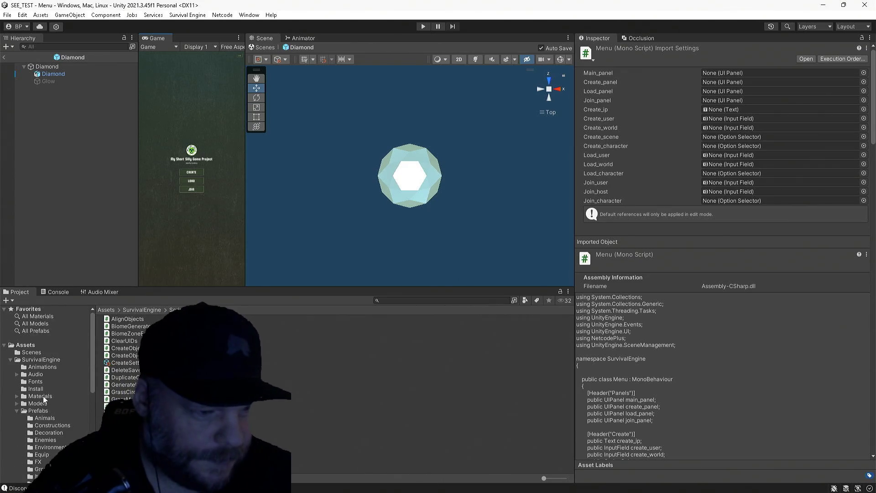
click(36, 411)
click(33, 354)
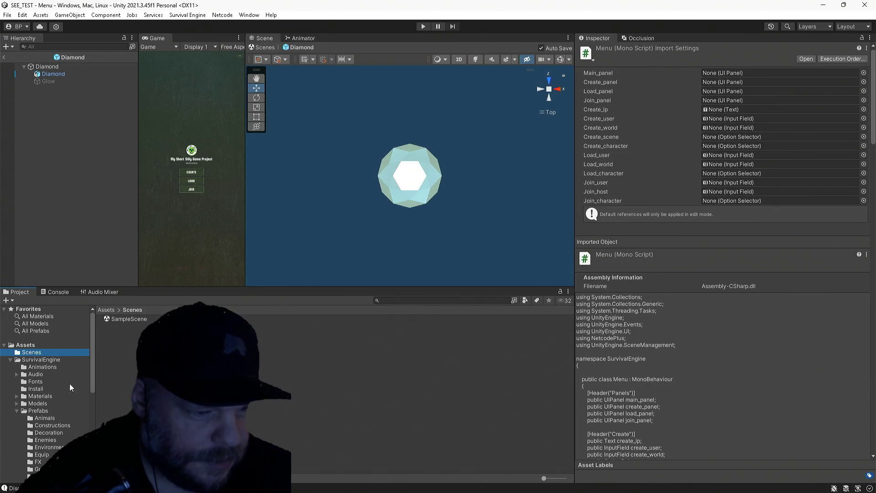
scroll(54, 435, down, 8)
scroll(53, 427, up, 8)
- Look through the Animals prefabs and the NavMesh and Player script folders
click(33, 418)
click(37, 410)
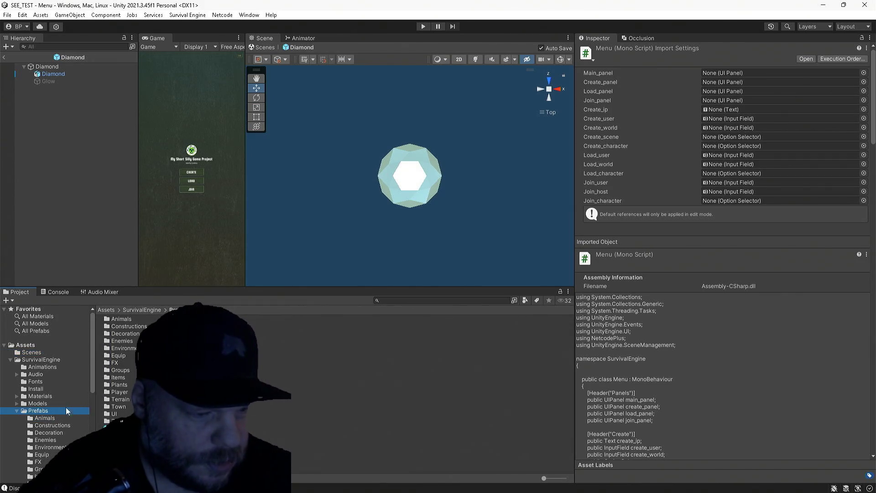
scroll(66, 411, down, 9)
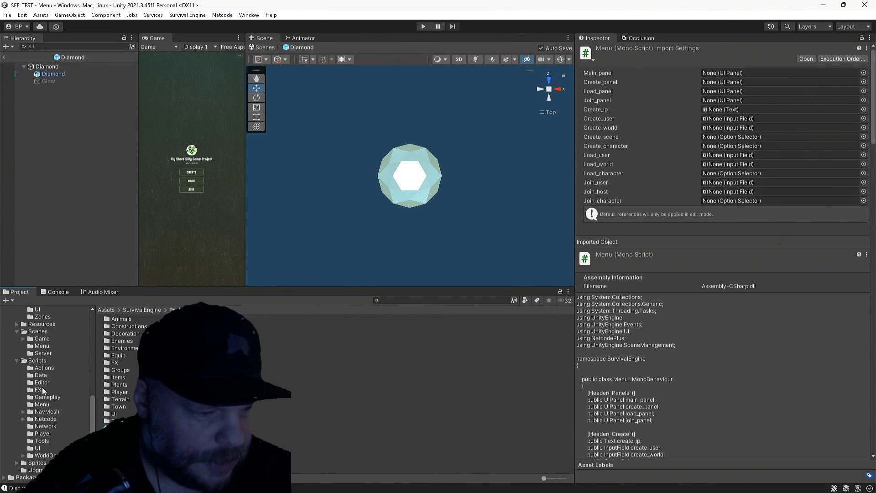
click(23, 413)
click(22, 413)
click(43, 433)
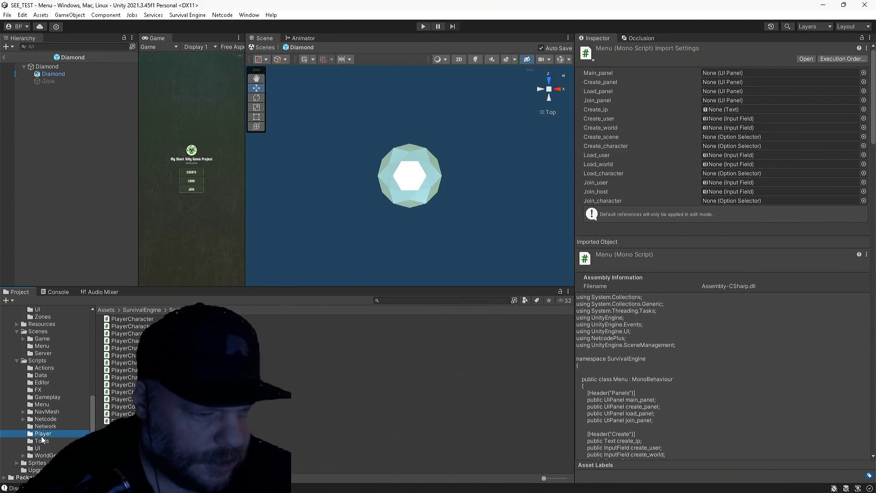
scroll(48, 413, up, 5)
scroll(30, 418, up, 5)
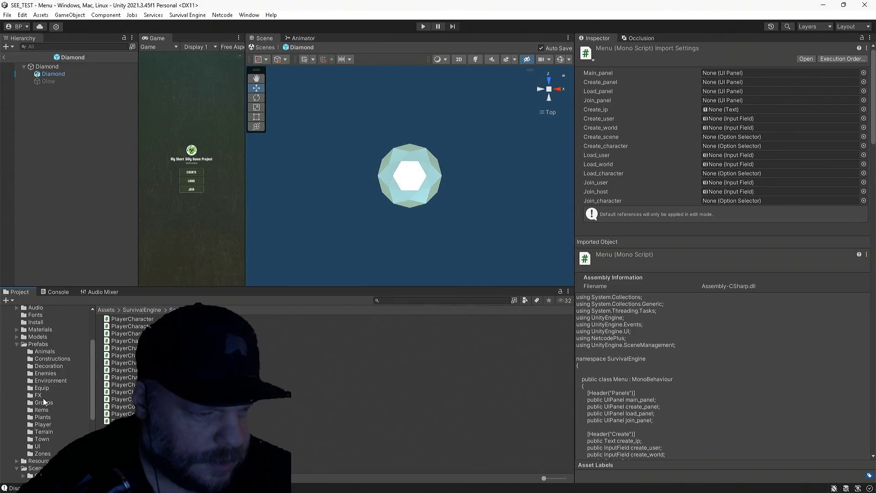
- Open the Items prefab folder and select the Popcorn prefab
click(42, 410)
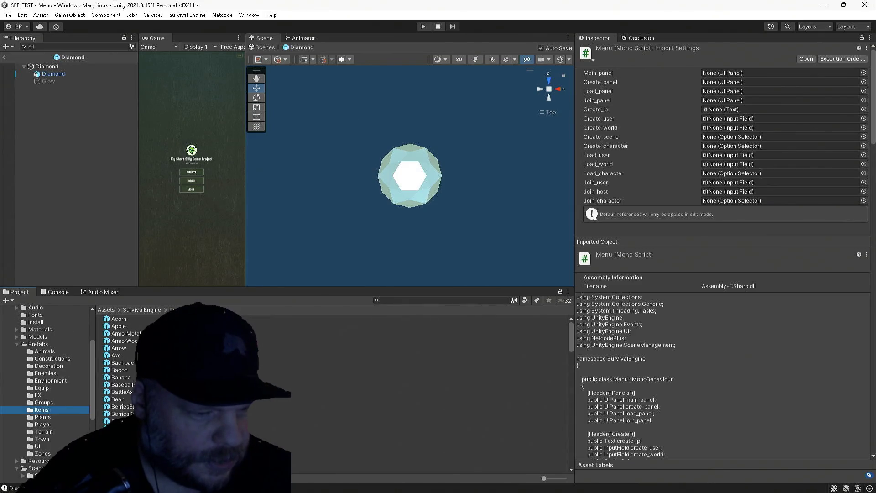
scroll(123, 372, down, 15)
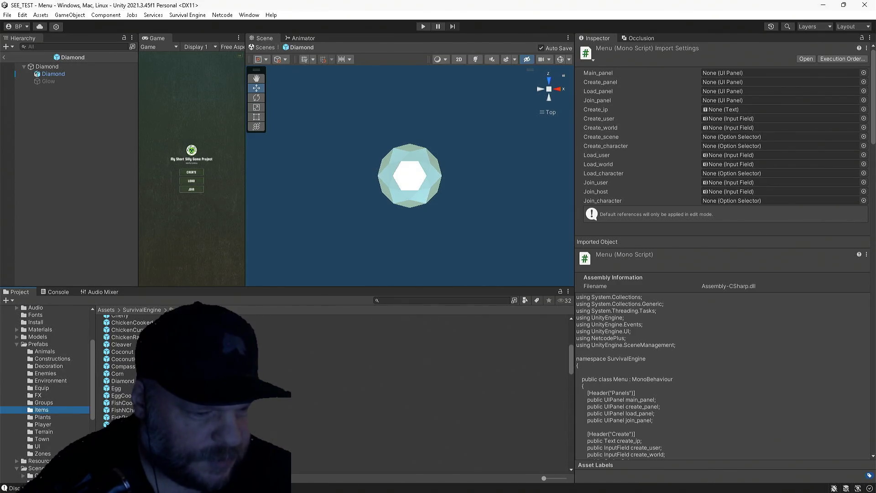
scroll(123, 372, down, 10)
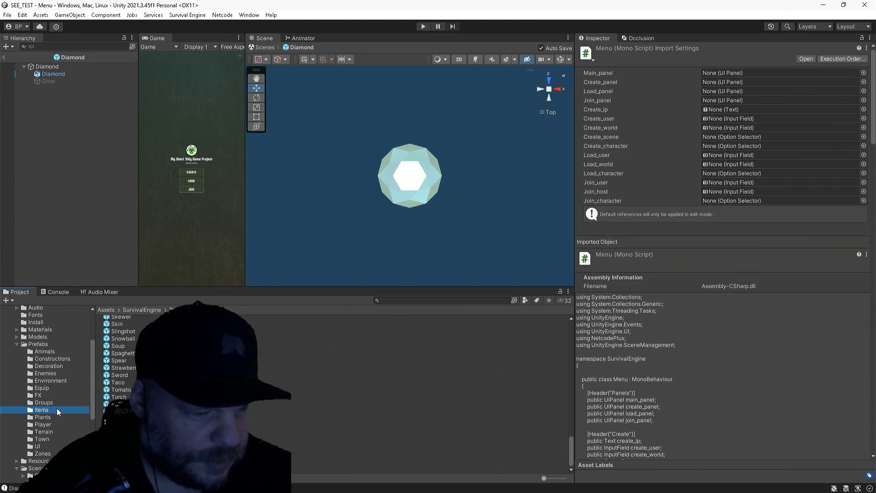
click(118, 202)
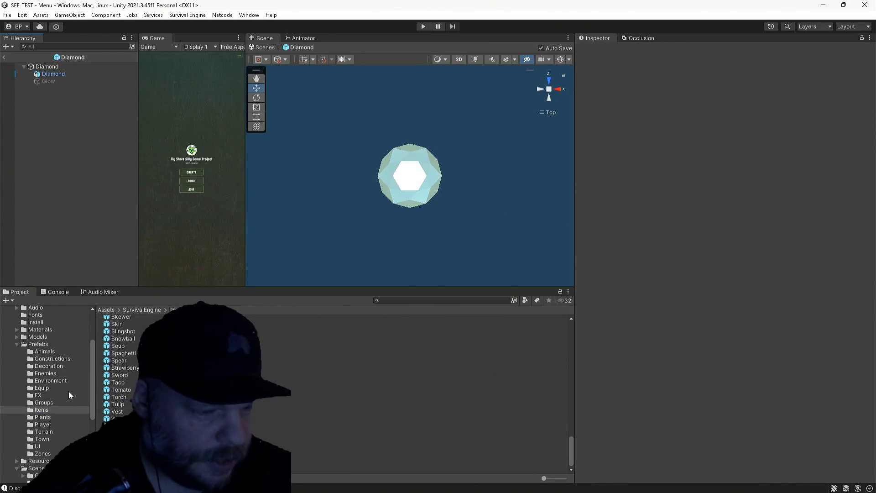
scroll(110, 388, up, 5)
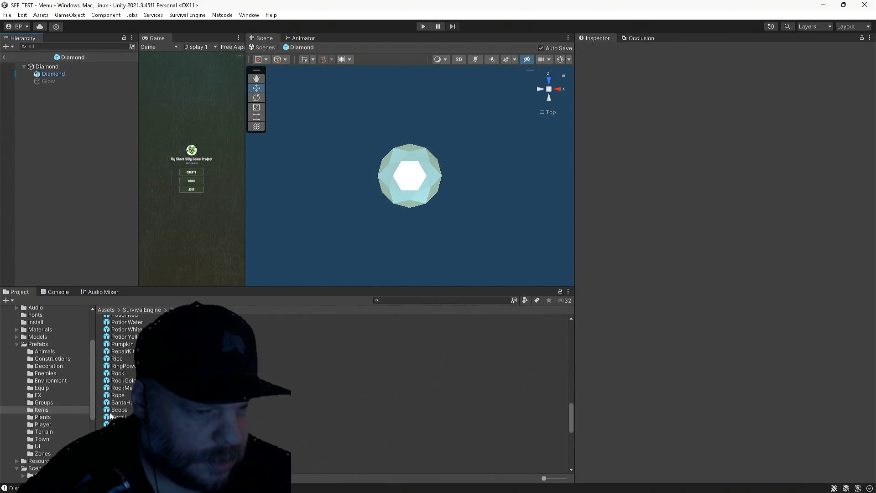
click(118, 372)
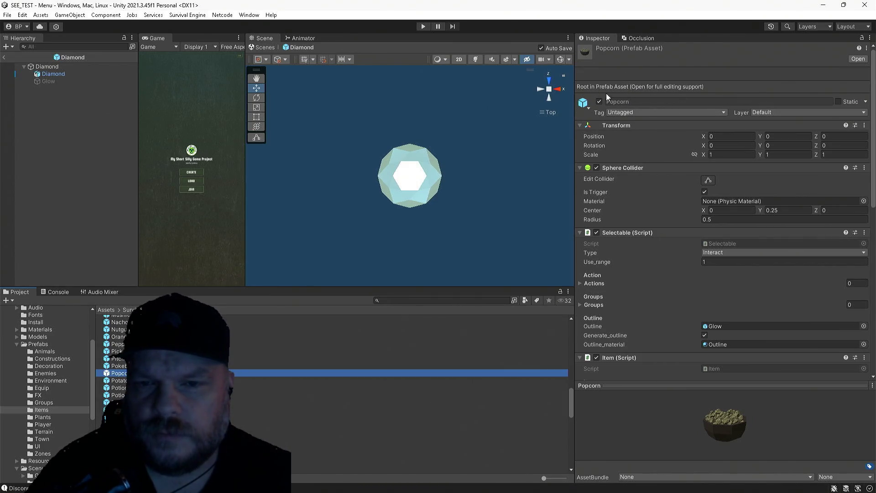
- Scroll through the Popcorn prefab's components in the Inspector
scroll(610, 198, down, 5)
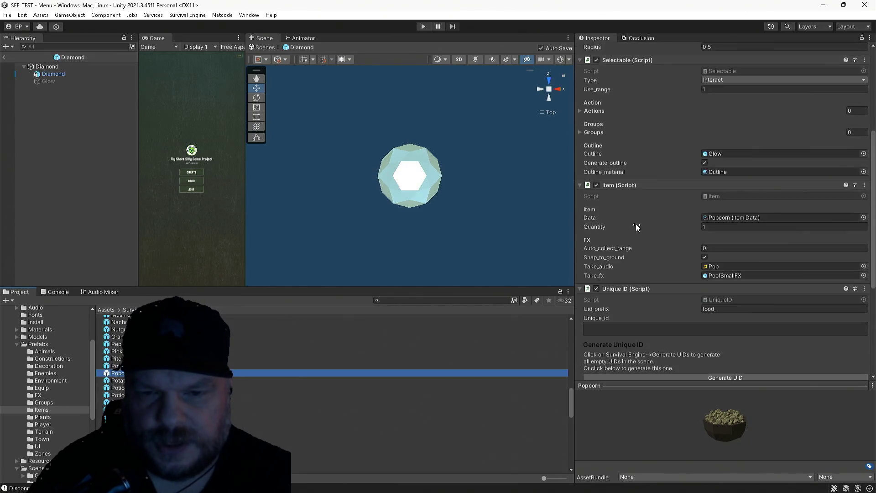
scroll(630, 295, down, 4)
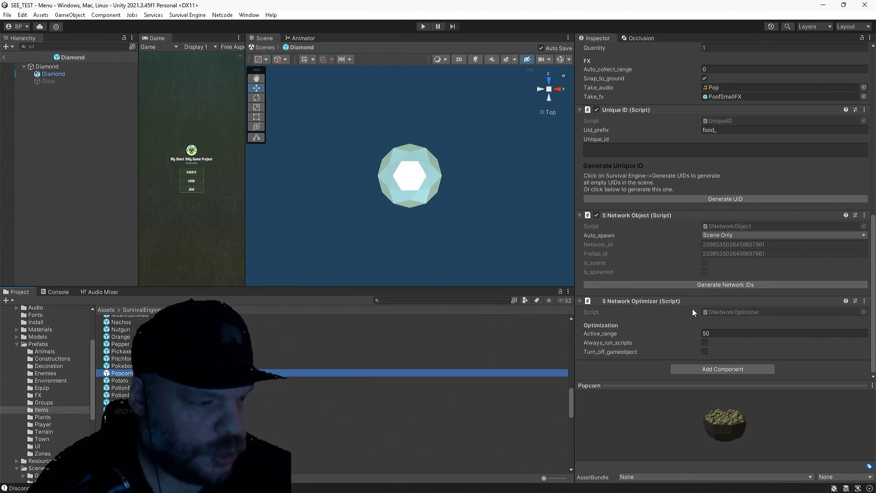
scroll(638, 310, up, 3)
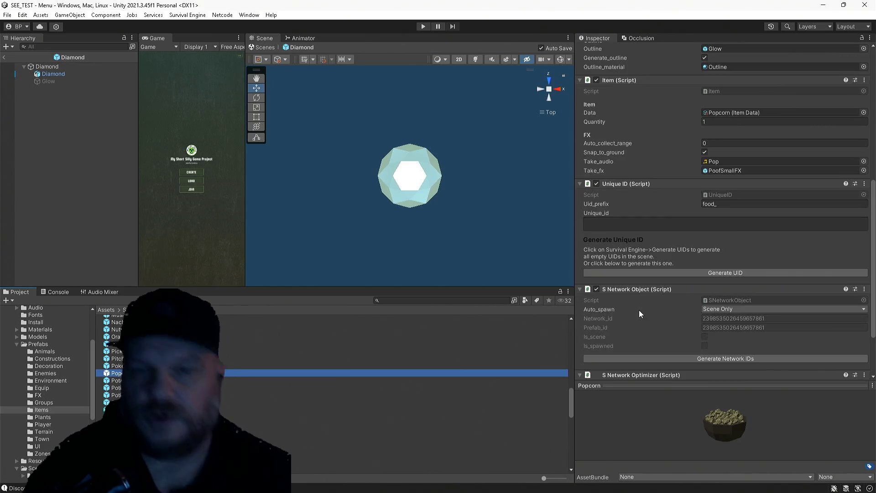
scroll(640, 309, up, 2)
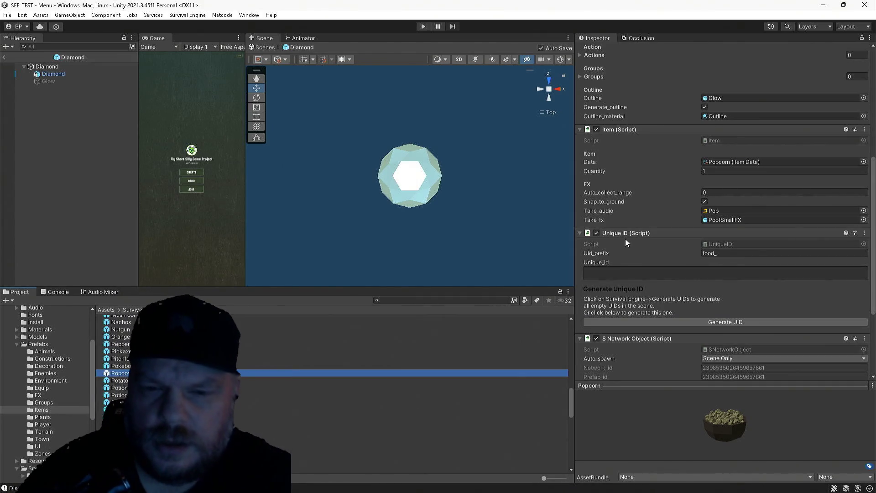
scroll(642, 236, up, 3)
scroll(651, 242, up, 2)
scroll(651, 240, down, 2)
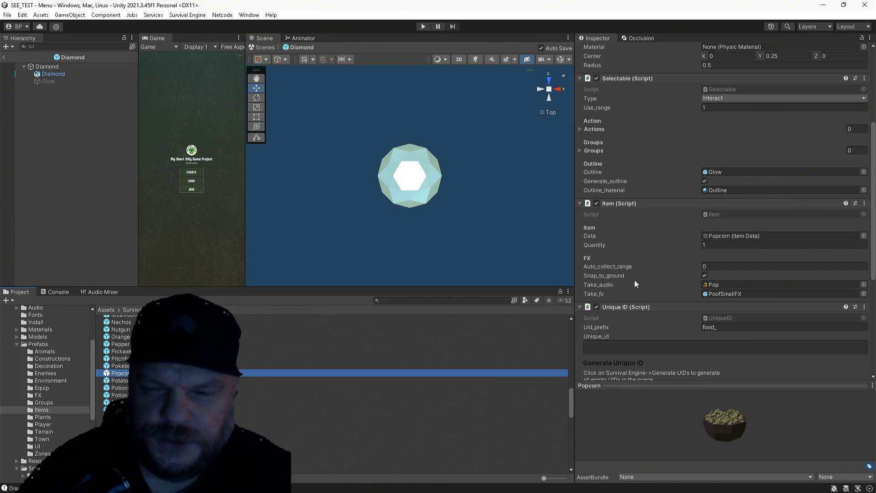
scroll(667, 291, up, 5)
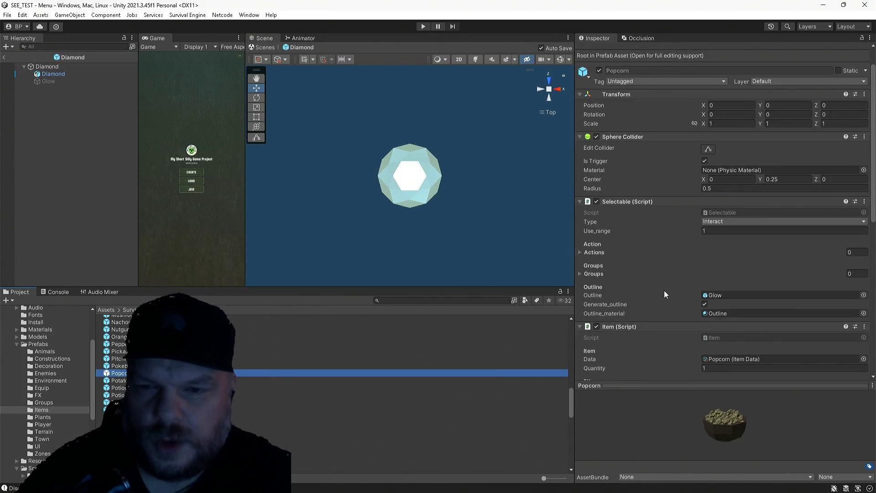
scroll(664, 290, up, 2)
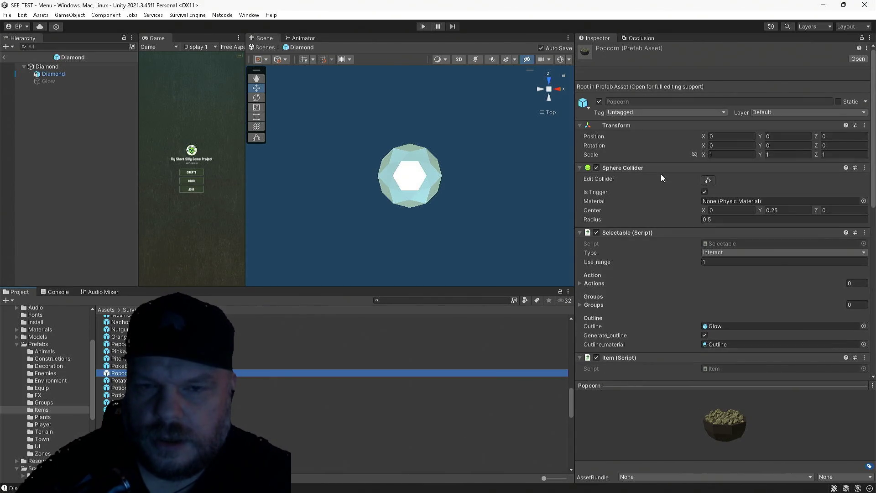
- Check the Selectable options and Groups list, then focus Unique ID's Uid_prefix food_
right_click(630, 232)
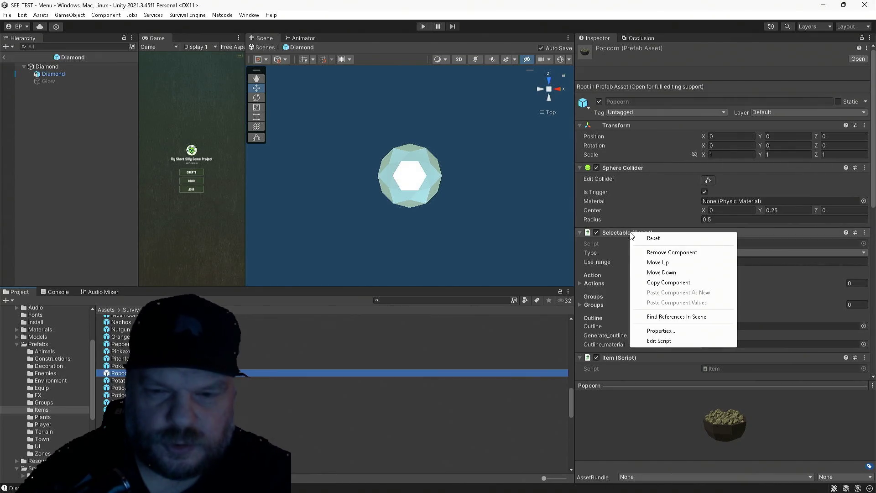
click(613, 290)
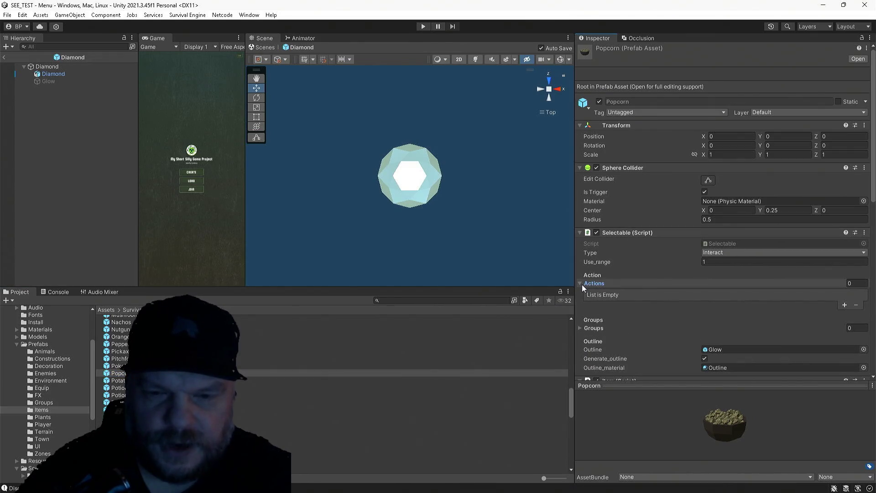
scroll(599, 302, down, 3)
click(582, 256)
click(581, 257)
scroll(629, 297, down, 9)
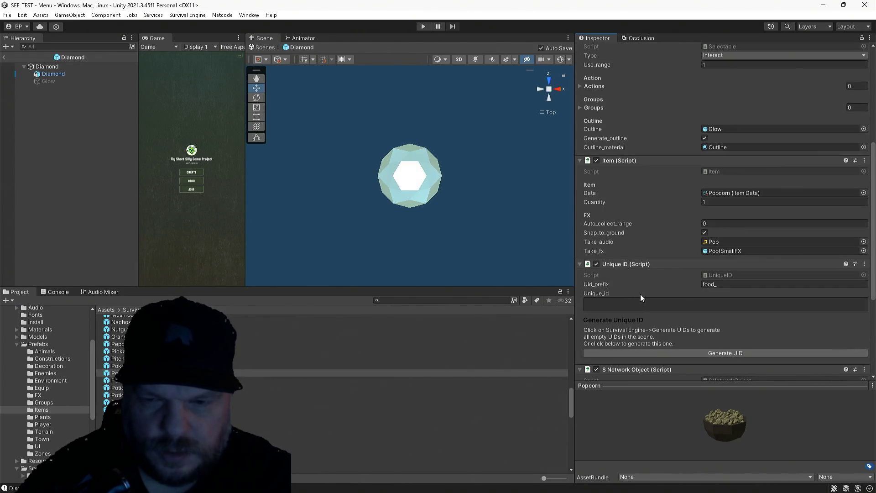
click(614, 285)
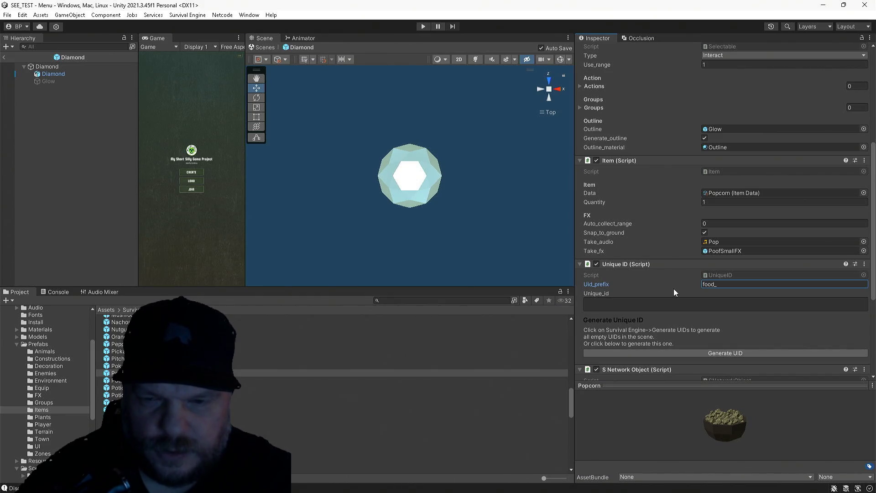
- Read through UniqueID.cs in Visual Studio, then minimize it to return to Unity
double_click(715, 276)
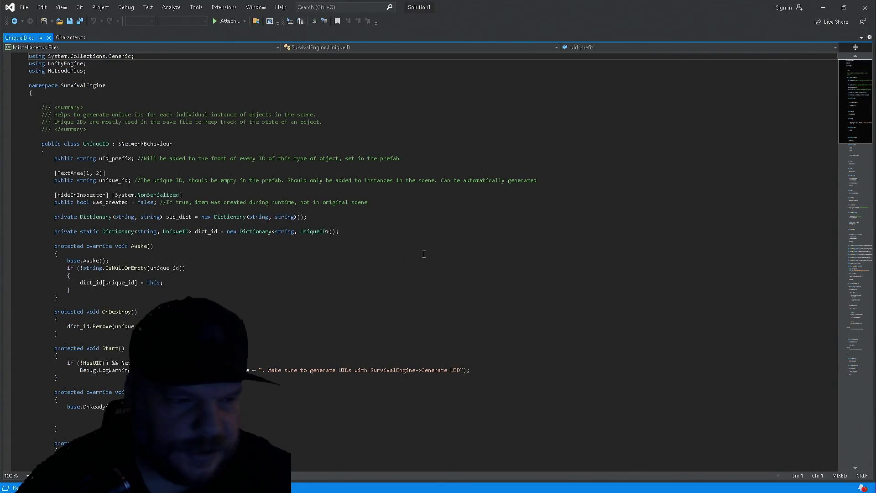
scroll(320, 255, down, 1)
scroll(320, 255, down, 16)
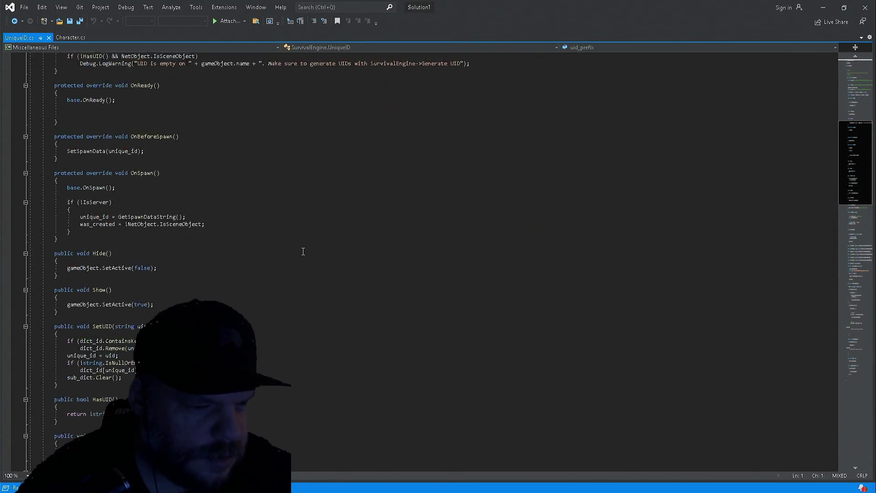
scroll(303, 251, down, 20)
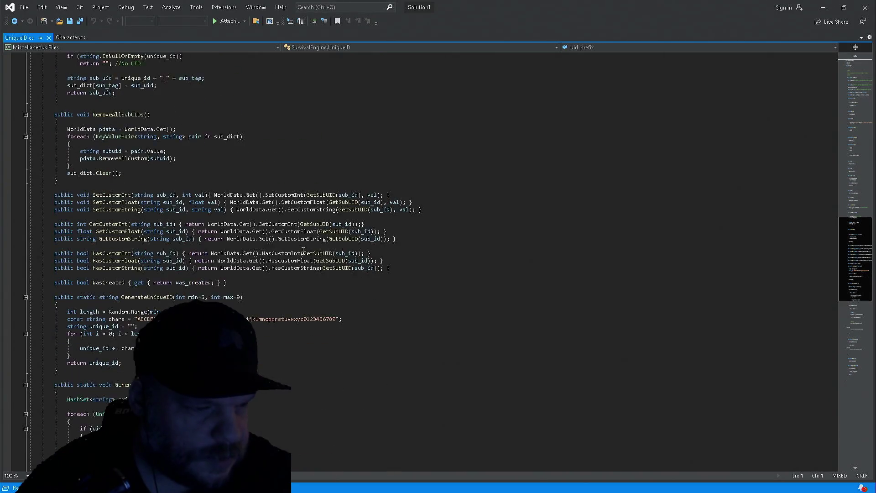
scroll(303, 250, down, 20)
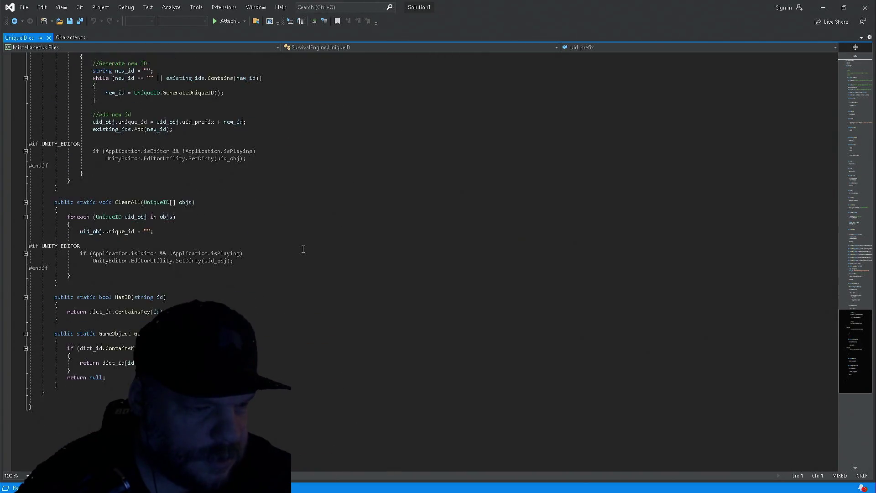
scroll(303, 249, up, 20)
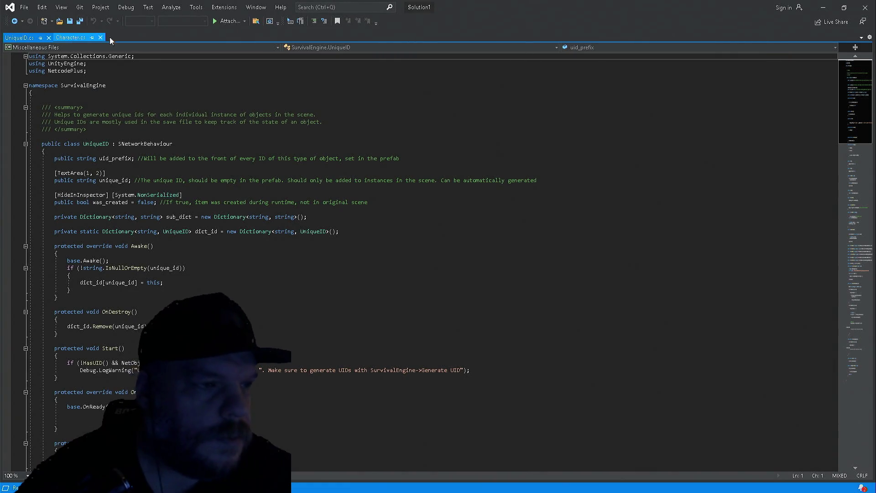
click(824, 8)
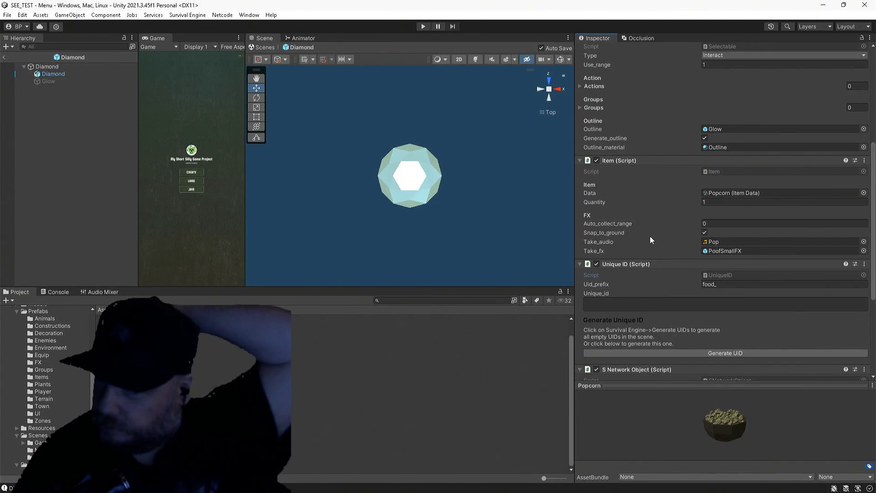
- Inspect Popcorn's item data and the Create > SurvivalEngine > Actions menu, then select Taco
double_click(716, 193)
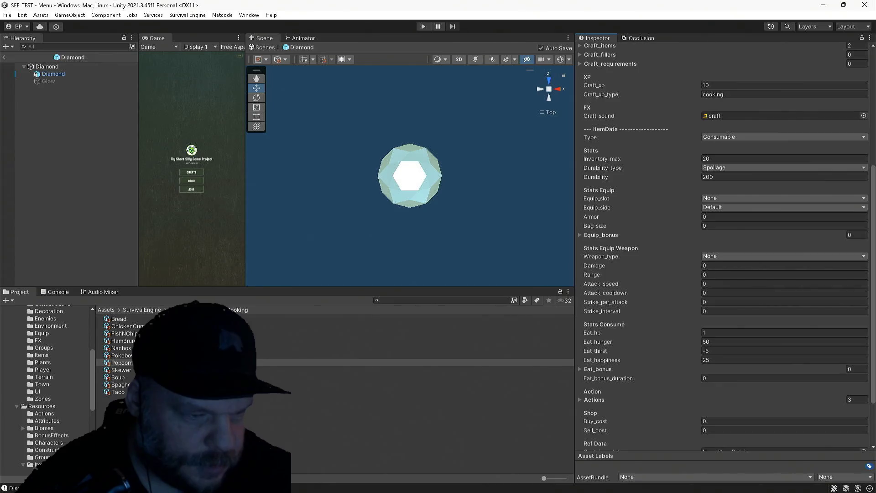
right_click(126, 402)
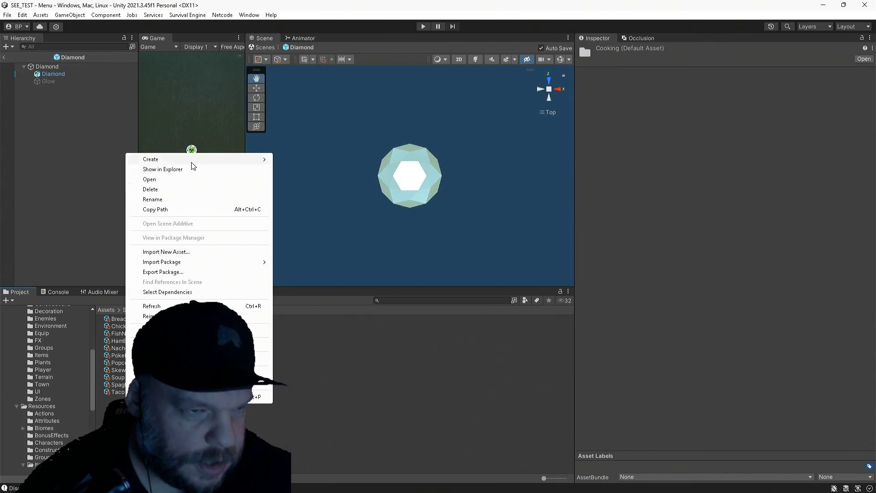
mouse_move(191, 160)
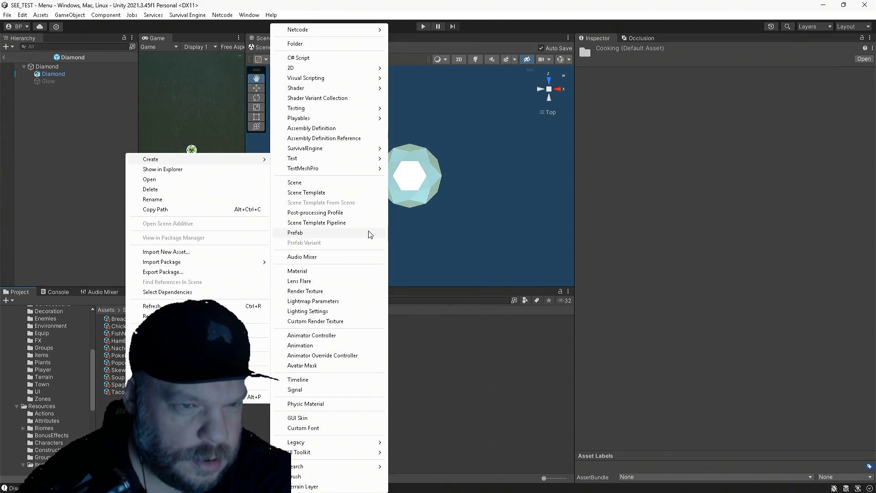
mouse_move(350, 151)
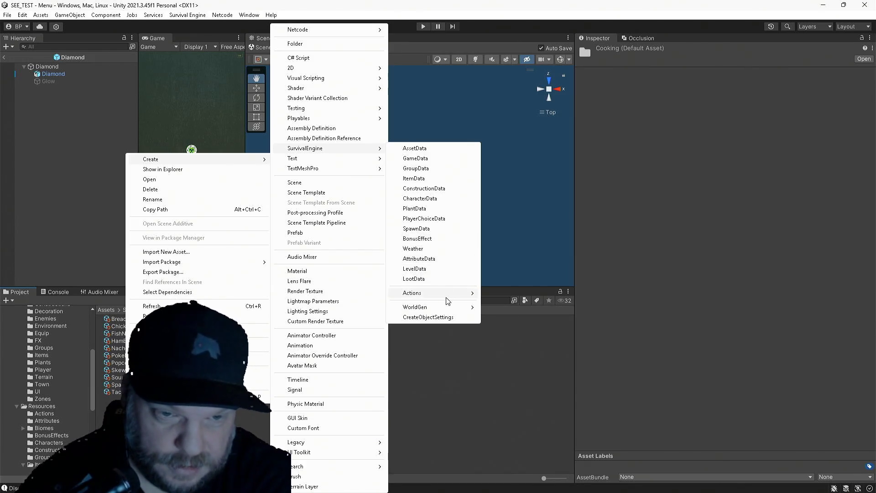
mouse_move(457, 301)
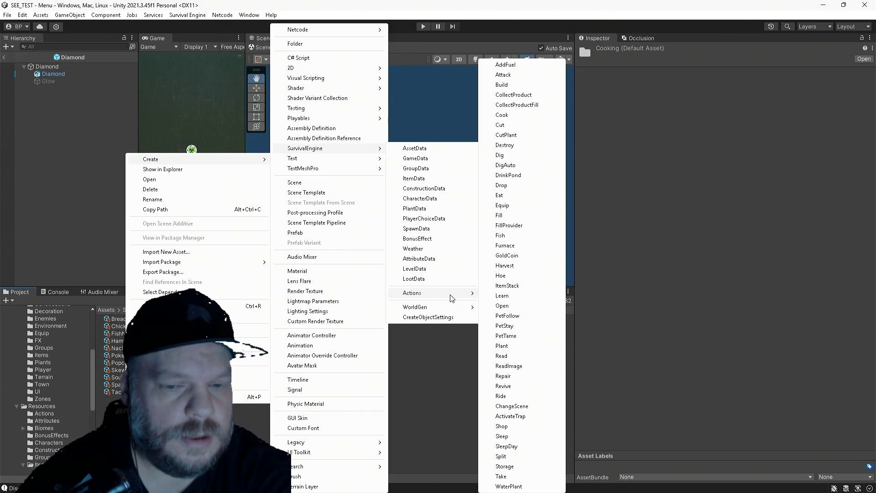
click(440, 391)
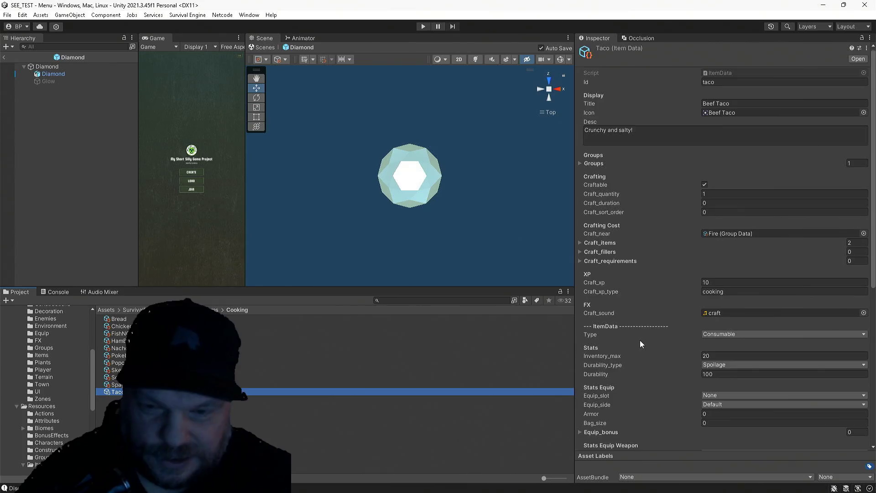
- Scroll through Taco's item settings and check its Eat_bonus list
scroll(640, 341, down, 3)
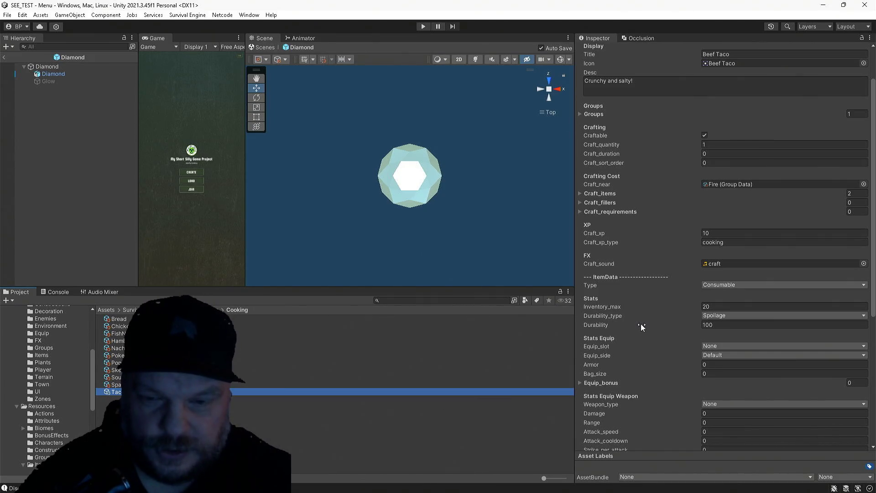
scroll(641, 325, down, 3)
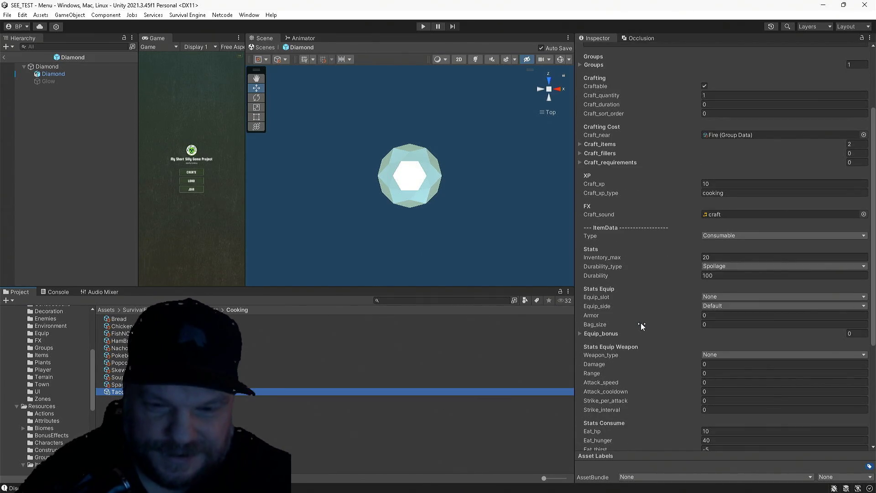
scroll(641, 323, down, 5)
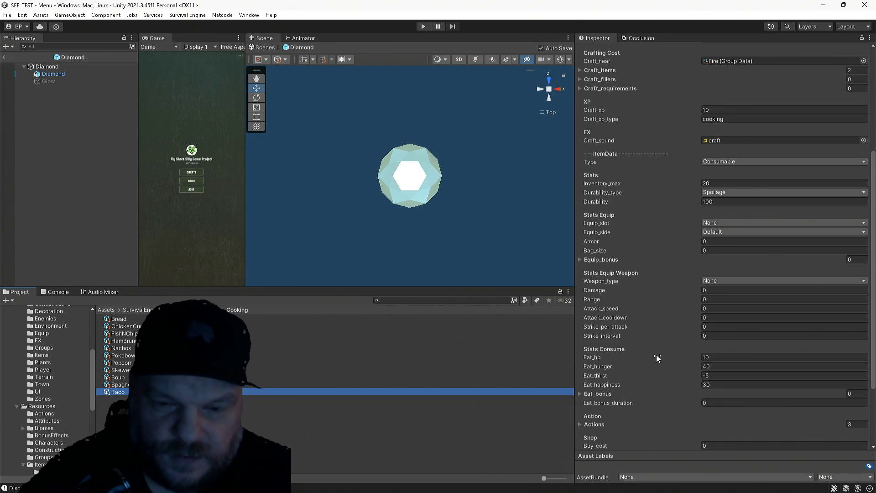
click(580, 394)
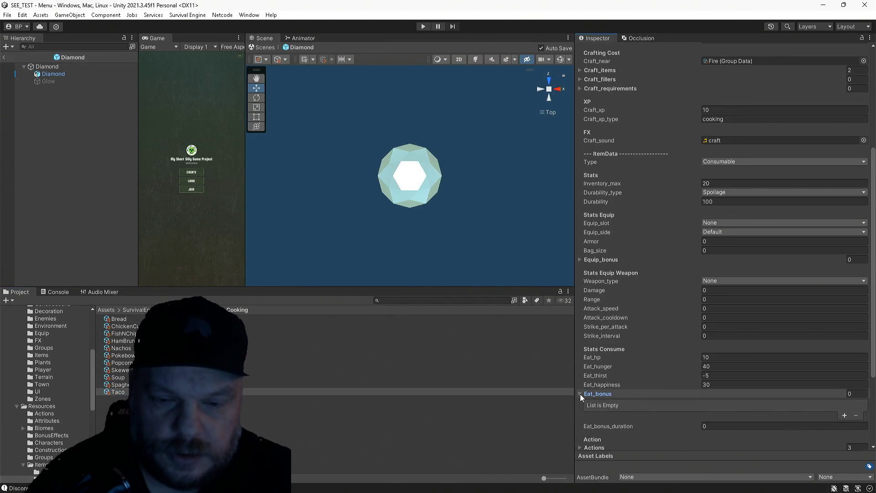
click(579, 393)
scroll(613, 375, down, 5)
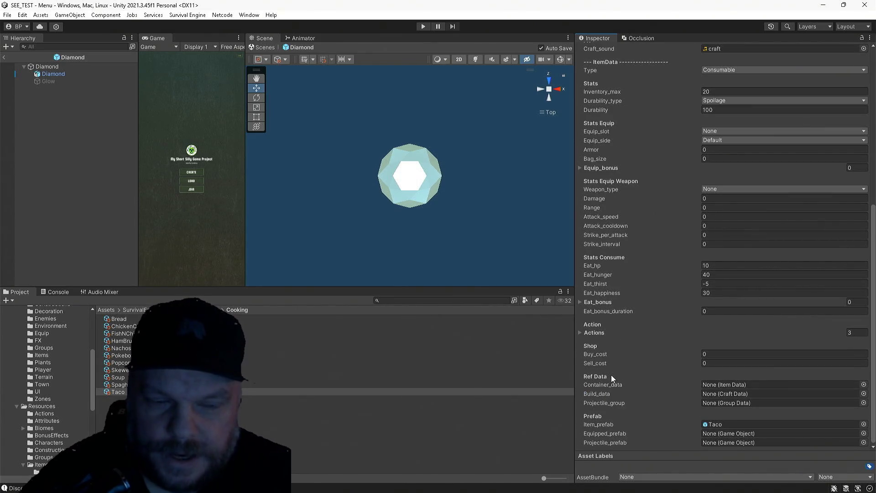
scroll(628, 362, up, 6)
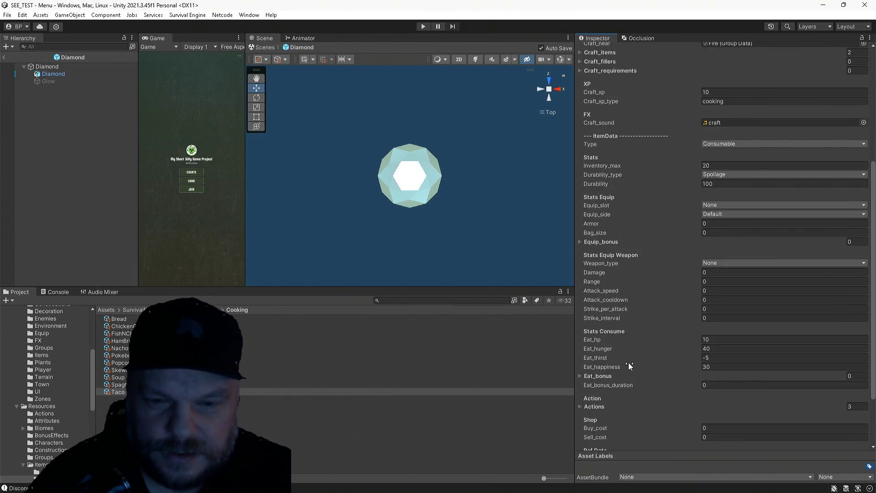
scroll(625, 362, down, 6)
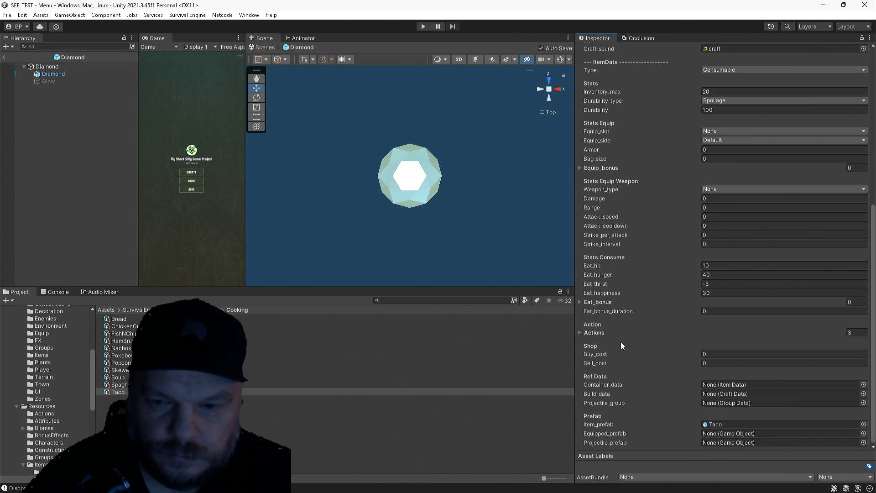
- Expand Taco's Actions (Eat, Split, Drop), check Equip_bonus, then select Spaghetti
click(590, 333)
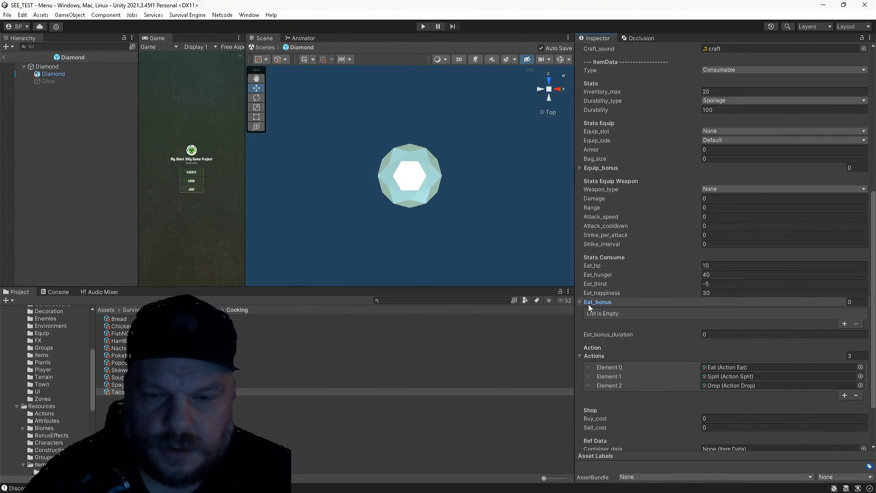
scroll(611, 301, up, 3)
scroll(611, 300, up, 1)
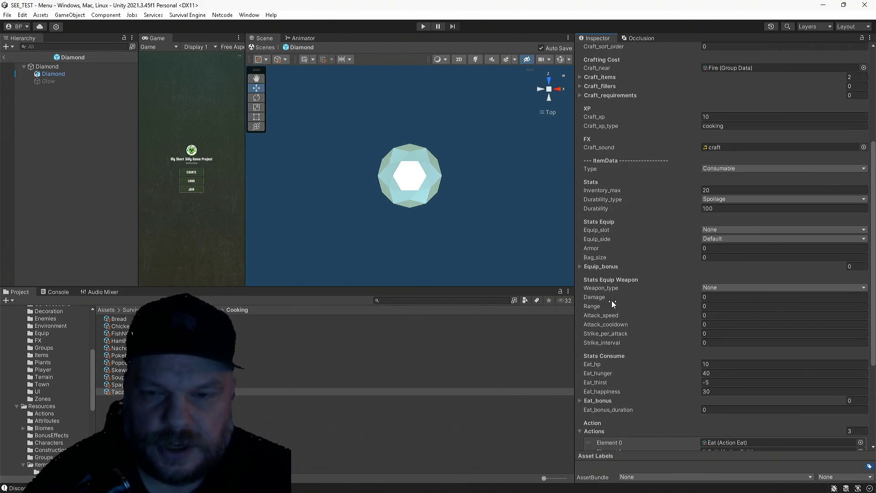
click(585, 266)
click(585, 267)
scroll(597, 268, up, 3)
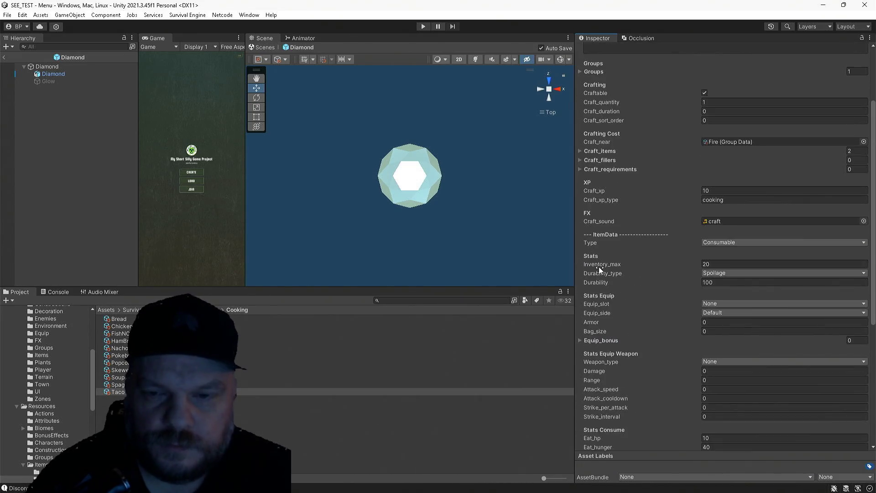
scroll(622, 286, up, 3)
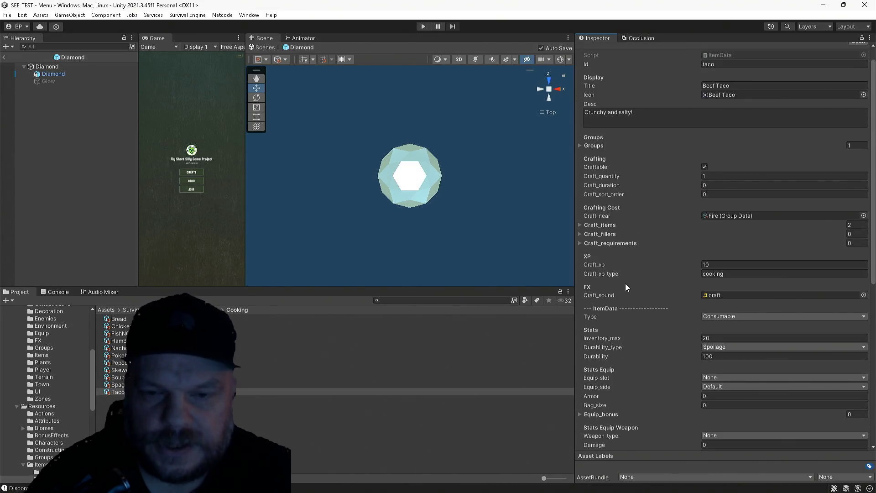
scroll(614, 281, up, 1)
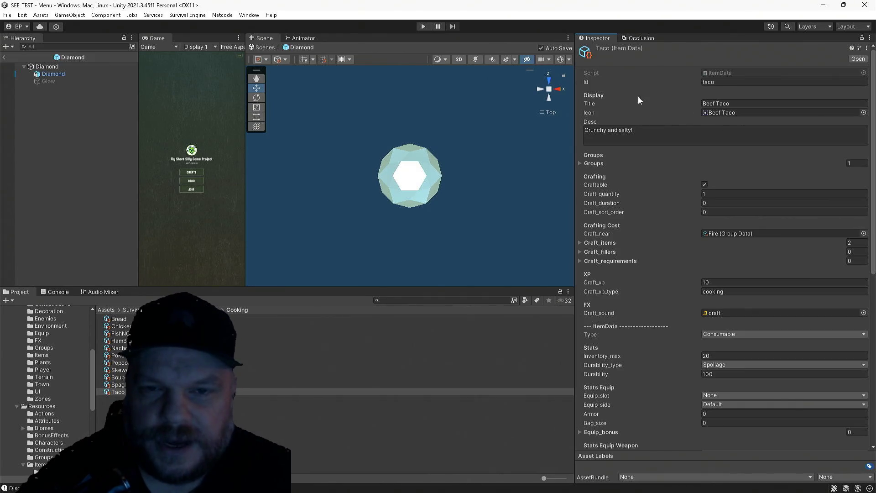
right_click(137, 384)
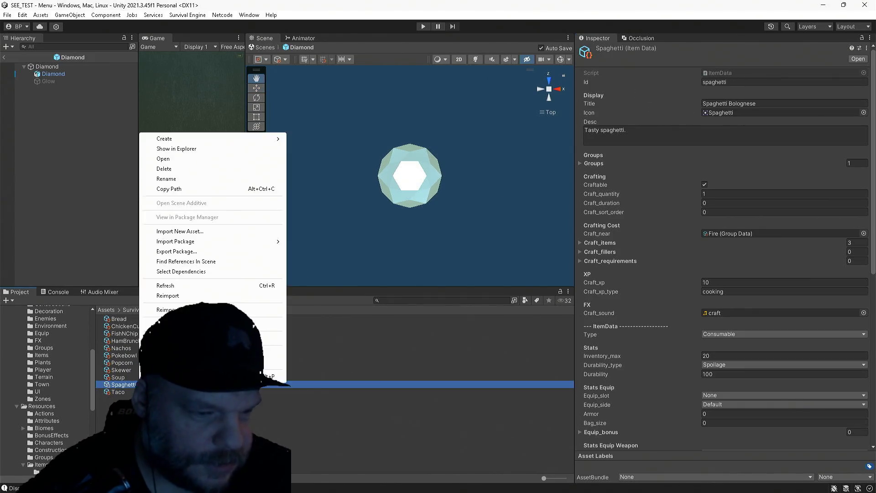
- Create a new ItemData asset in the Cooking folder with Id TeleportScroll
right_click(128, 403)
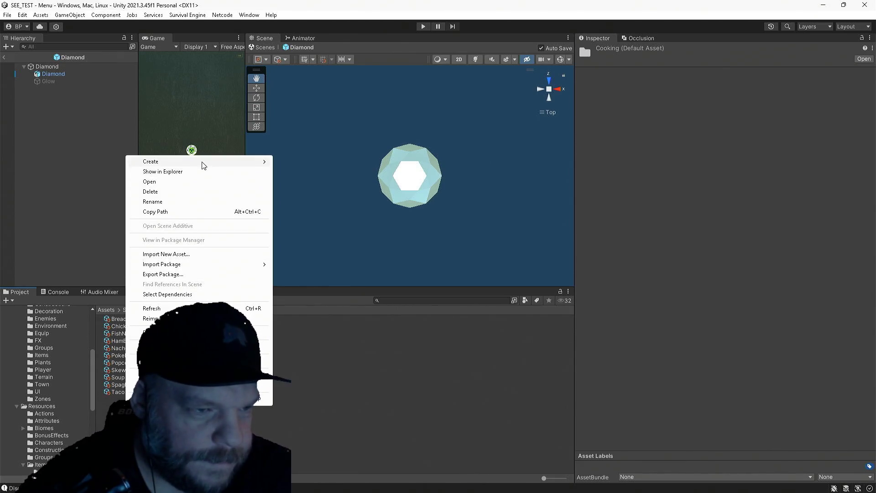
mouse_move(201, 162)
mouse_move(340, 150)
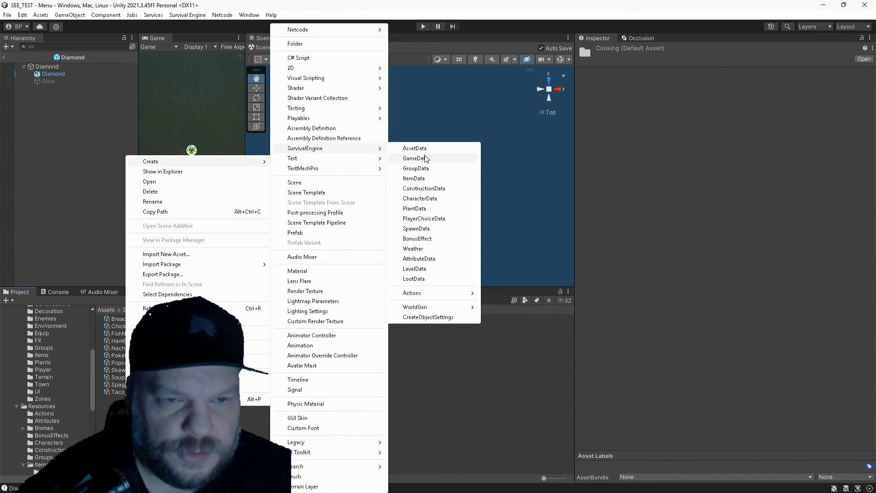
click(433, 179)
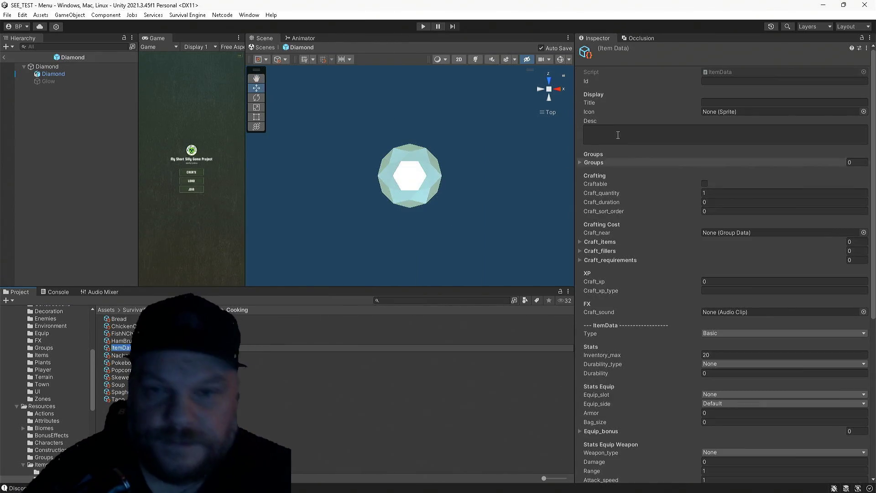
click(708, 82)
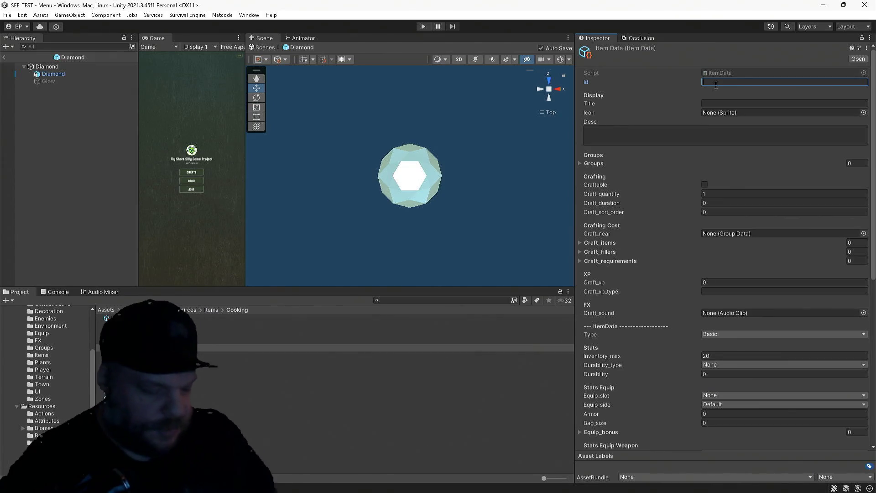
text(tEL)
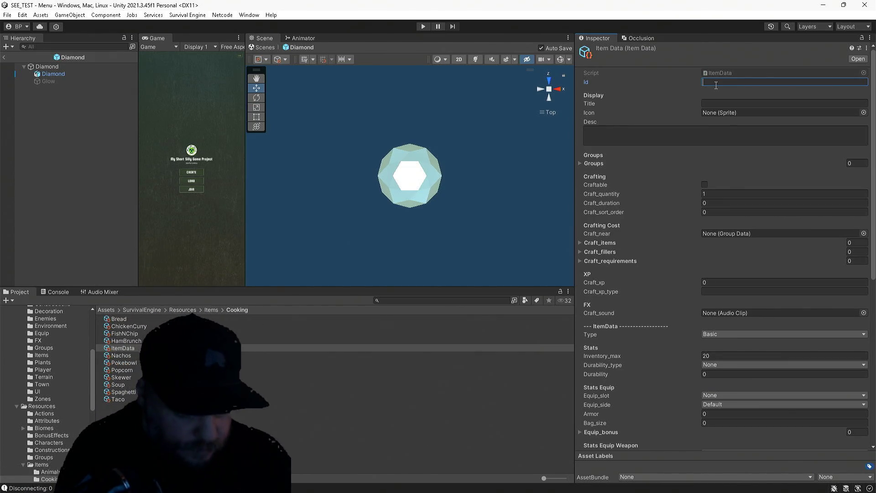
text(ERO)
key(BackSpace)
key(BackSpace)
key(BackSpace)
text(TeleportScro)
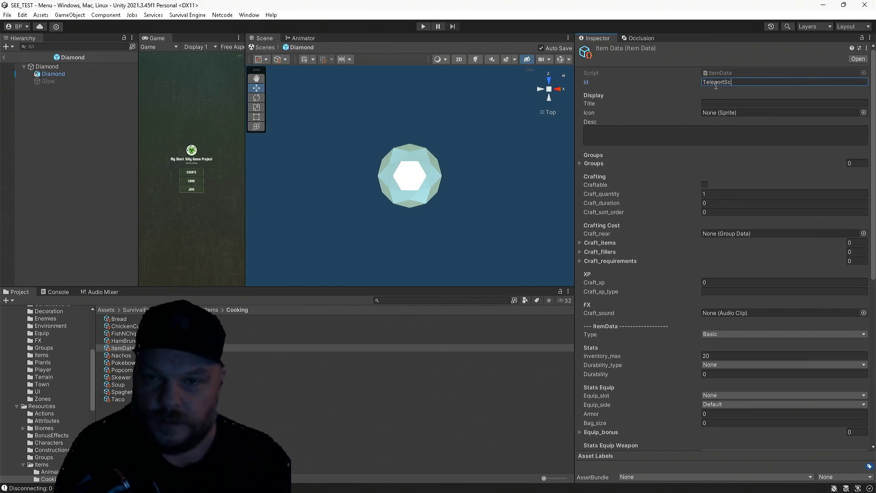
text(ll)
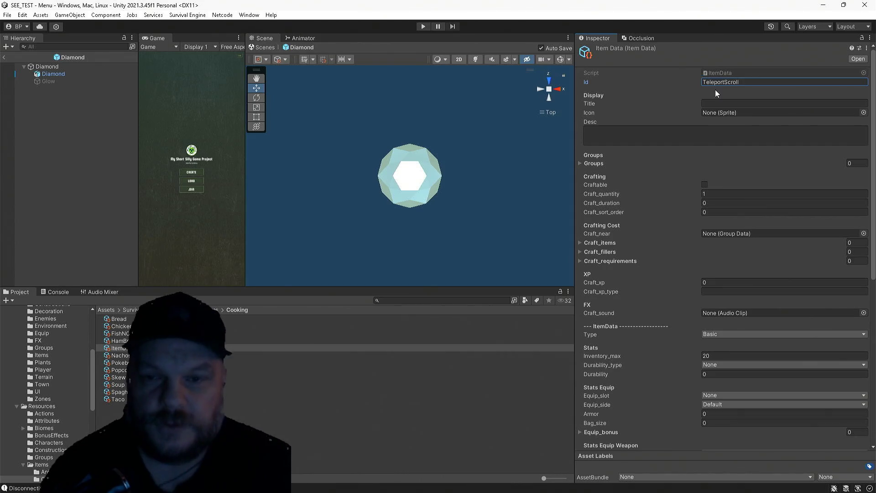
click(725, 102)
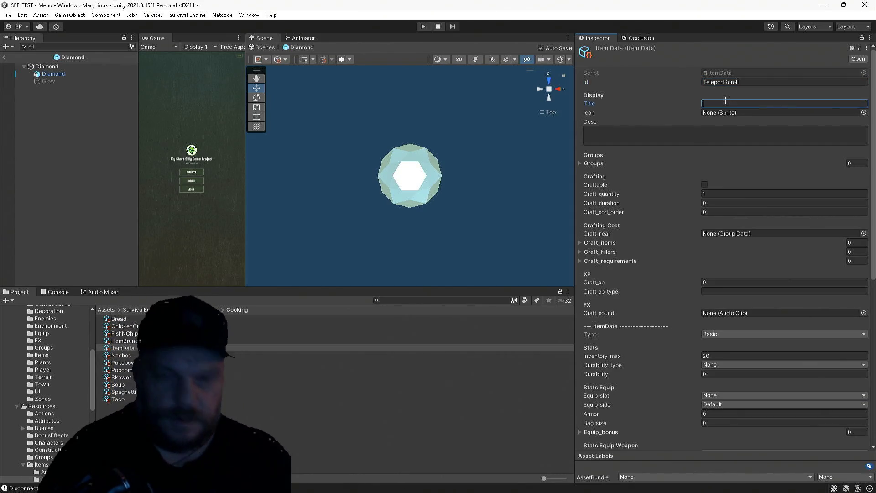
- Compare against the Taco item and enter the Title 'Teleport Scroll'
click(117, 399)
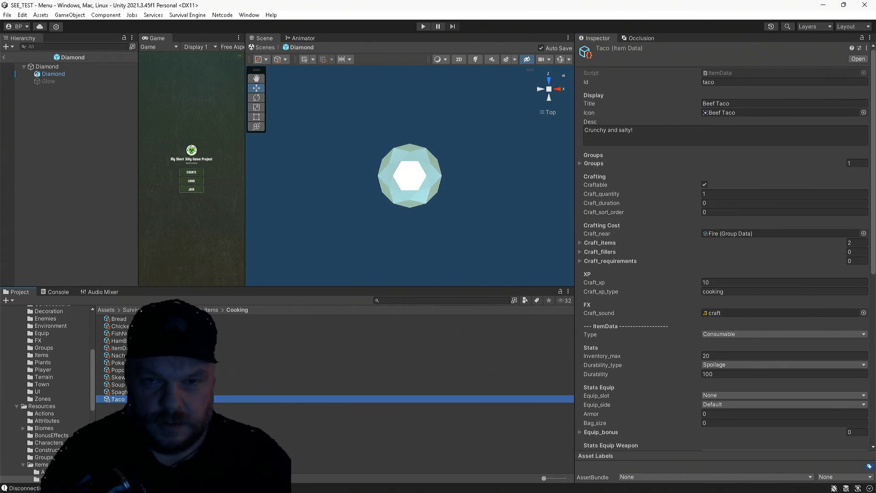
click(118, 348)
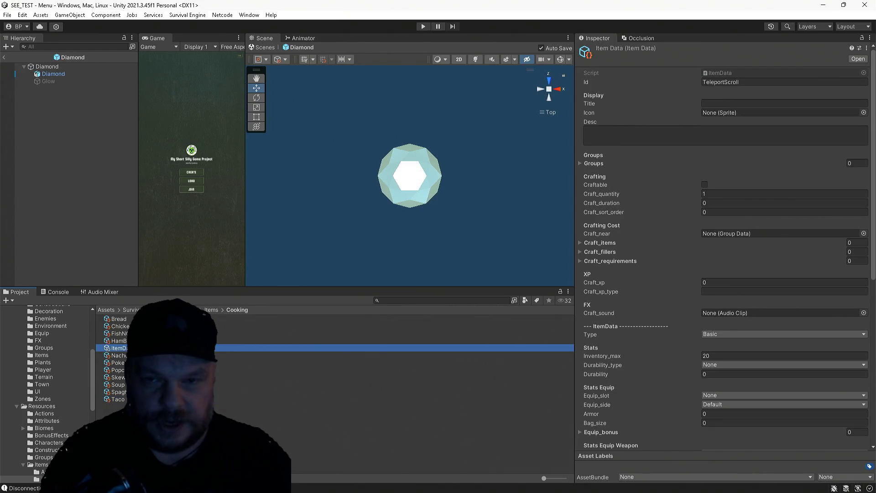
click(117, 399)
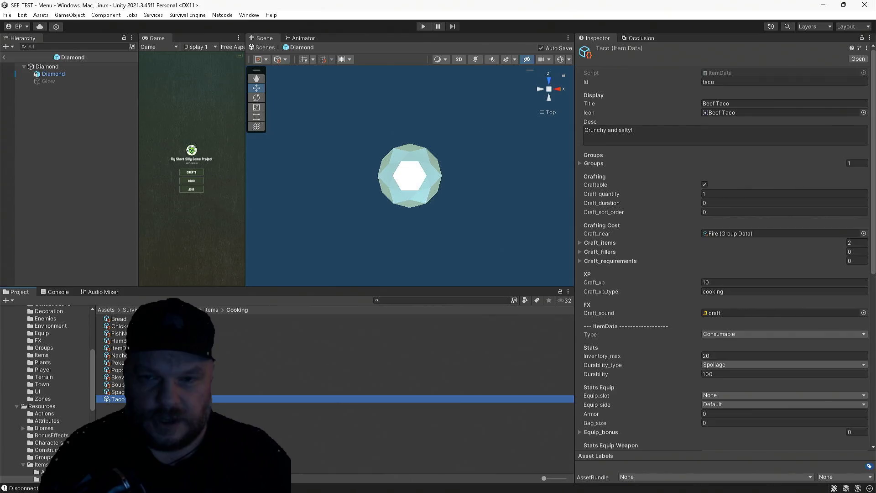
click(117, 348)
click(714, 104)
text(Teleport)
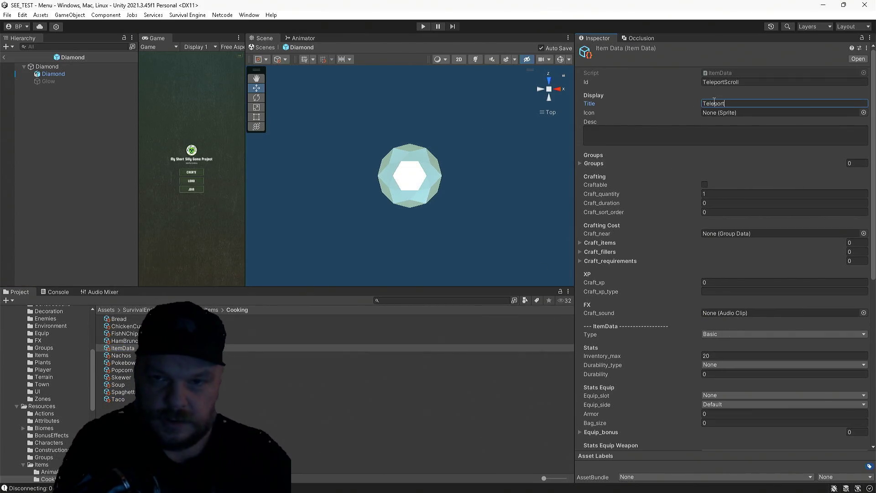
text( Scroll)
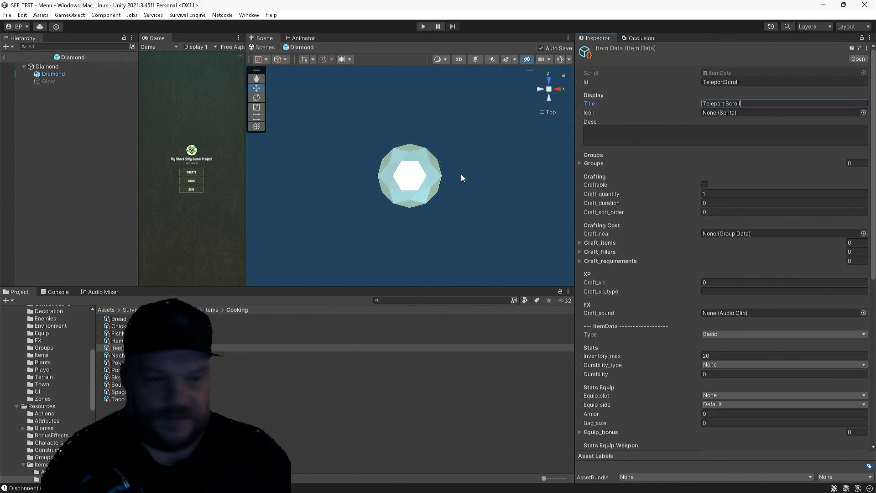
right_click(120, 347)
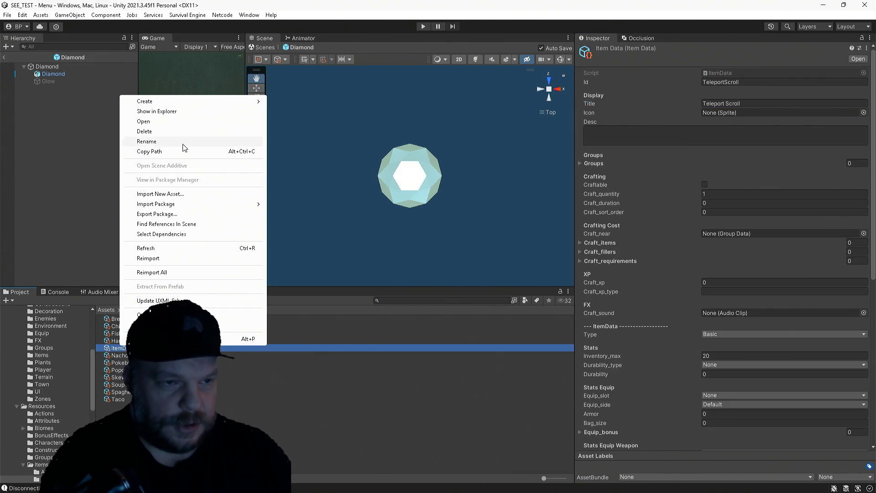
- Rename the asset to TeleportScroll and set its description to 'Teleports you home!'
click(183, 143)
text(TeleportScroll)
key(Return)
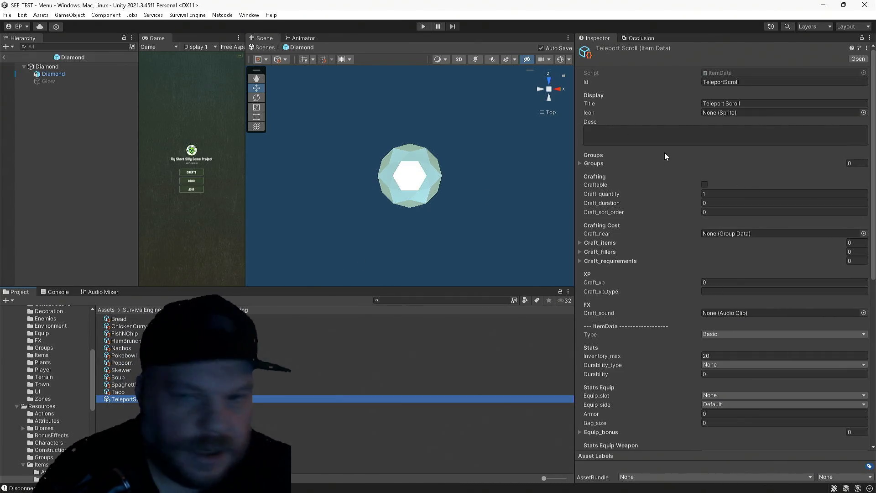
click(655, 136)
text(Telp)
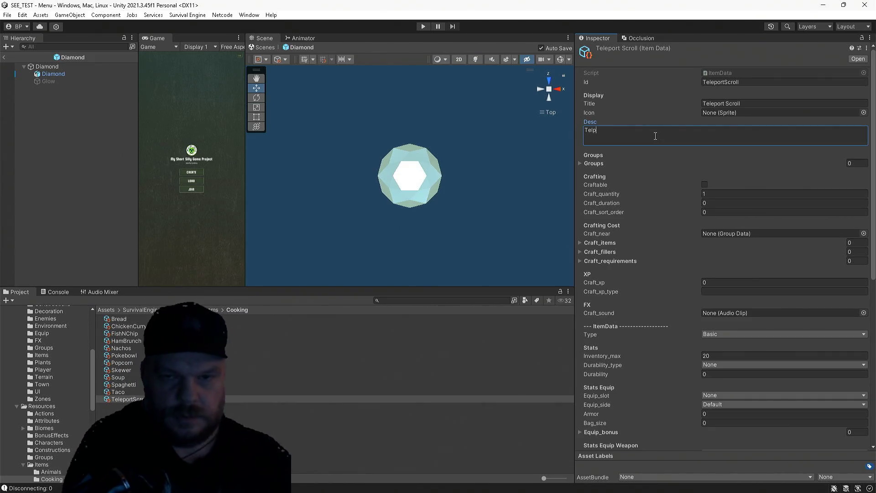
key(BackSpace)
key(BackSpace)
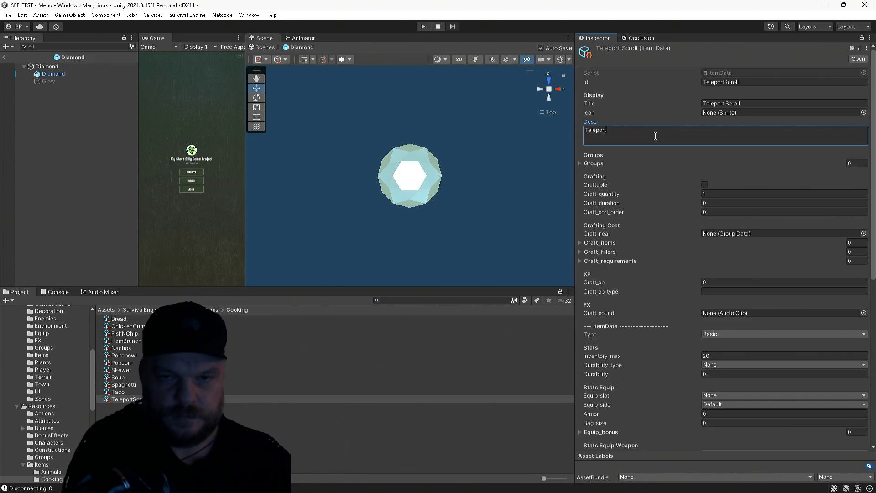
text(home)
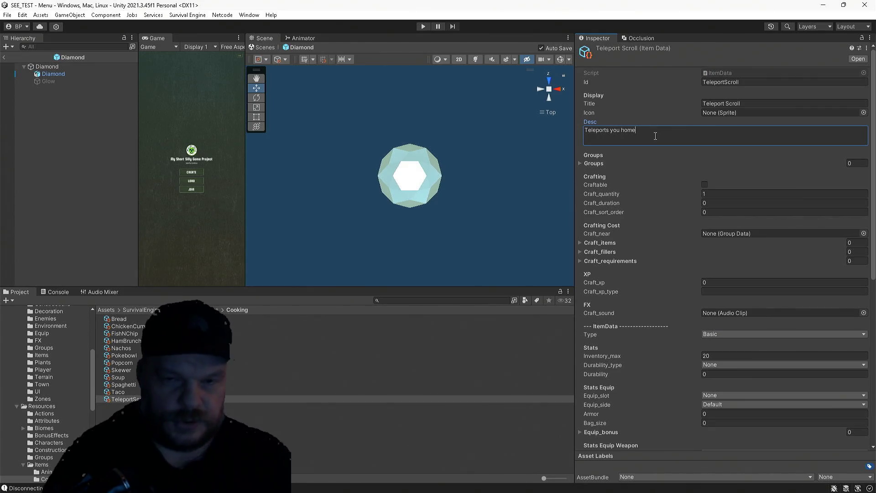
text(!)
key(Return)
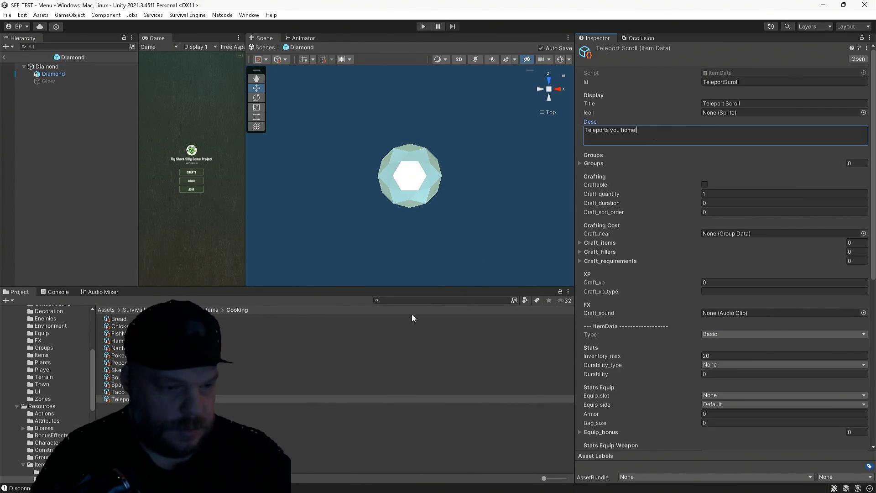
key(BackSpace)
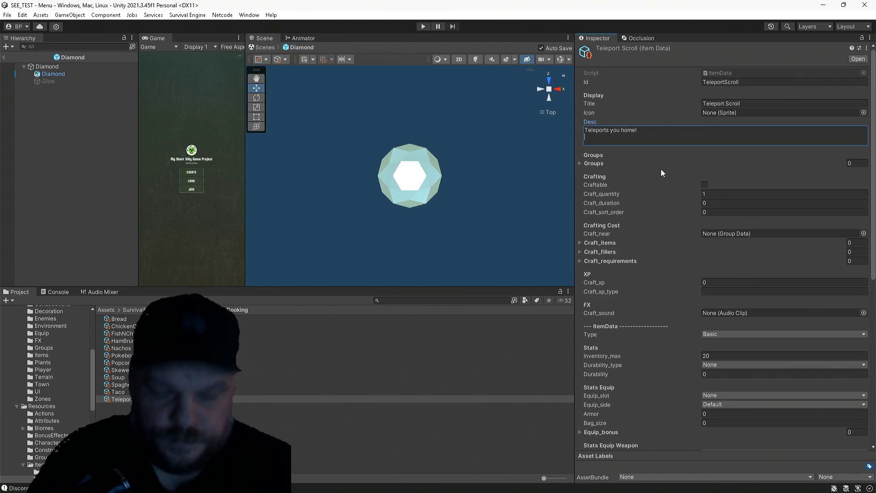
- Compare Teleport Scroll's settings with the Taco item's, including its craft sound
click(390, 347)
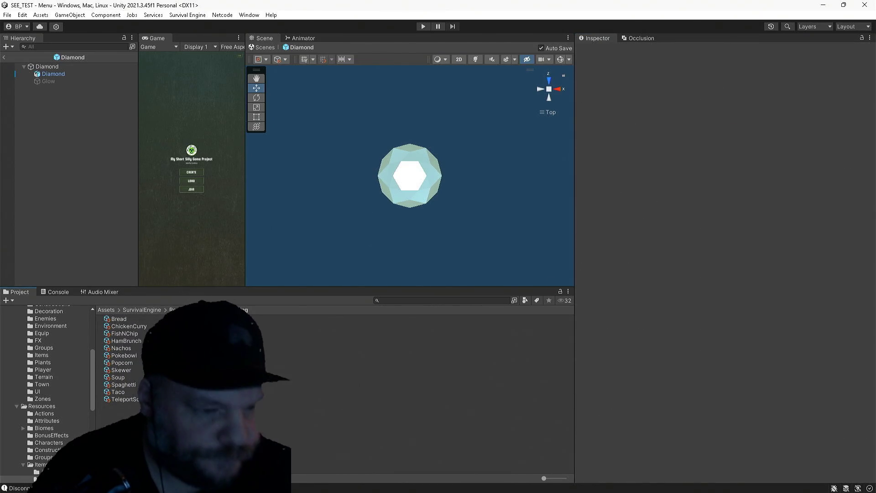
click(192, 391)
click(119, 399)
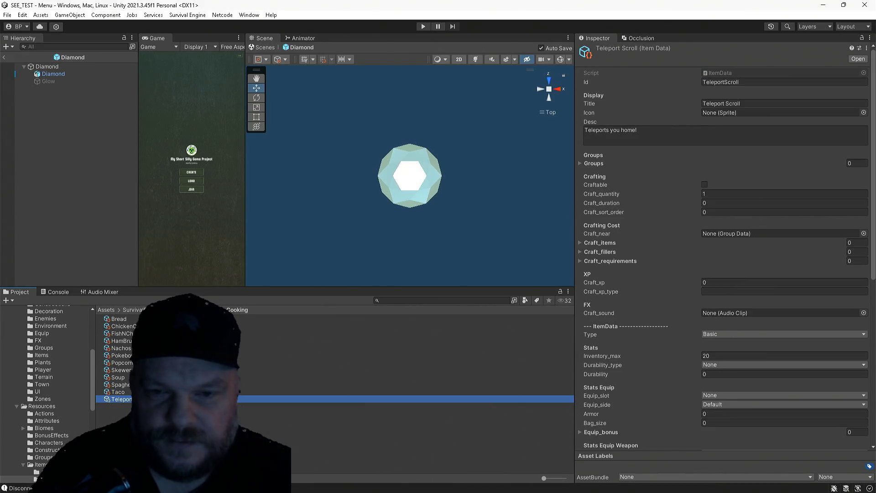
click(118, 384)
click(117, 392)
click(119, 399)
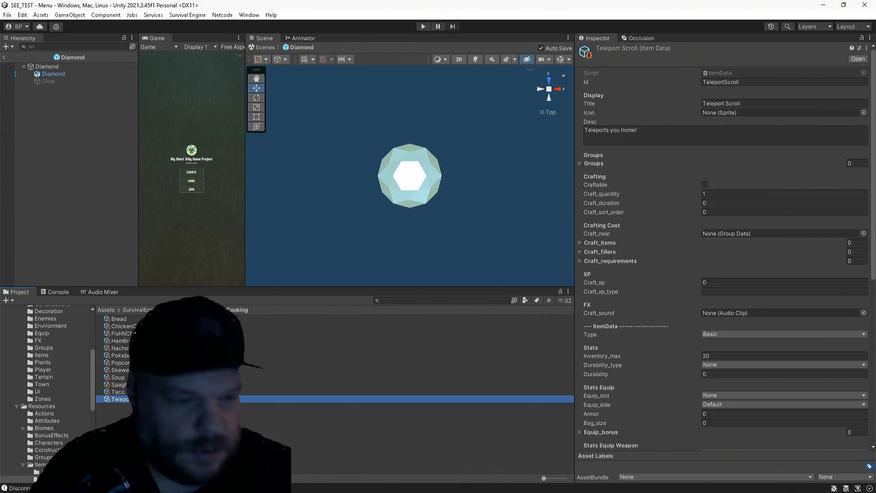
click(206, 392)
click(205, 399)
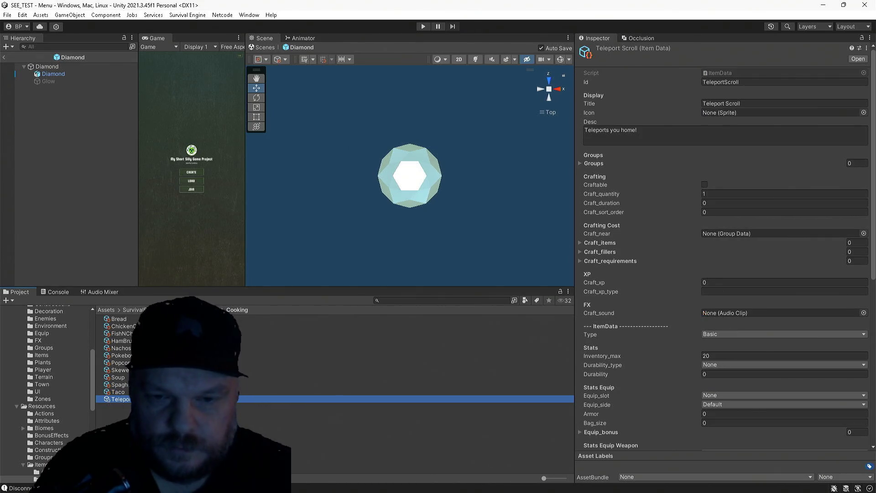
click(205, 392)
click(206, 399)
- Set Craft_sound to fast_woosh and play it to preview
click(768, 311)
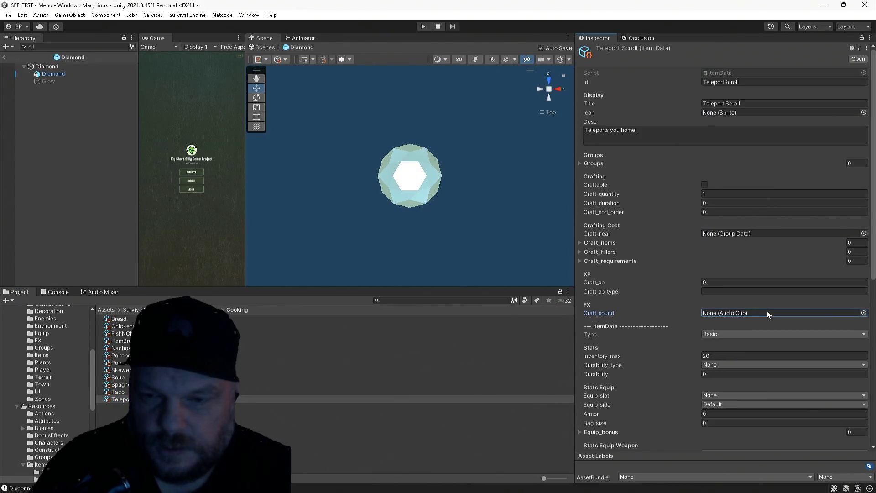
click(863, 313)
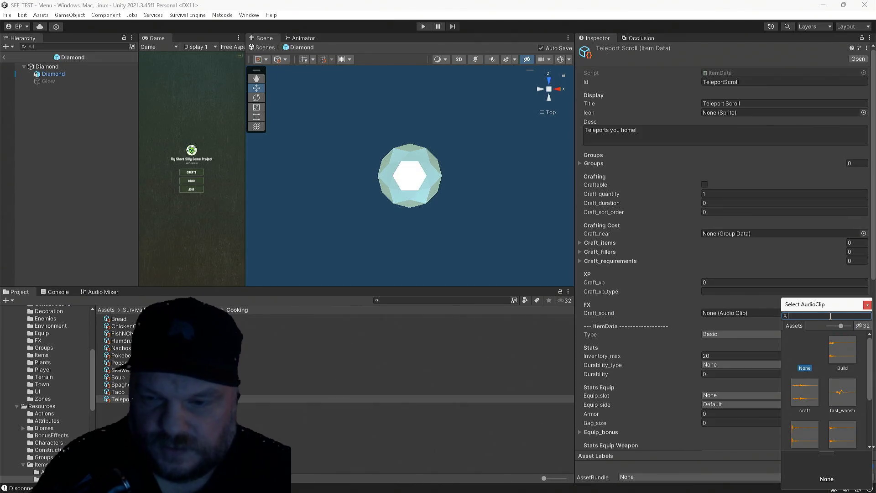
drag(830, 309, 356, 211)
scroll(369, 292, down, 3)
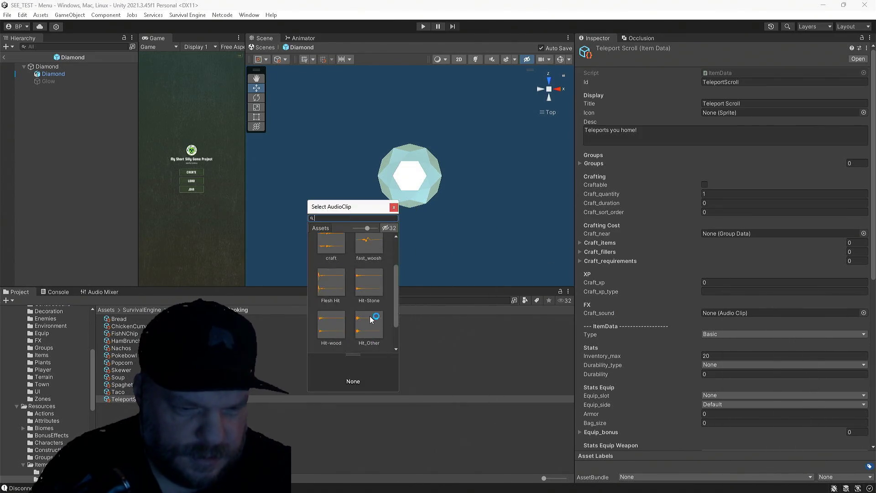
click(374, 252)
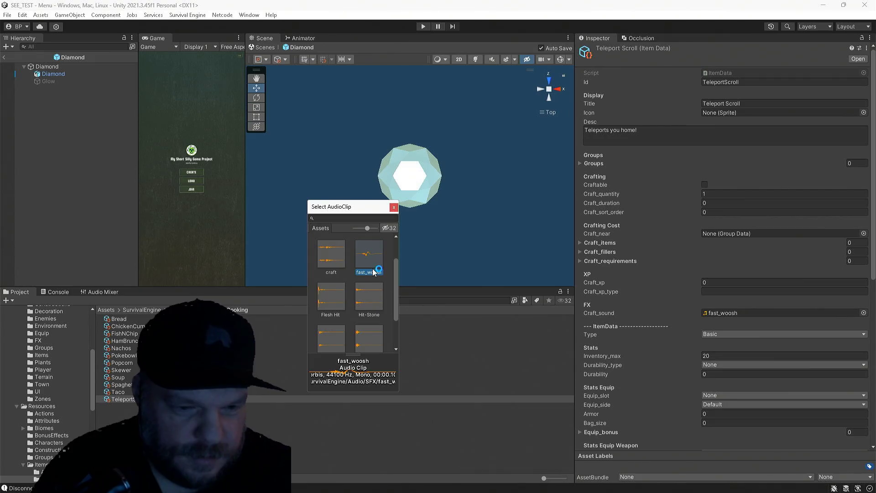
double_click(373, 271)
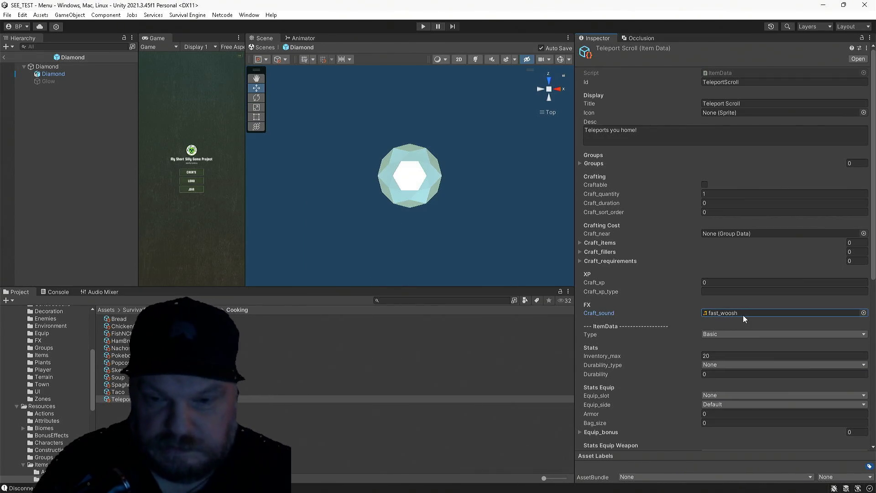
double_click(743, 314)
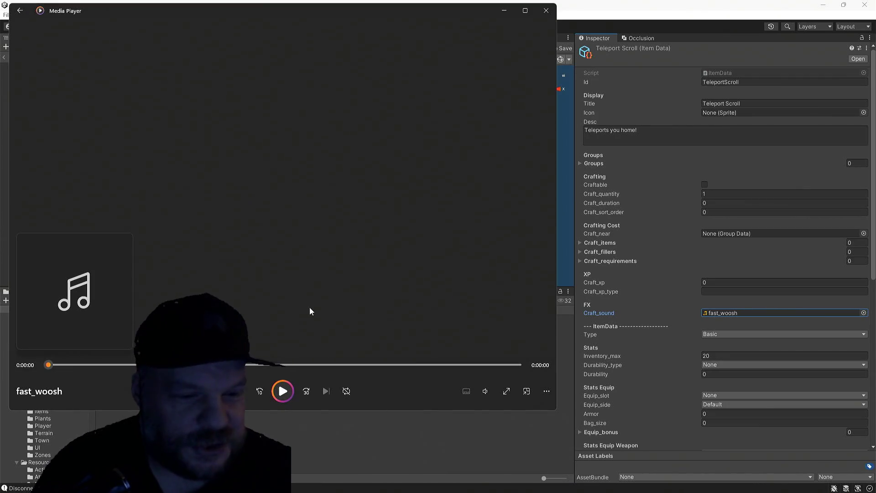
- Close the sound preview, play Arcade Echo from discord-share, then minimize the player and Explorer
click(546, 11)
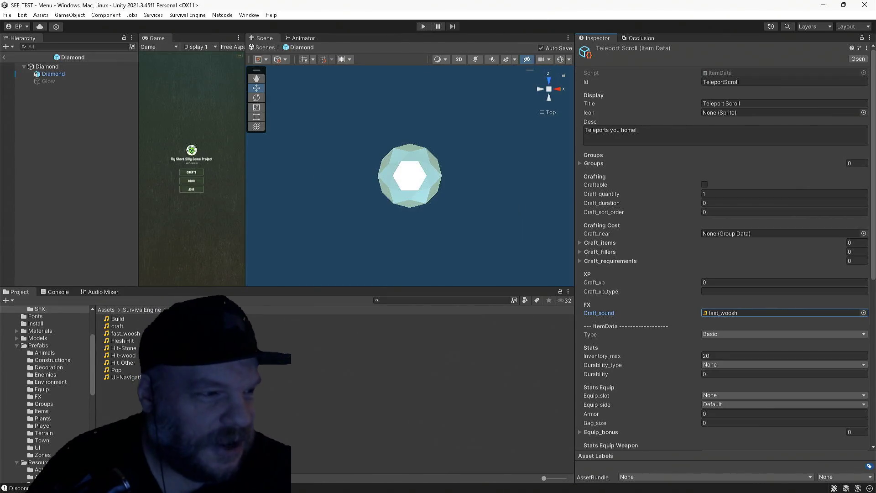
key(alt+Tab)
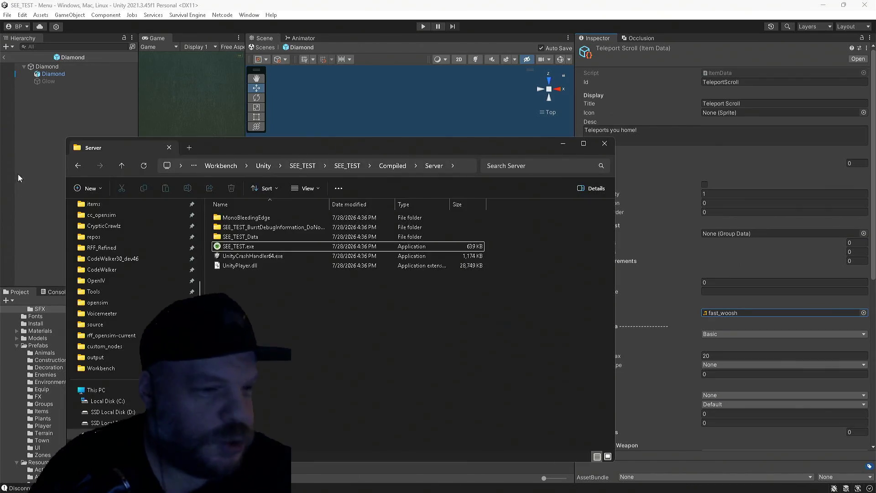
click(133, 282)
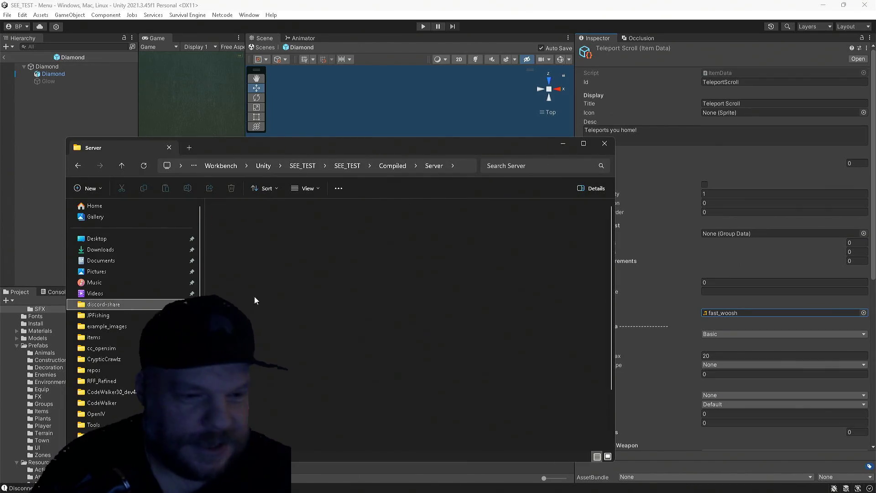
double_click(261, 221)
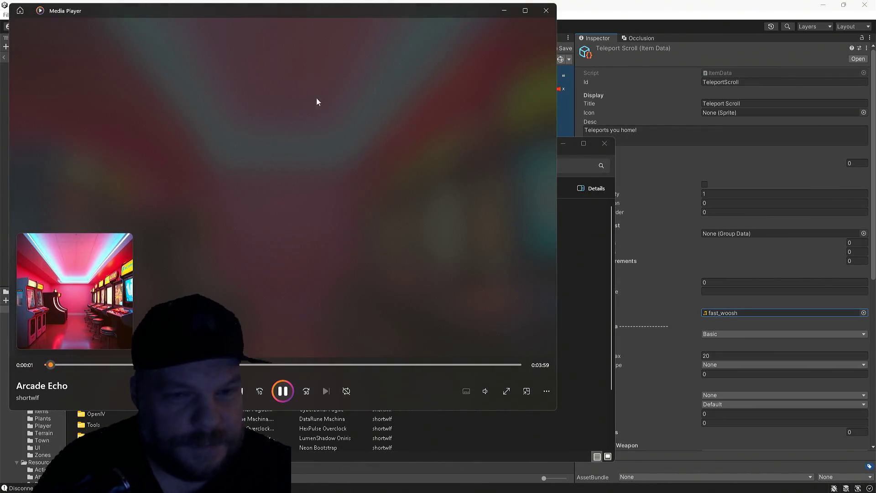
click(504, 10)
click(563, 144)
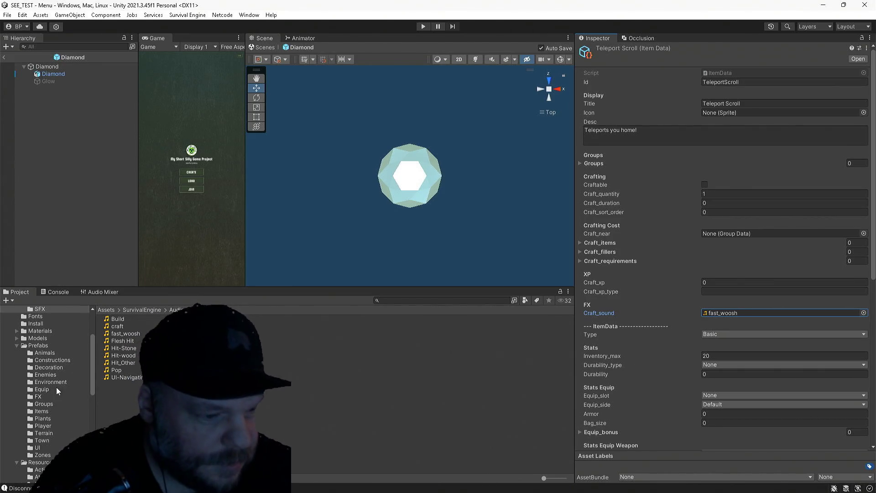
- Navigate to Resources/Items/Cooking and open the TeleportScroll asset's context menu
scroll(67, 418, down, 3)
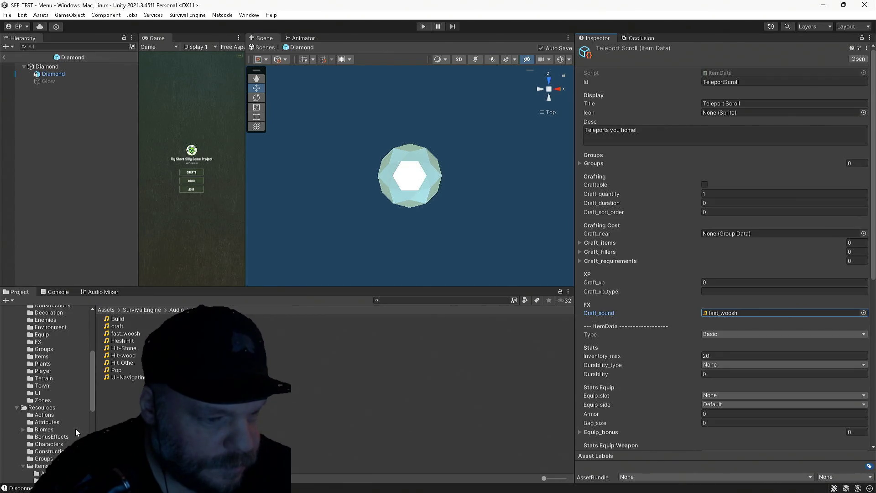
click(54, 355)
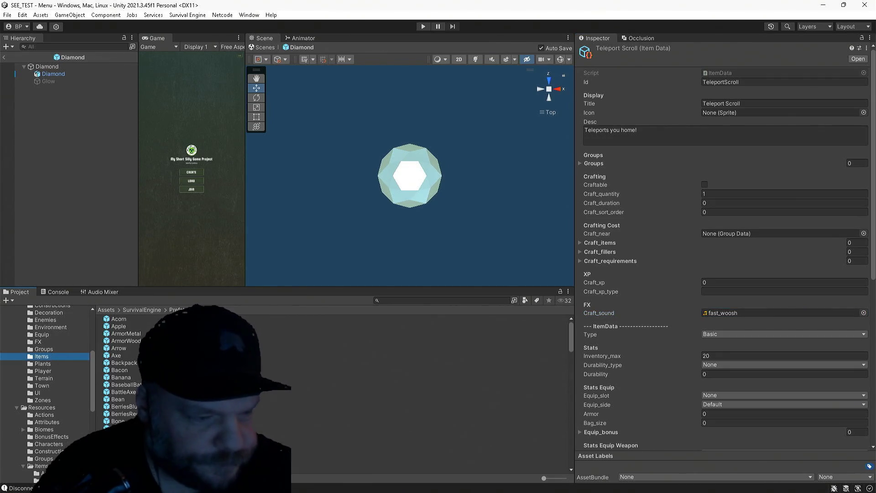
scroll(66, 374, down, 5)
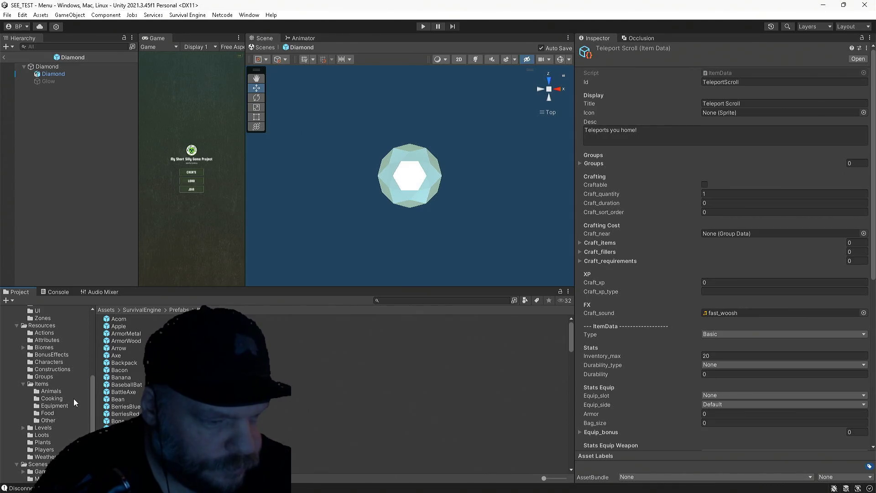
click(47, 386)
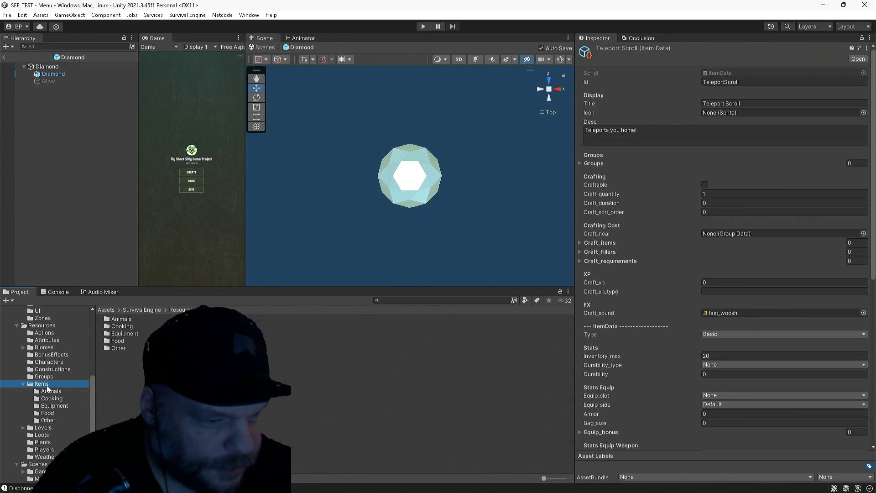
double_click(121, 325)
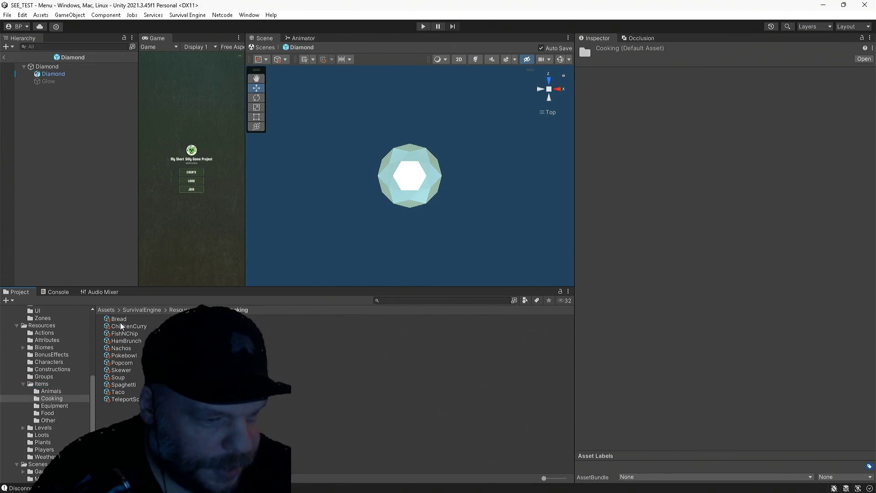
click(135, 398)
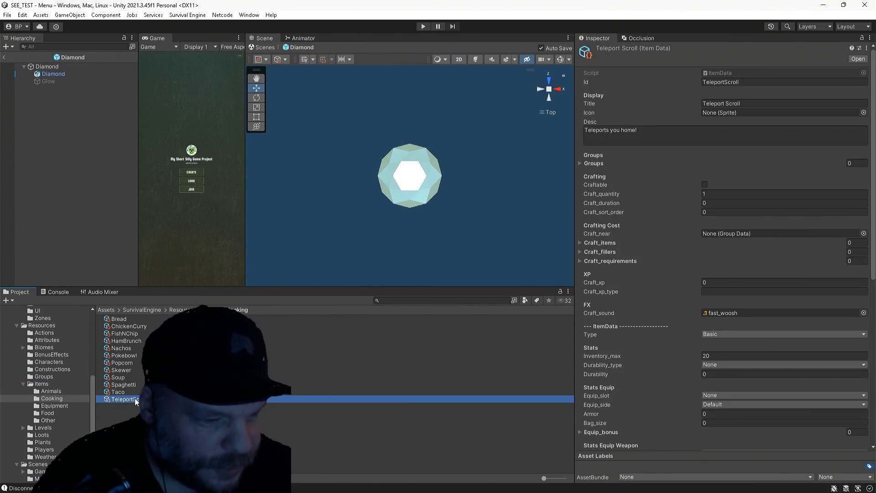
right_click(135, 398)
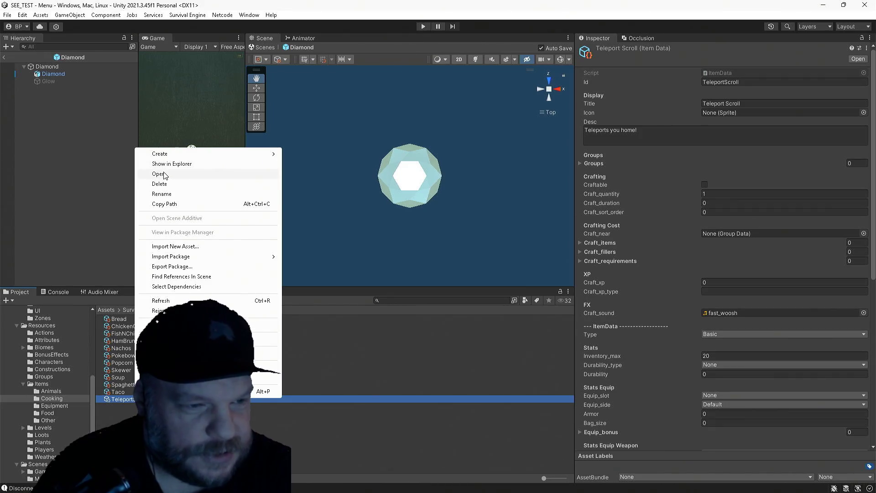
right_click(124, 398)
- Show Cooking in Explorer and move TeleportScroll's .asset and .meta files into Items/Other
click(162, 164)
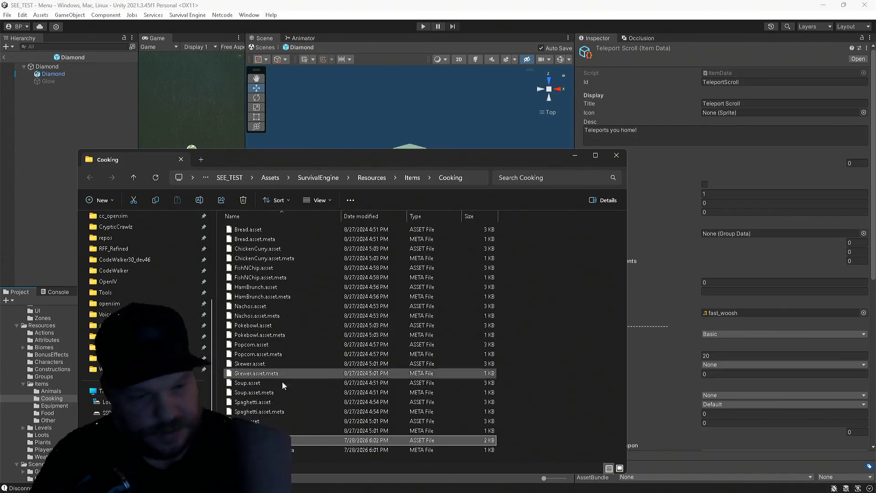
click(274, 402)
click(278, 440)
shift+click(278, 449)
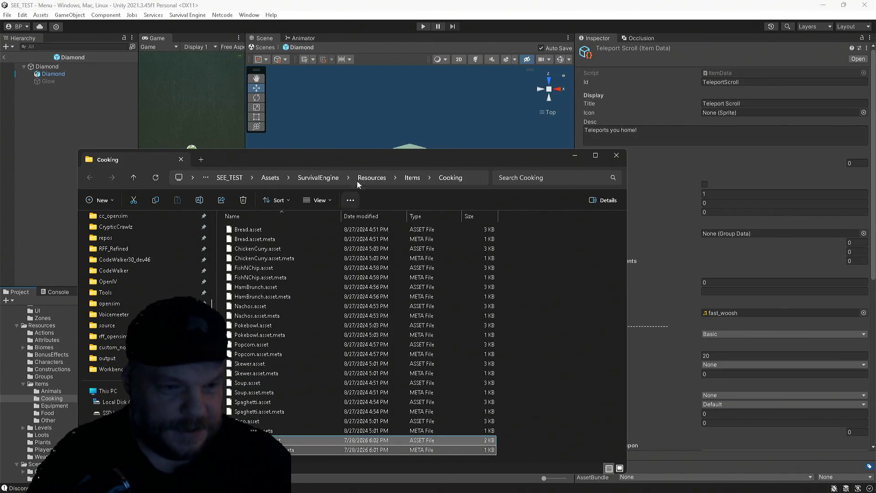
click(412, 178)
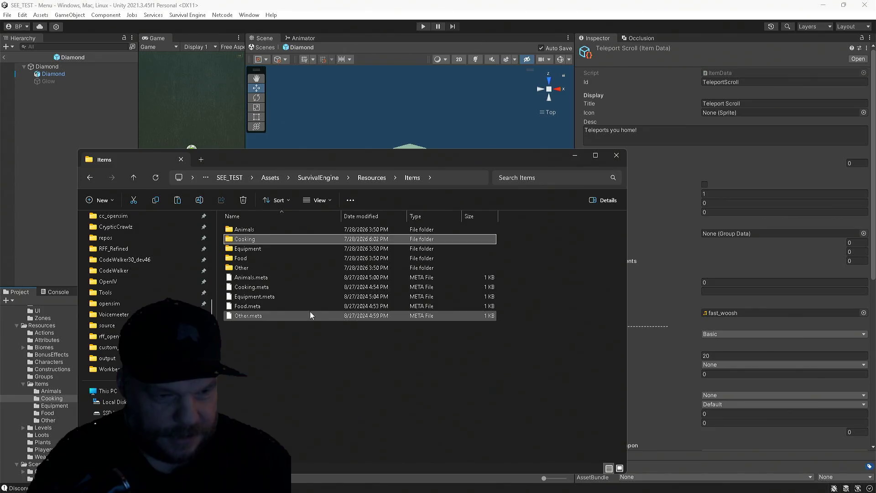
double_click(251, 267)
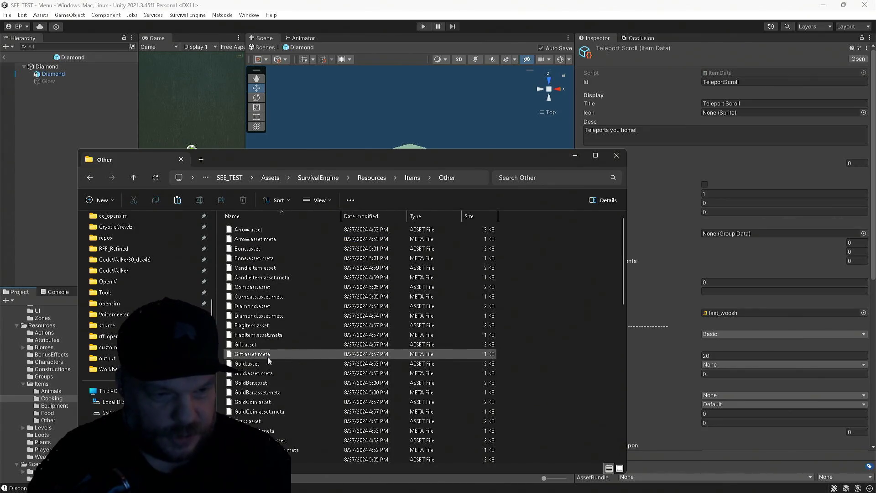
key(ctrl+v)
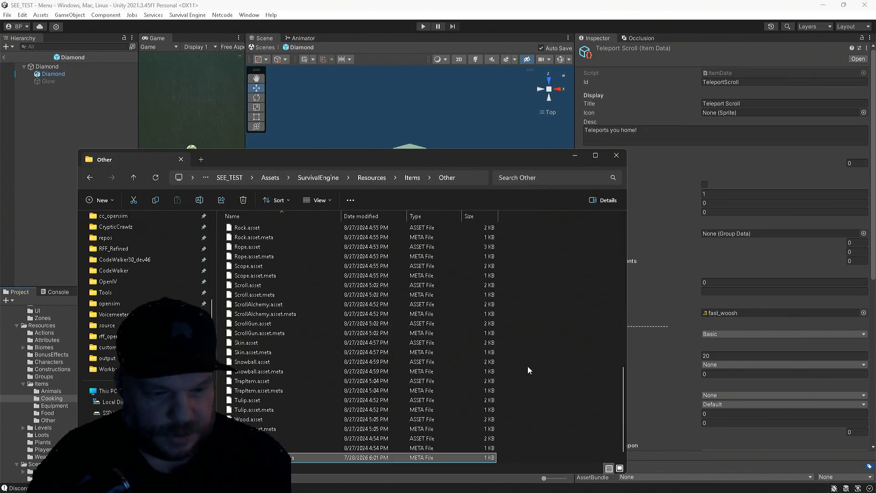
click(628, 397)
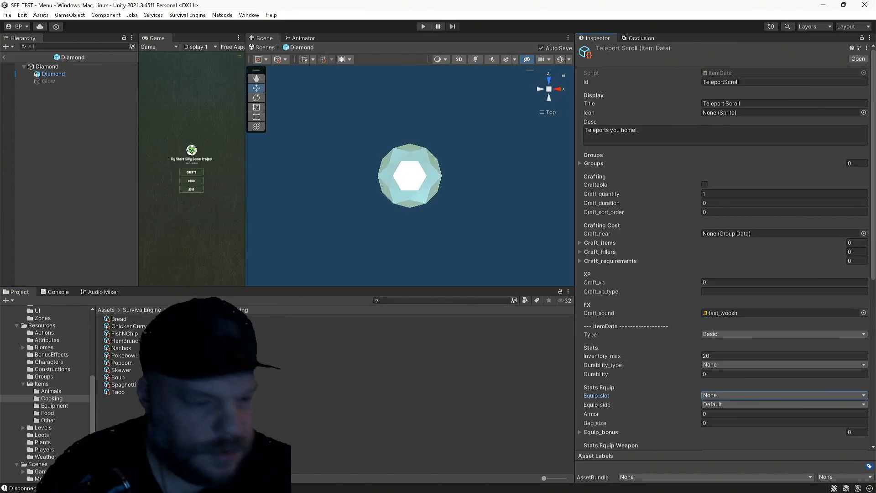
- Open Resources/Items/Other and select the newly moved Teleport Scroll item
click(41, 384)
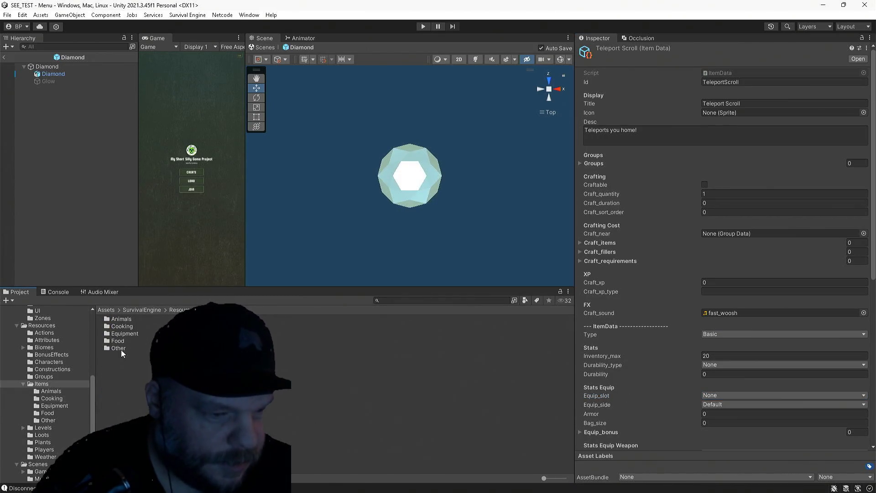
double_click(122, 348)
scroll(122, 365, down, 3)
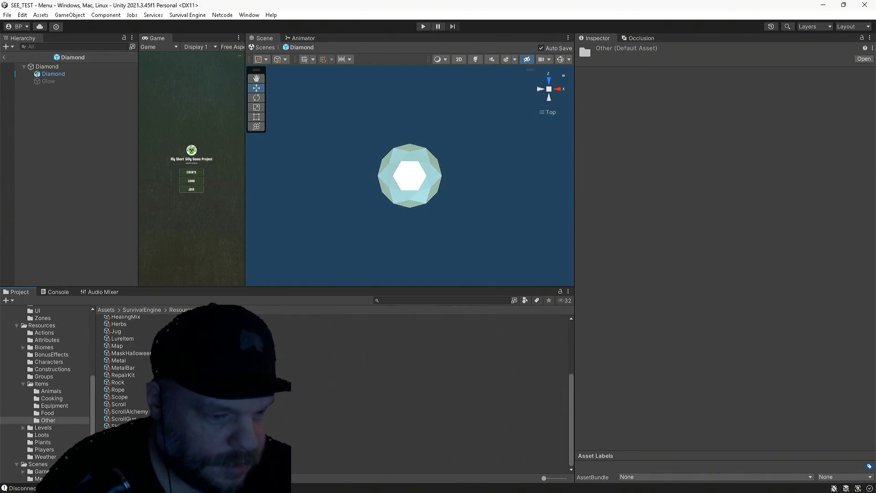
click(128, 441)
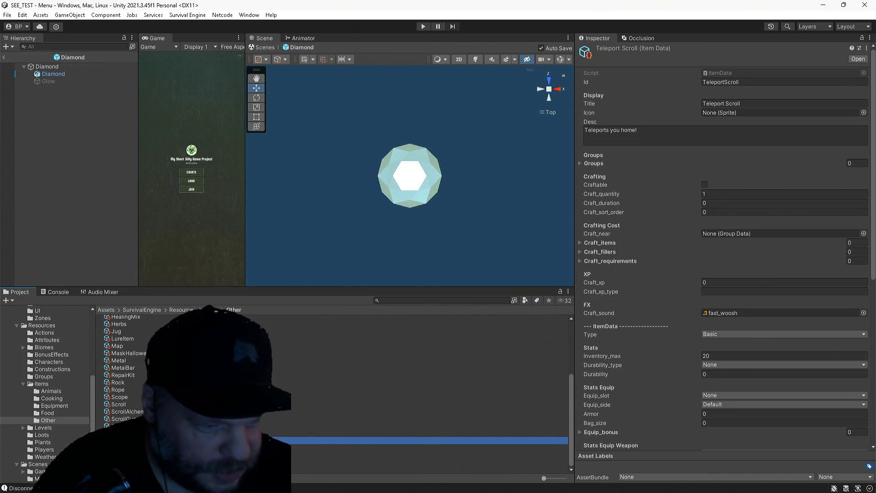
- Compare the Scroll Gun, Repair Kit and Scroll item settings in the Inspector
click(121, 418)
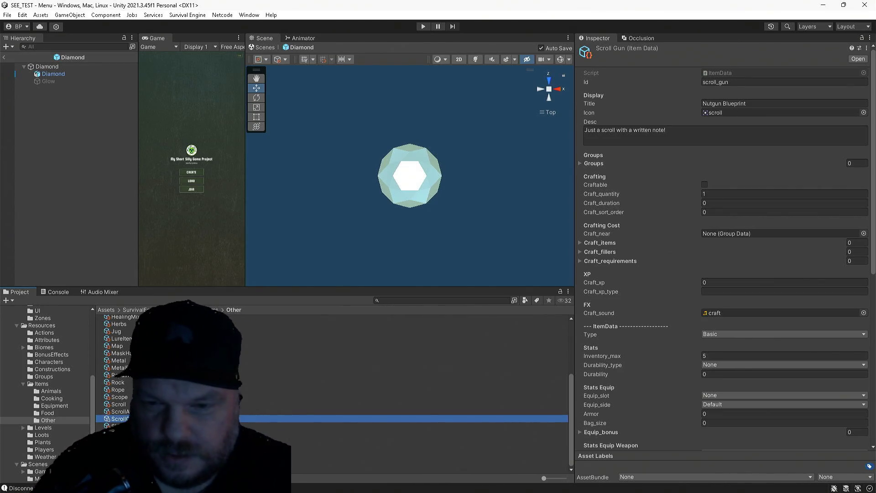
click(119, 374)
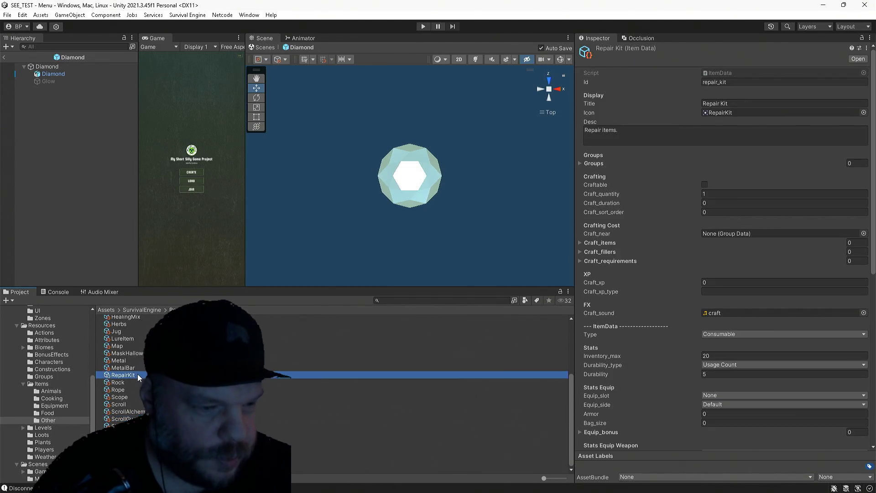
scroll(119, 375, up, 3)
scroll(120, 375, up, 3)
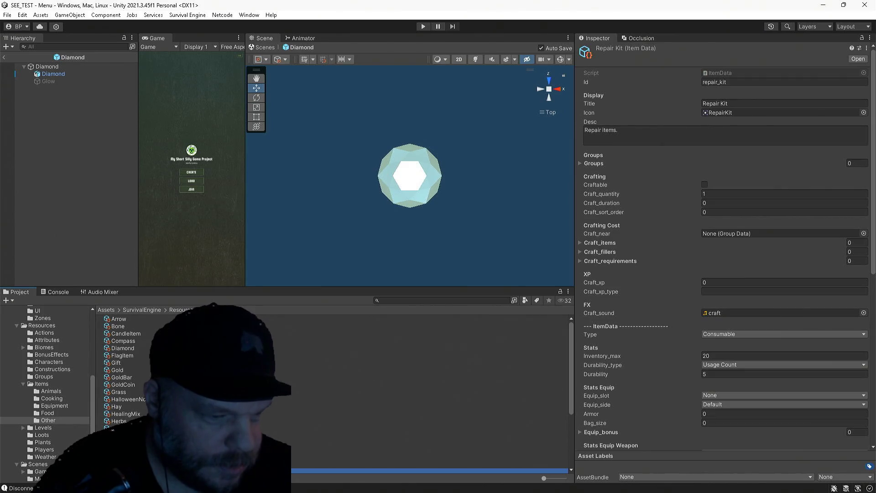
scroll(119, 375, down, 3)
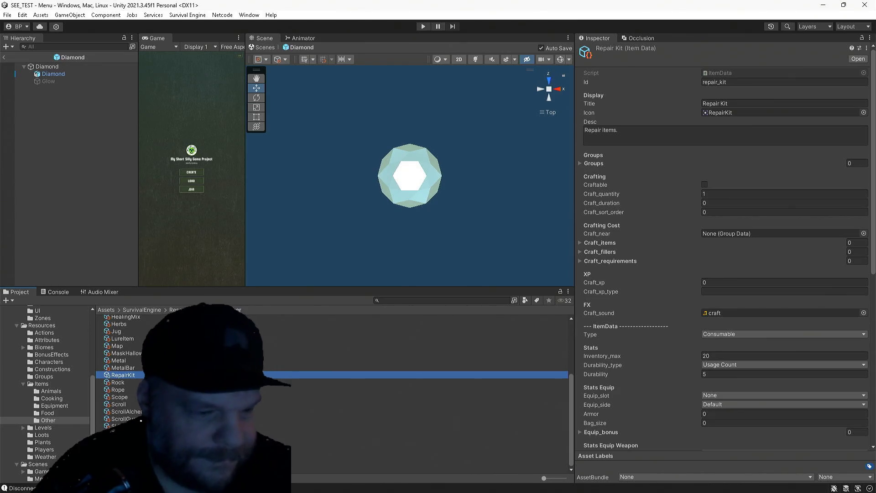
click(128, 404)
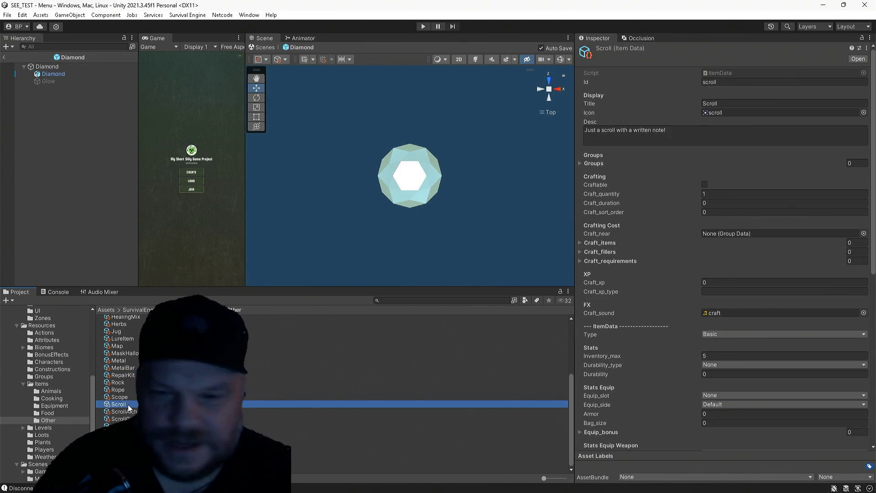
- Locate and preview the scroll.png sprite used as the Scroll item's icon
click(716, 113)
double_click(716, 112)
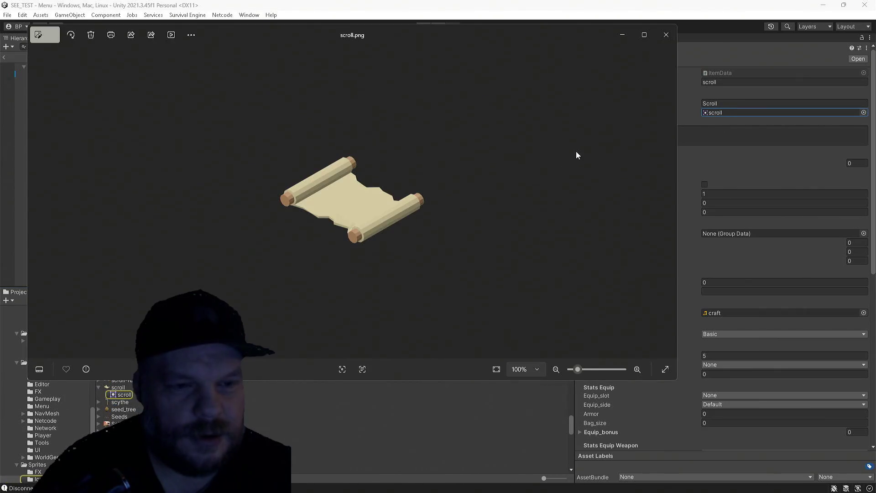
click(667, 36)
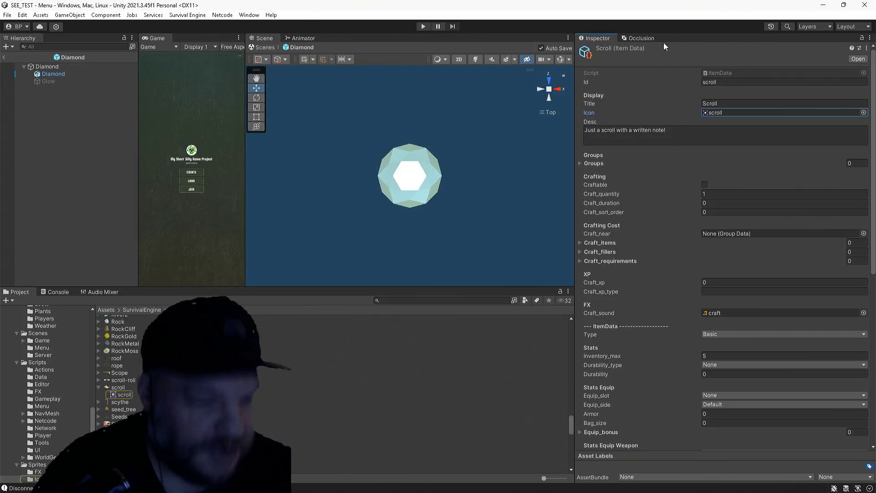
- Bring the Inspector back to the Teleport Scroll item, whose Icon is still None
scroll(183, 388, down, 10)
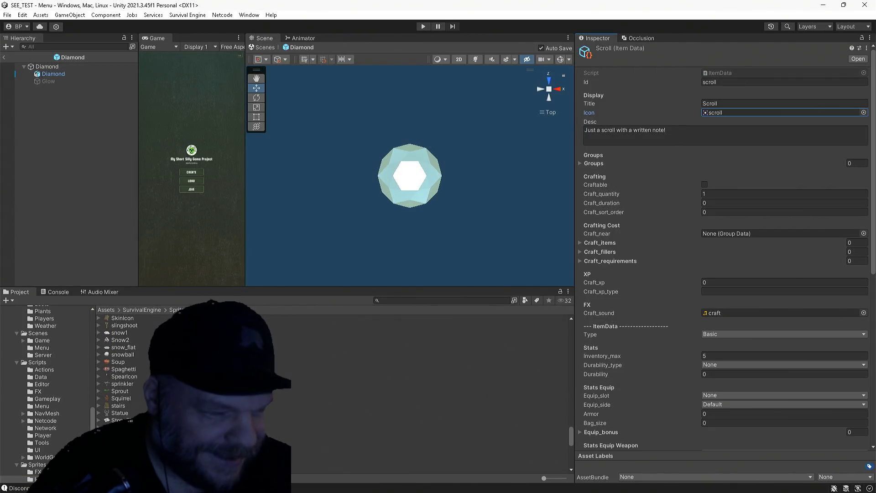
scroll(182, 388, down, 2)
scroll(183, 388, down, 5)
scroll(182, 388, up, 8)
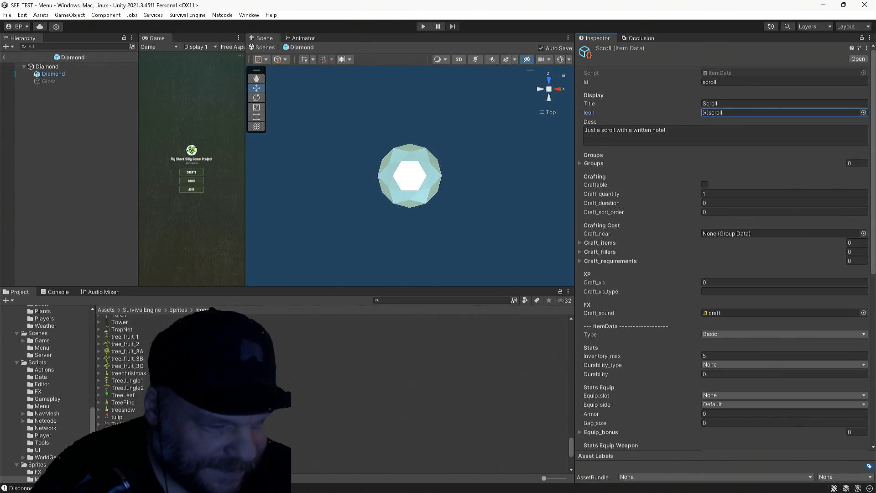
click(179, 309)
key(ctrl+z)
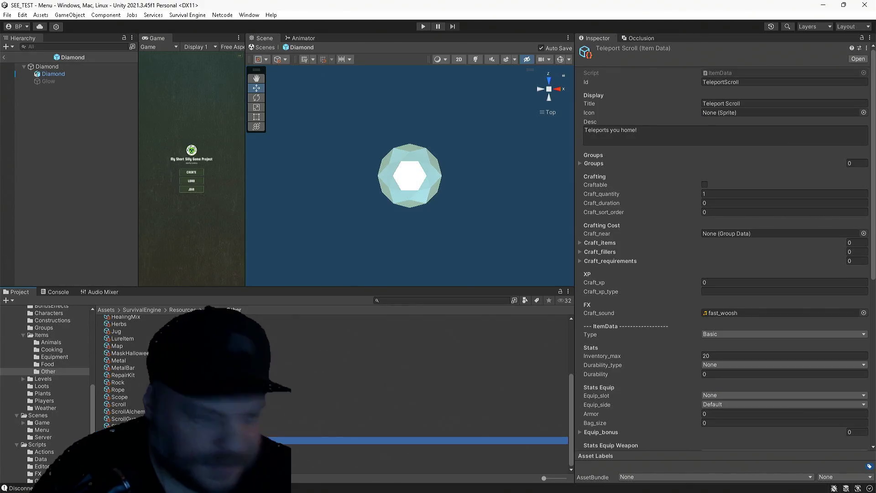
- Pick the scroll sprite in the sprite picker as the Teleport Scroll's Icon
click(863, 112)
drag(820, 107, 461, 101)
scroll(497, 221, down, 2)
scroll(497, 222, down, 2)
mouse_move(507, 148)
mouse_down()
mouse_move(521, 241)
mouse_move(521, 225)
mouse_move(518, 243)
mouse_move(500, 235)
mouse_up()
scroll(500, 235, up, 3)
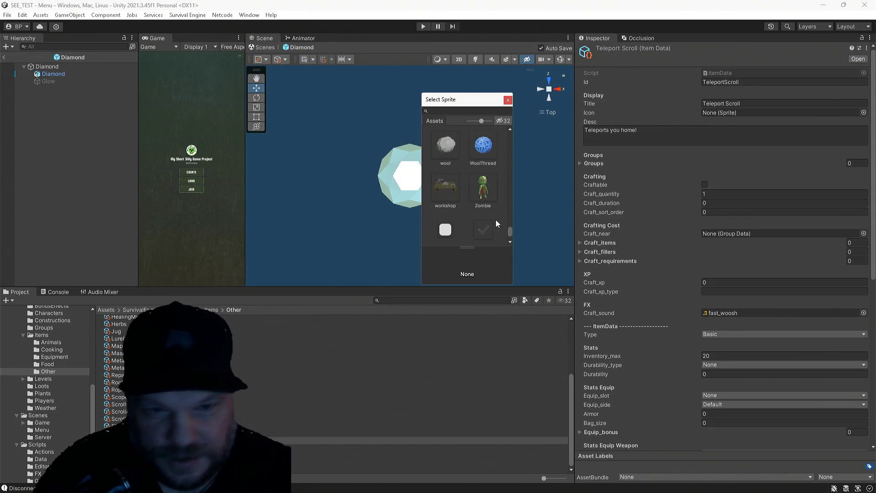
scroll(495, 216, up, 3)
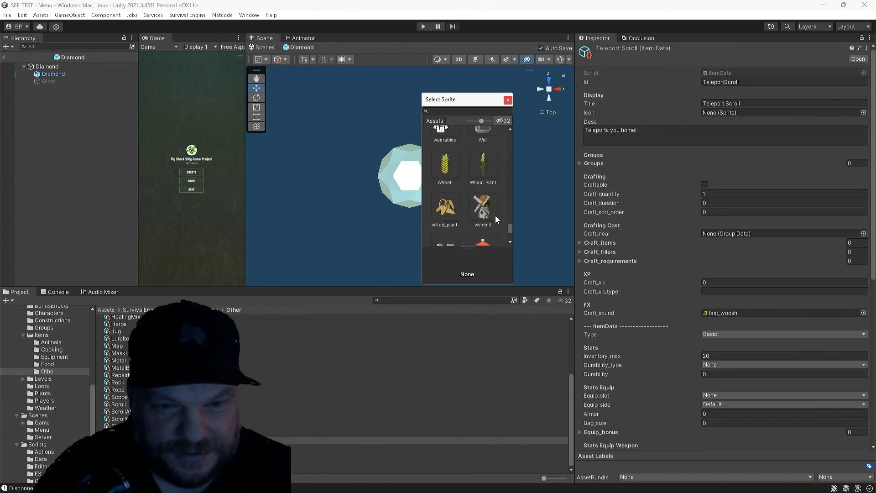
scroll(495, 214, up, 3)
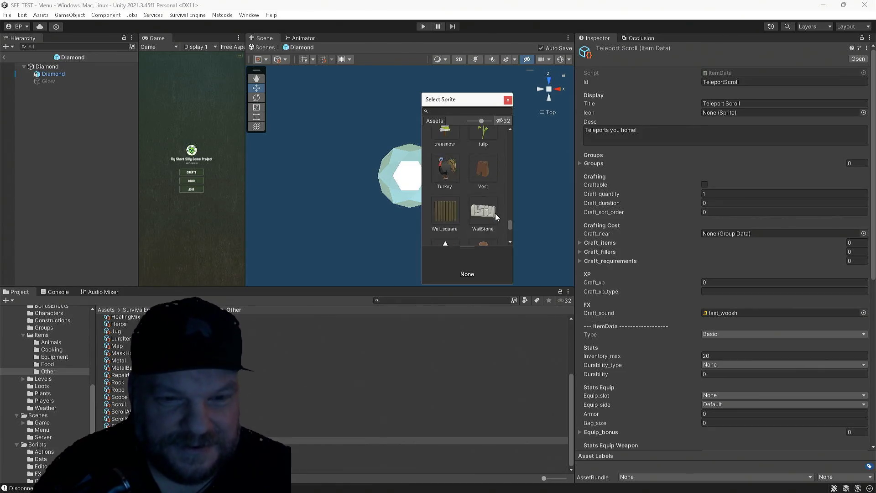
scroll(493, 210, up, 5)
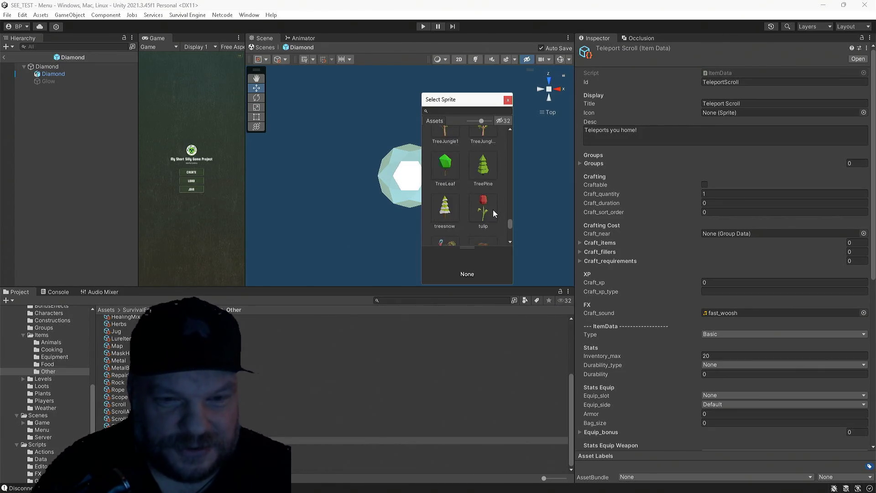
scroll(493, 210, up, 10)
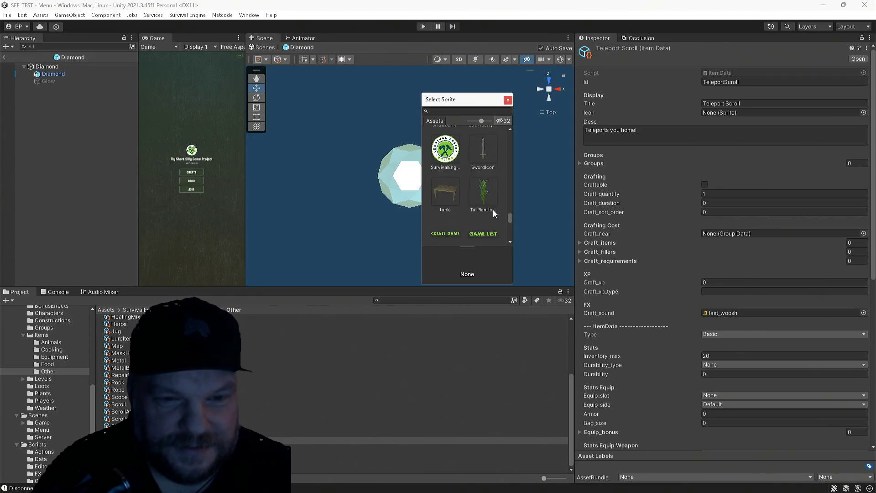
scroll(492, 209, up, 10)
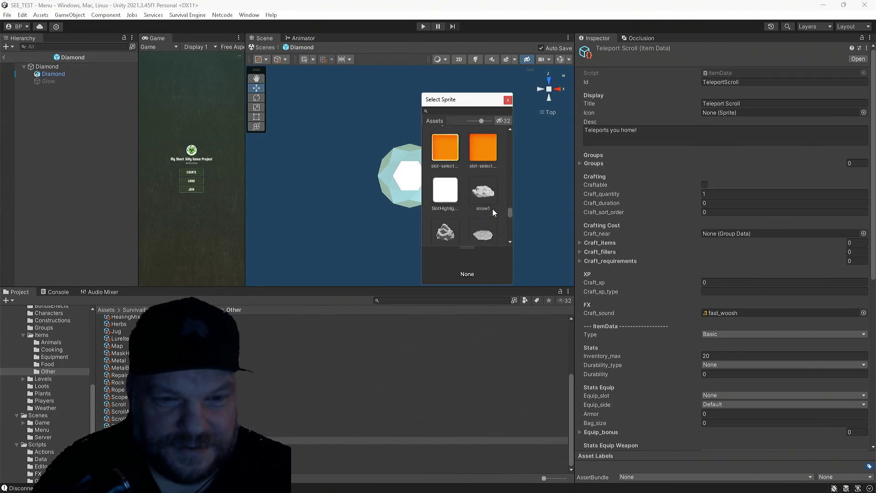
scroll(492, 207, up, 4)
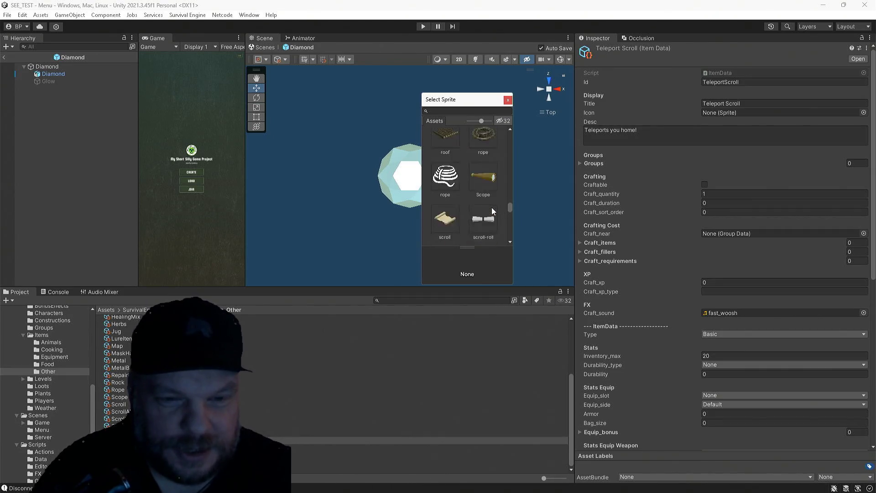
double_click(446, 218)
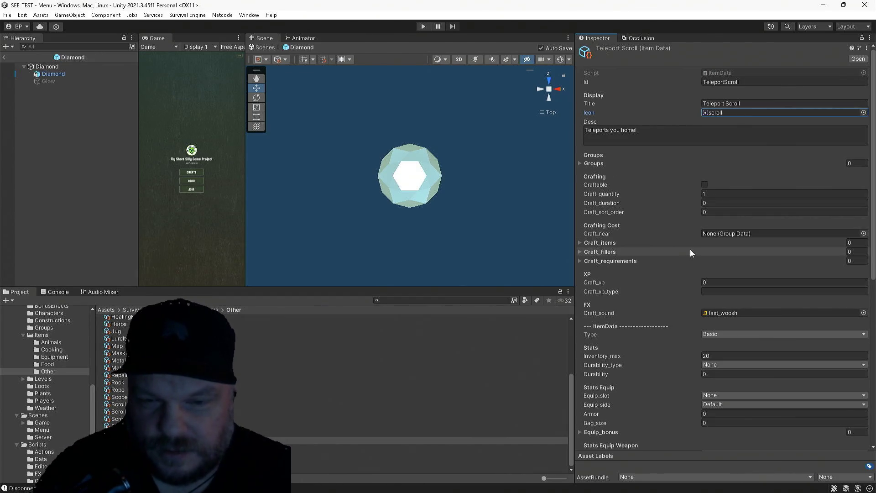
scroll(687, 302, down, 4)
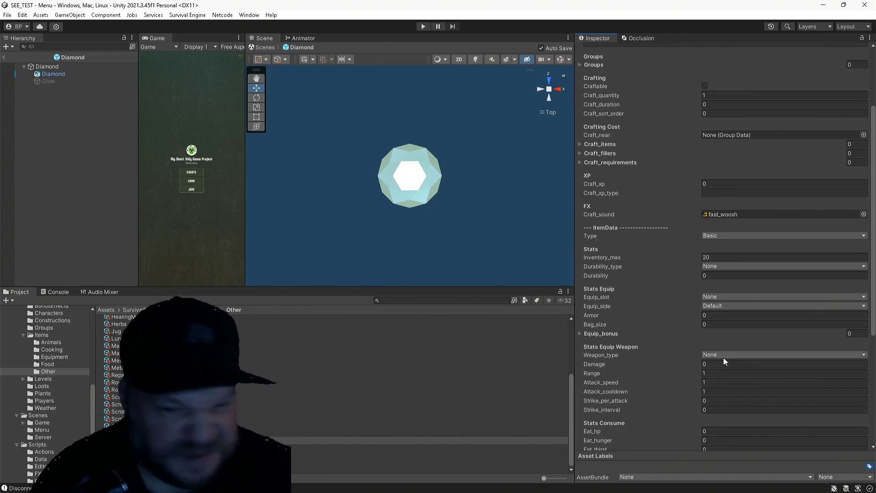
click(705, 364)
scroll(689, 361, down, 8)
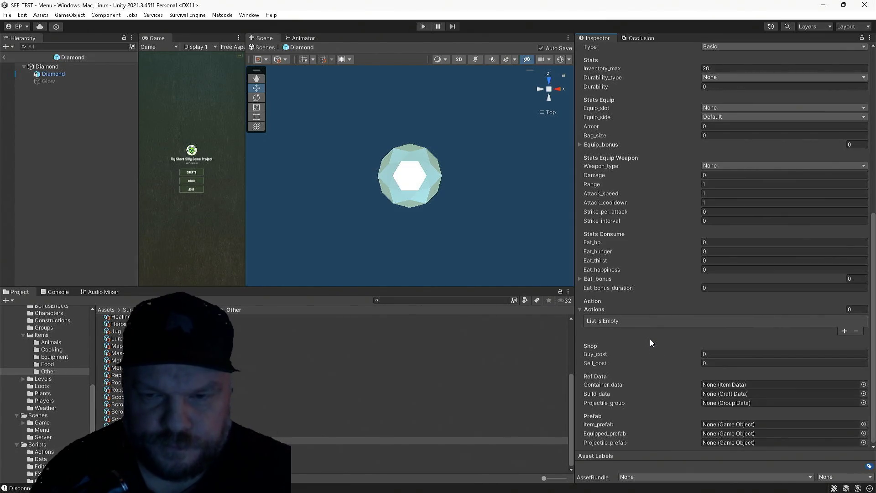
scroll(649, 339, up, 6)
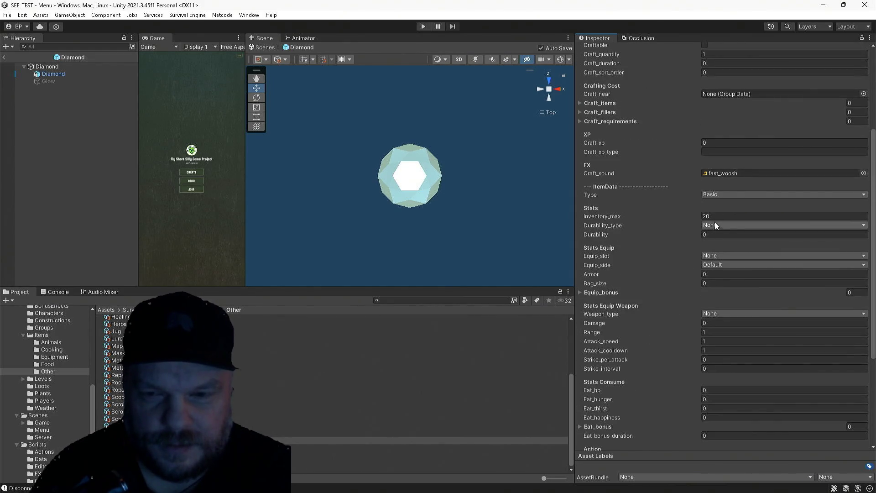
scroll(664, 256, up, 3)
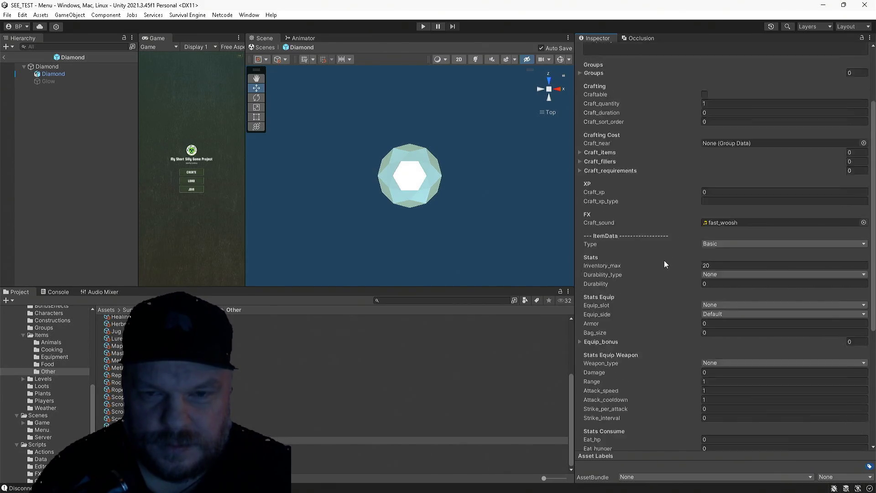
scroll(660, 270, up, 3)
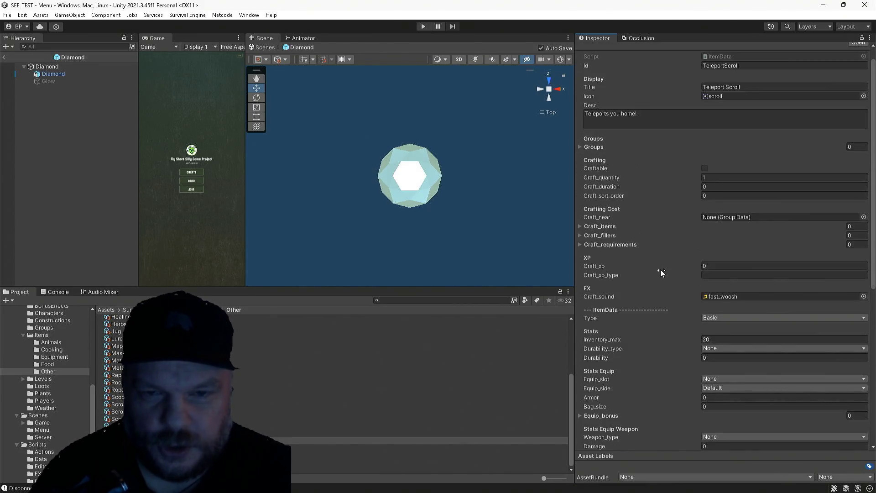
scroll(661, 270, down, 5)
scroll(661, 269, down, 8)
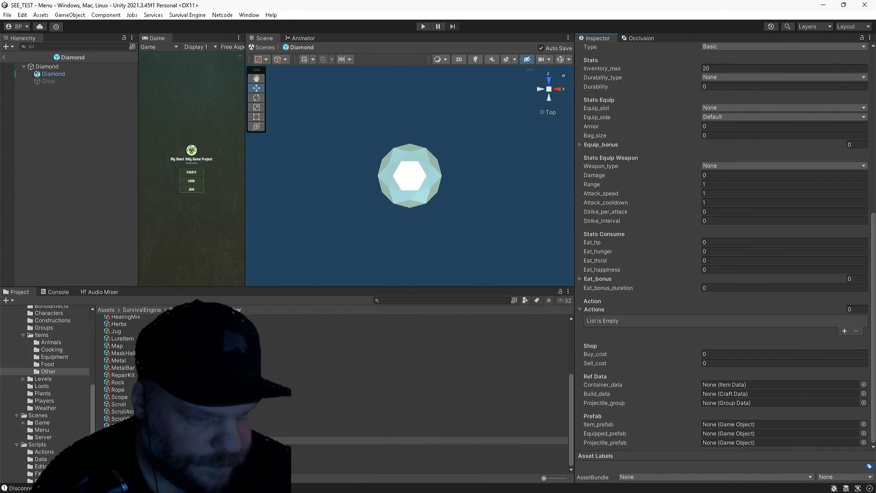
click(122, 405)
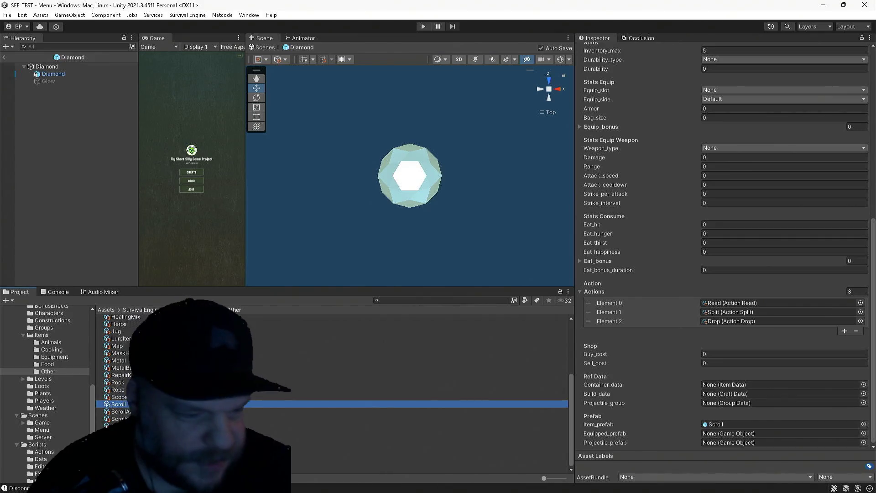
key(Down)
key(Down)
key(Down)
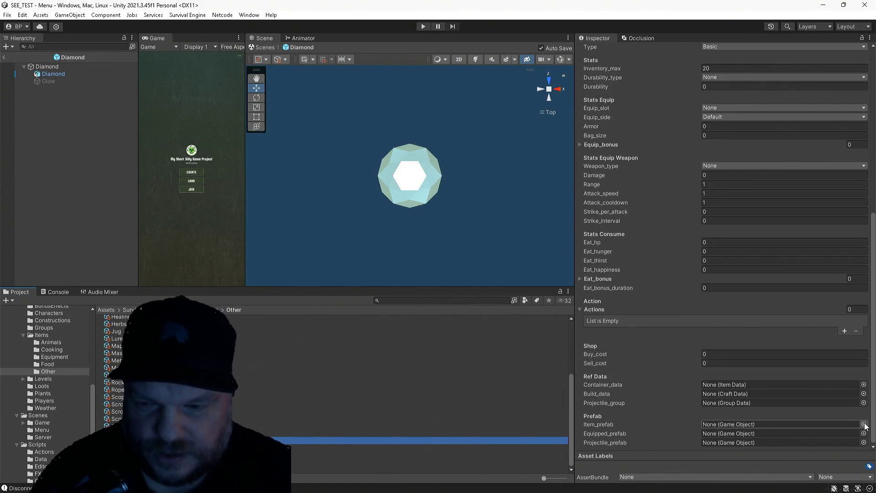
- Choose scroll-roll in the Select GameObject picker as the Teleport Scroll's Item_prefab
click(863, 424)
drag(834, 306, 403, 245)
scroll(424, 347, down, 3)
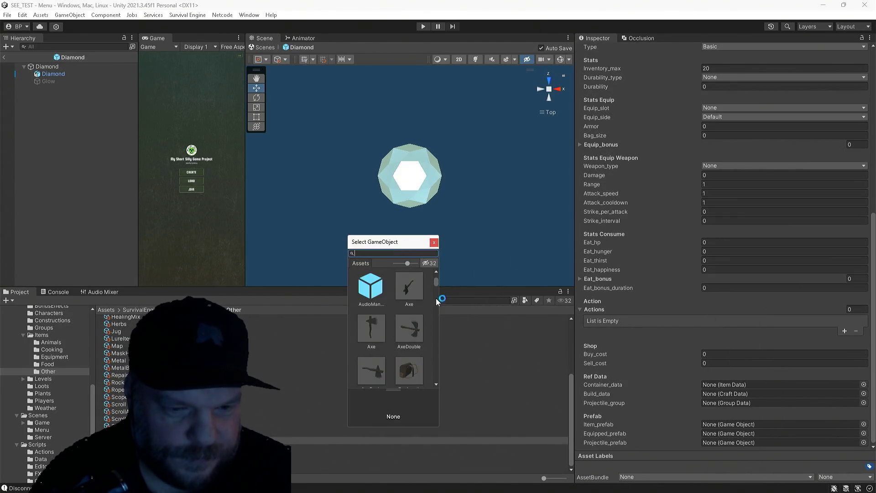
mouse_move(436, 285)
mouse_down()
mouse_move(434, 376)
mouse_move(432, 352)
mouse_up()
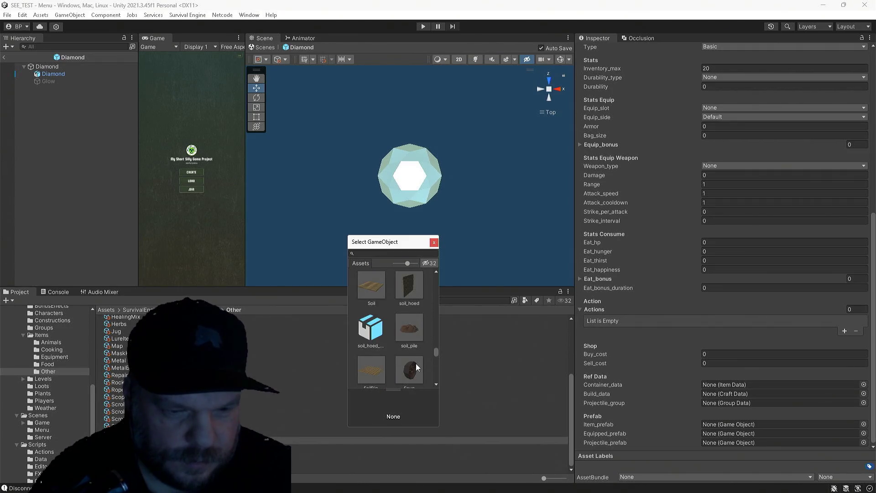
scroll(415, 364, up, 1)
scroll(414, 364, up, 4)
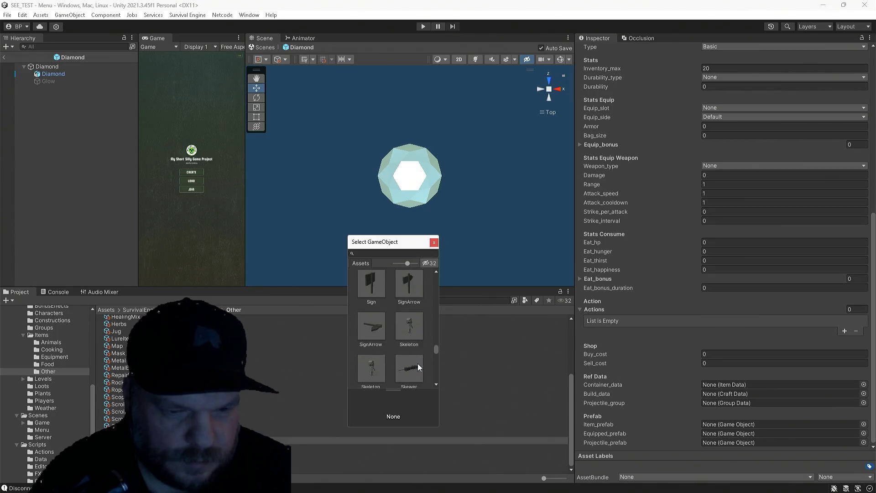
scroll(418, 363, up, 5)
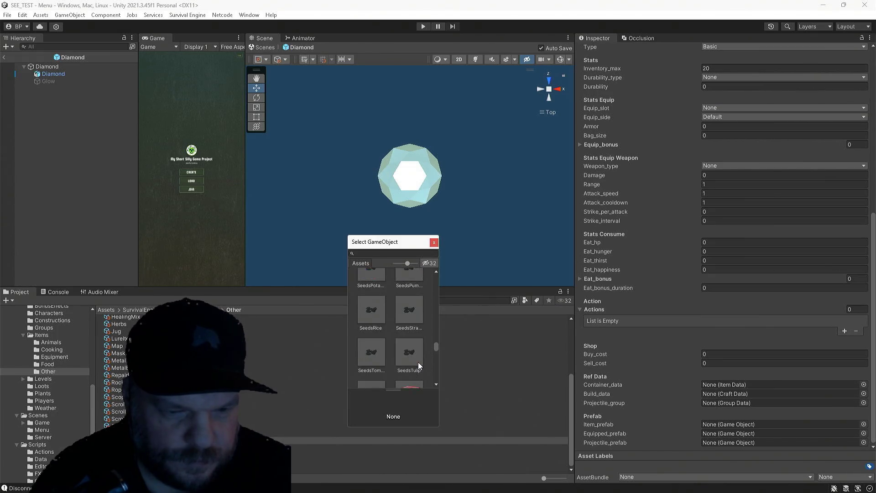
scroll(418, 362, up, 5)
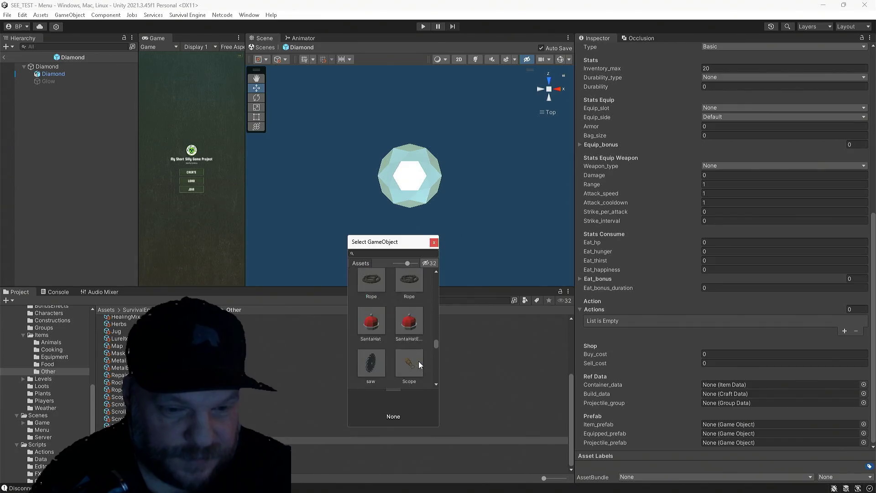
scroll(418, 361, down, 3)
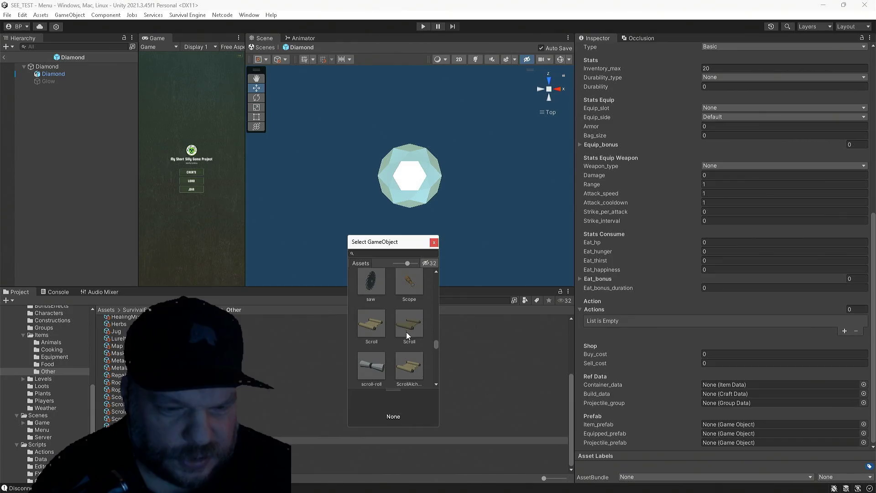
double_click(373, 357)
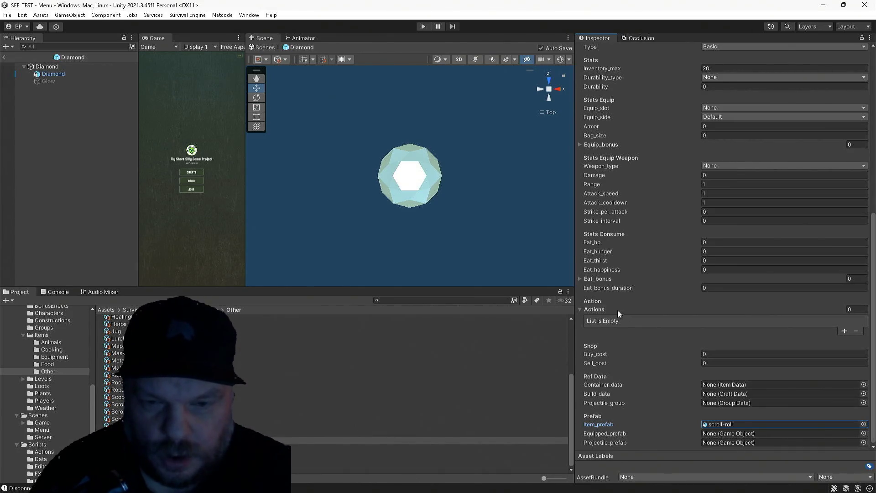
- Add one empty Actions slot, browse the Select SAction picker, then open Resources/Actions
click(844, 331)
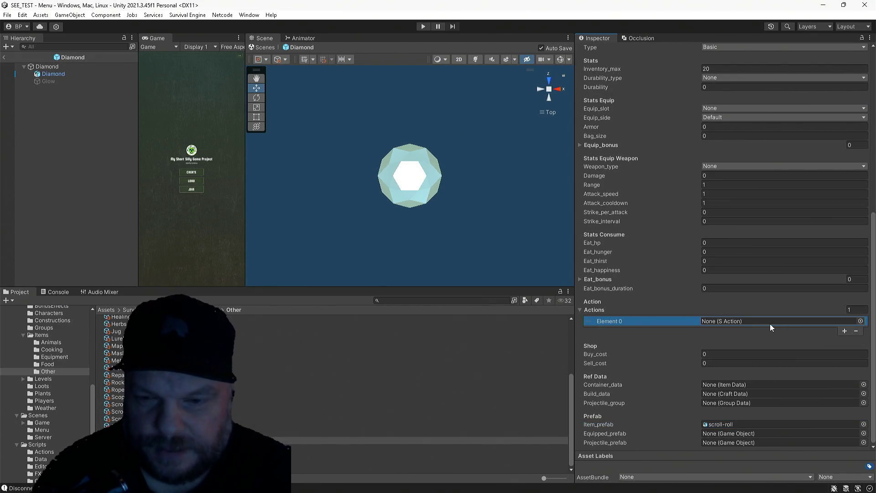
click(861, 320)
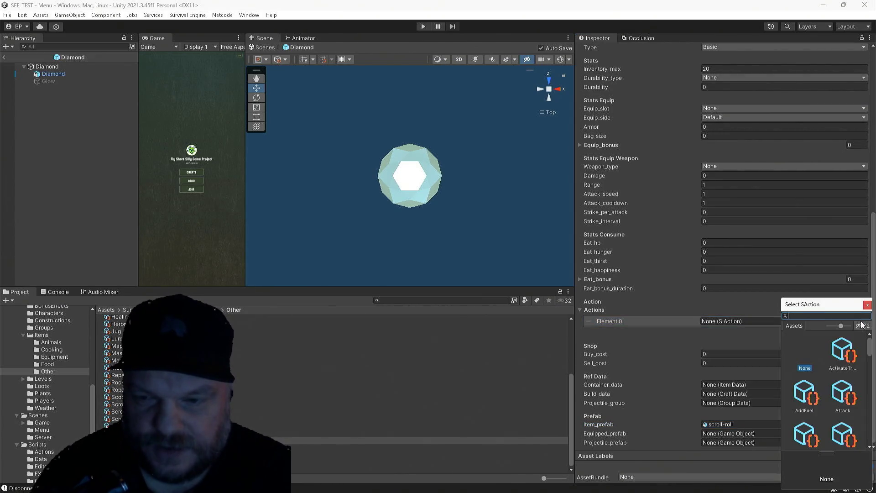
drag(829, 310, 405, 183)
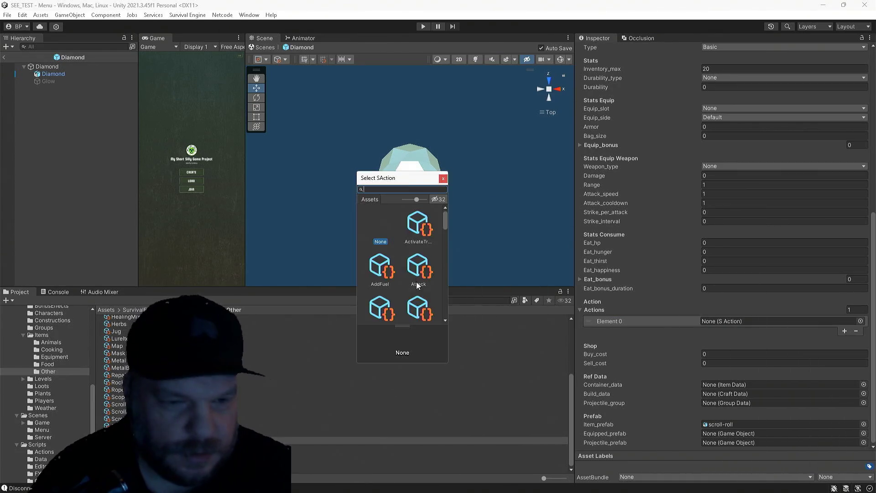
scroll(443, 239, down, 4)
drag(443, 239, 442, 321)
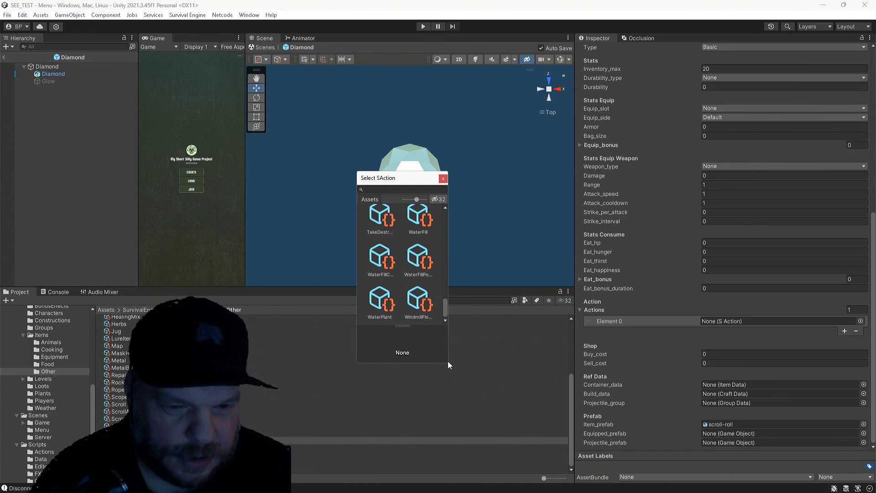
drag(446, 361, 520, 428)
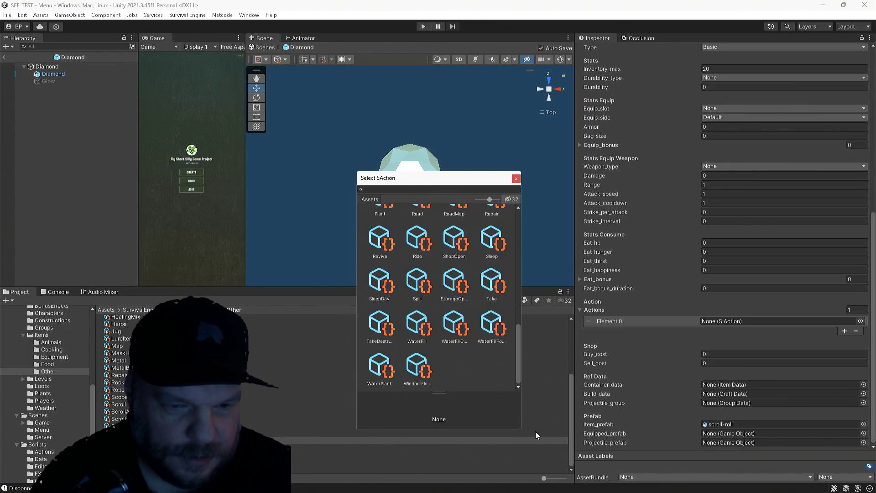
scroll(50, 423, up, 3)
scroll(51, 423, up, 4)
click(48, 422)
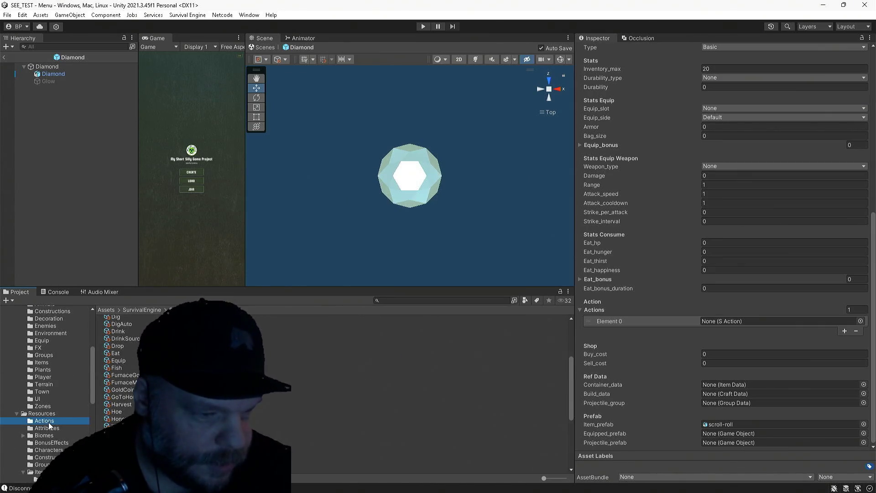
- Browse Create > SurvivalEngine > Actions in the Actions folder without creating anything
click(99, 403)
right_click(99, 402)
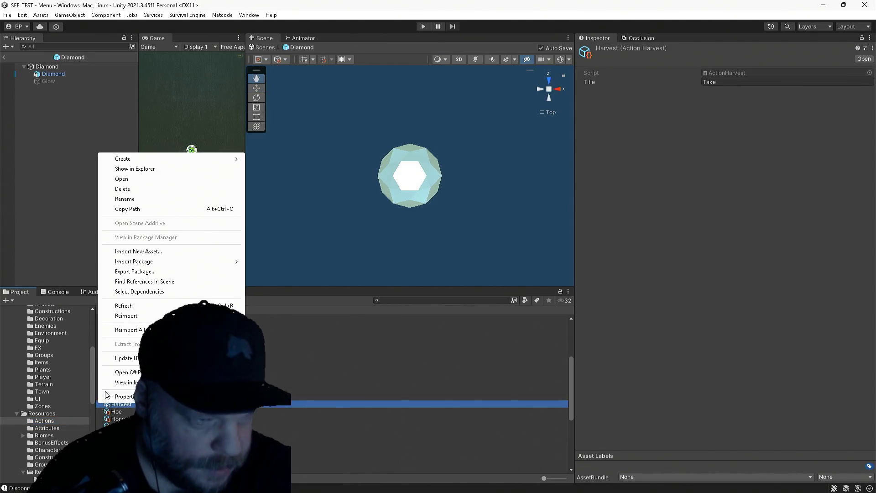
mouse_move(176, 159)
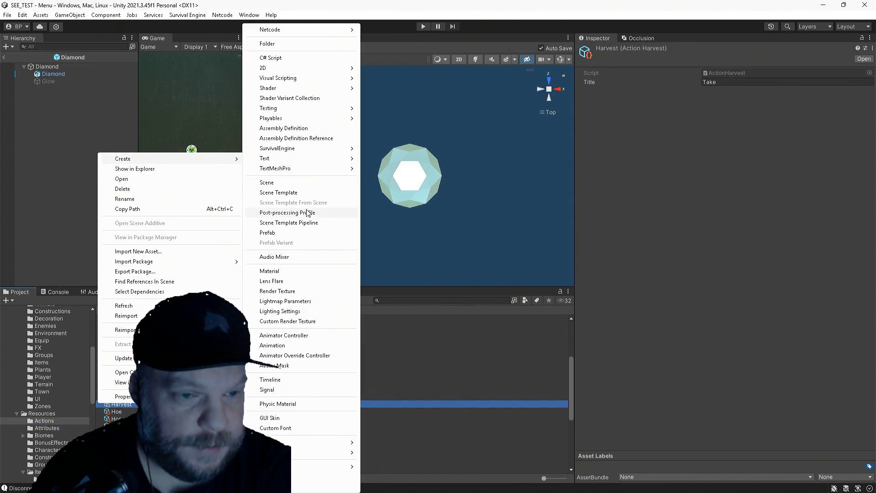
mouse_move(328, 149)
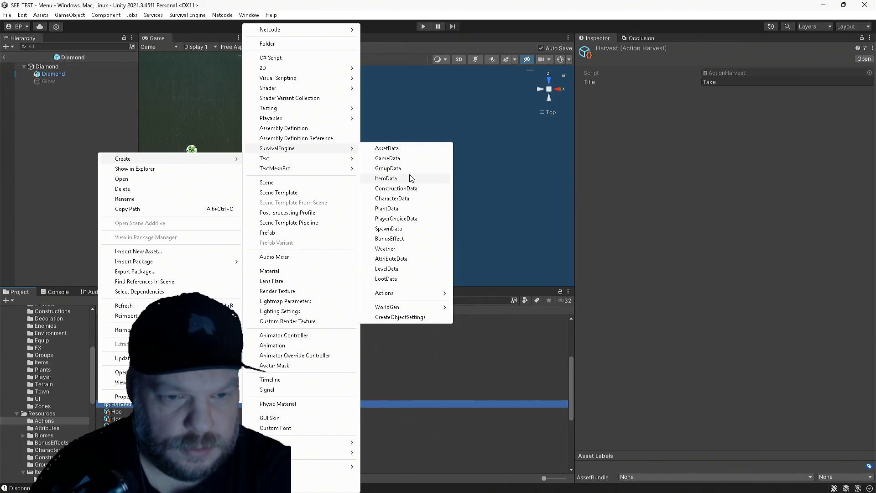
mouse_move(410, 293)
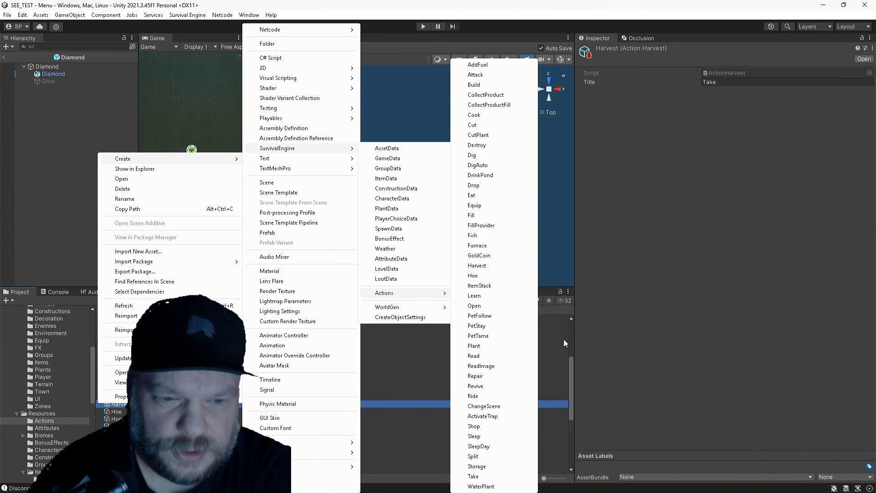
click(573, 366)
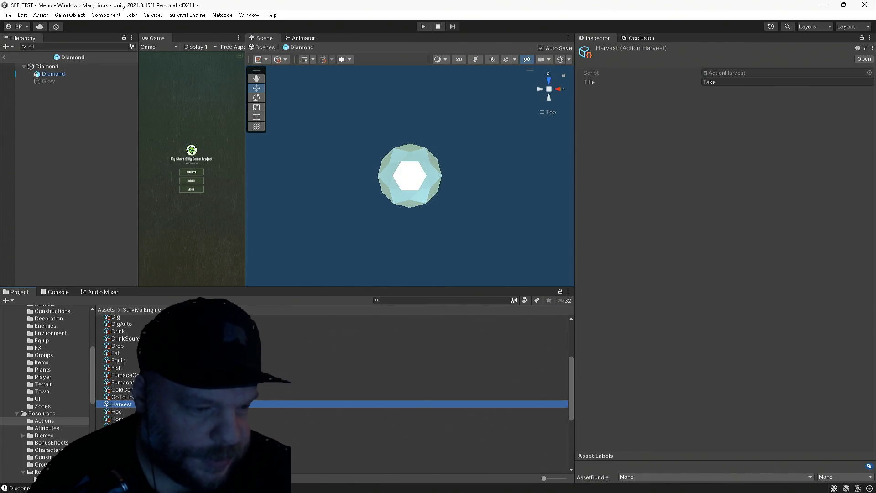
- Select the Revive action asset and open its ActionRevive script
scroll(122, 378, down, 5)
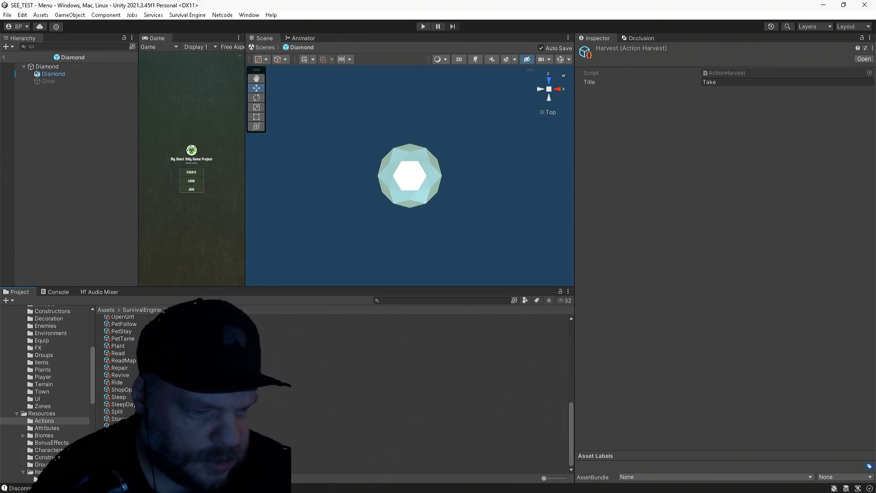
click(122, 376)
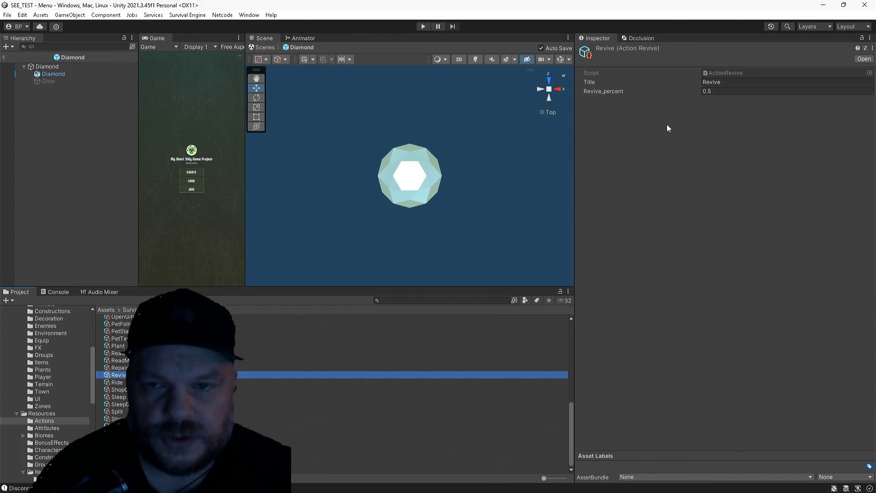
double_click(717, 75)
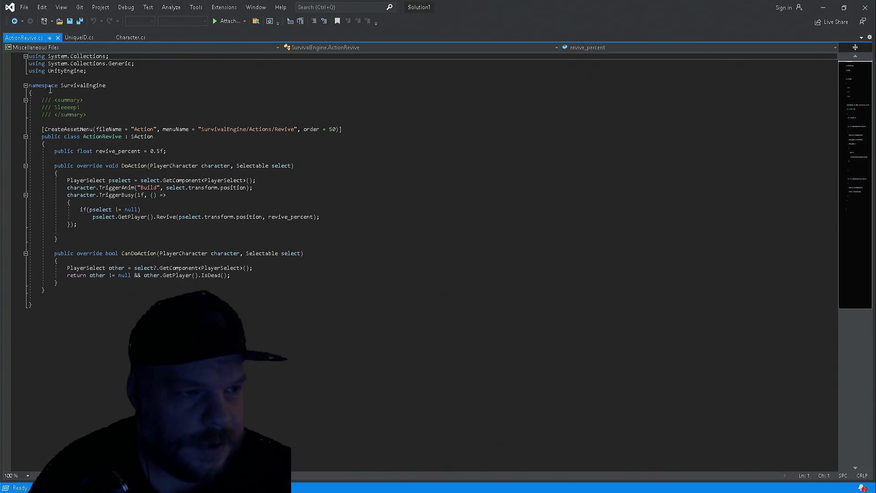
- Inspect the CreateAssetMenu attribute and its order = 50 setting in ActionRevive.cs
click(153, 129)
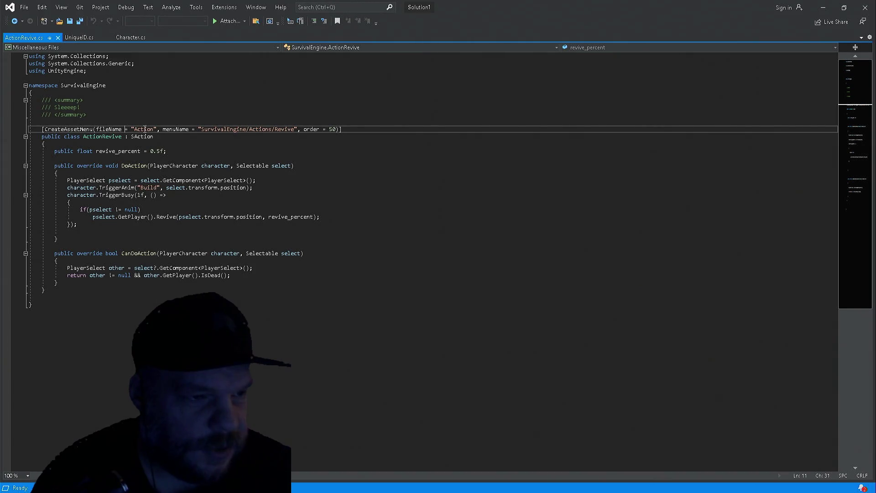
click(287, 133)
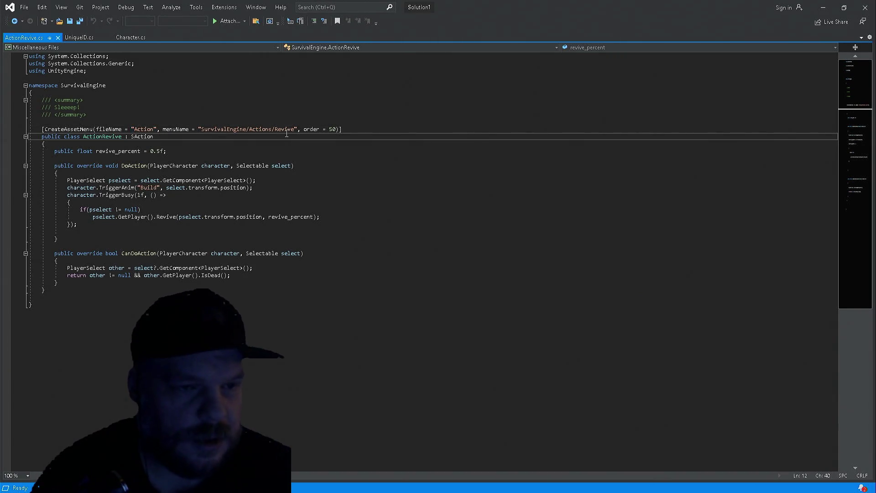
click(343, 129)
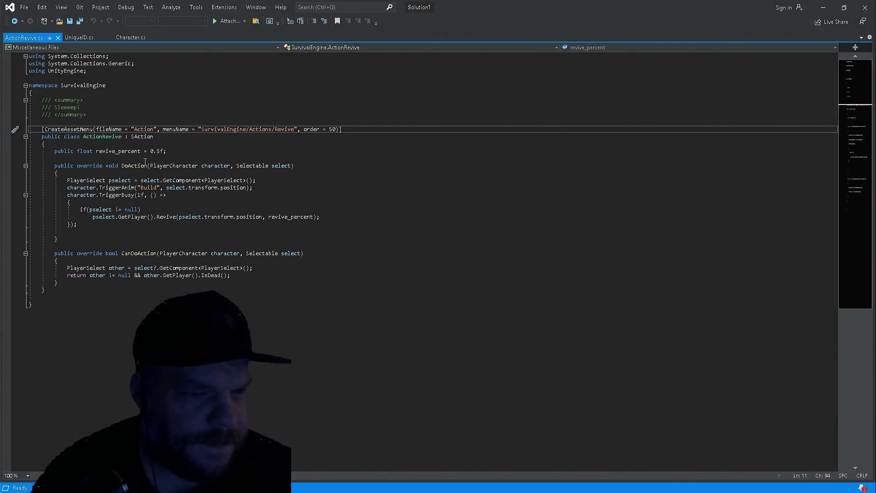
drag(303, 129, 340, 130)
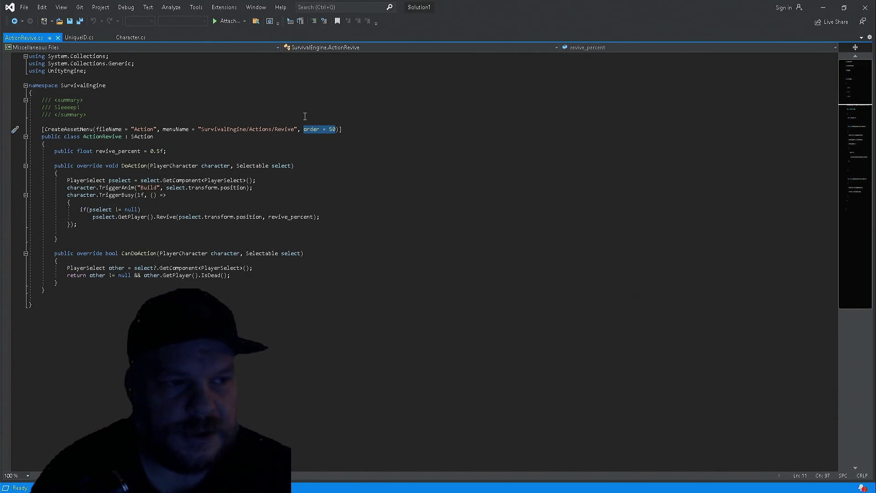
- Open the folder containing ActionRevive.cs from the document tab's menu
key(alt+Tab)
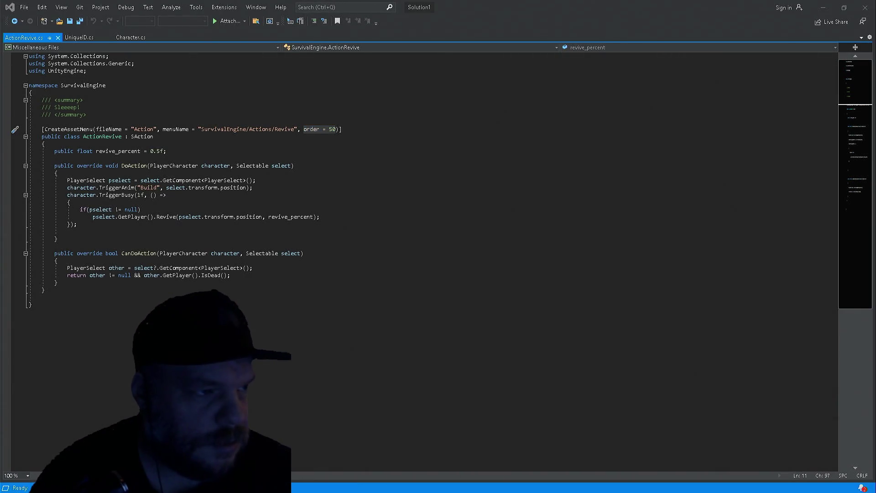
double_click(283, 228)
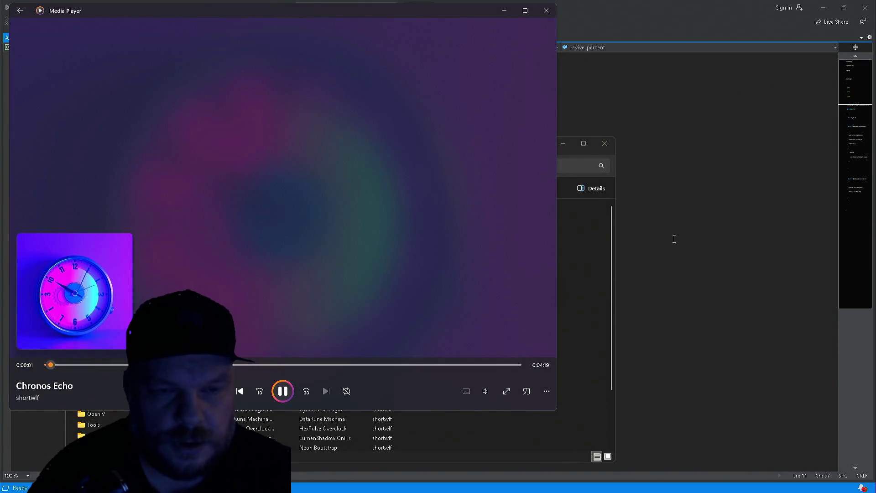
click(675, 239)
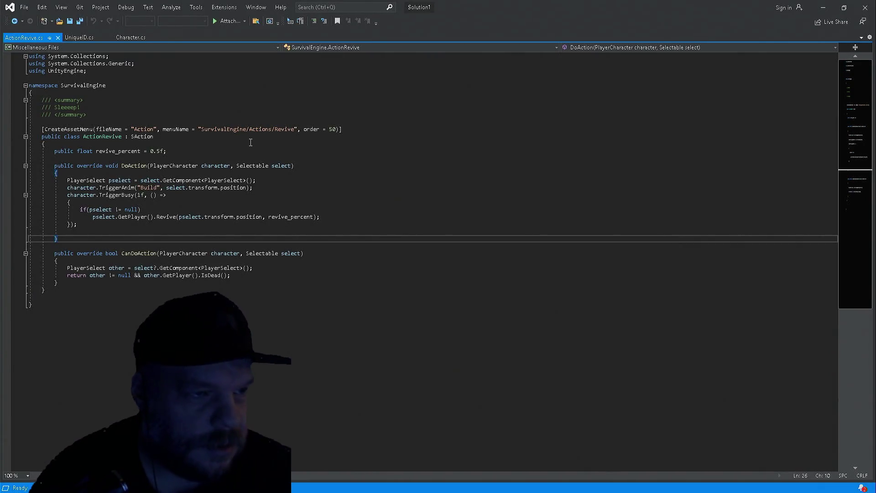
right_click(30, 40)
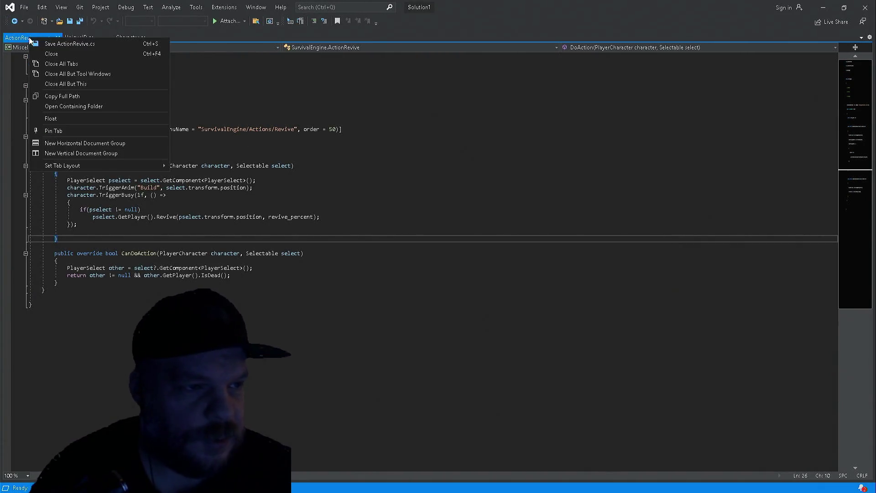
click(100, 106)
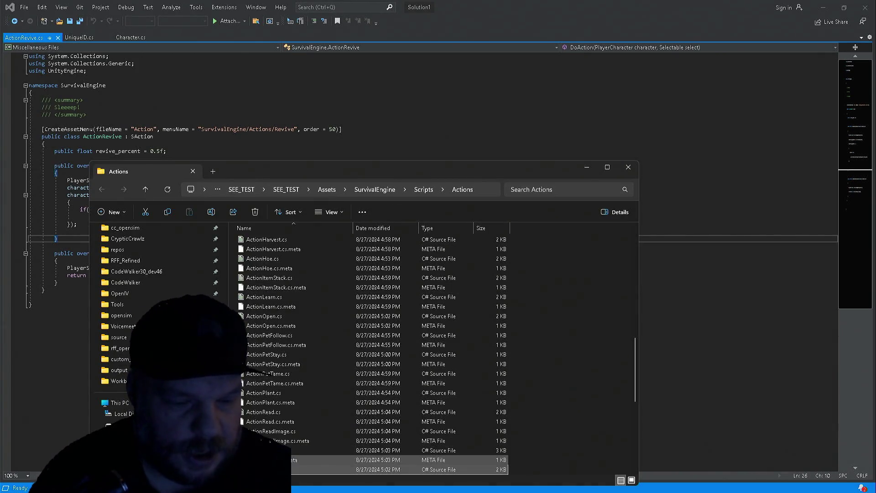
- Rename the last script in the Actions folder to TeleportHome.cs and open it
click(286, 460)
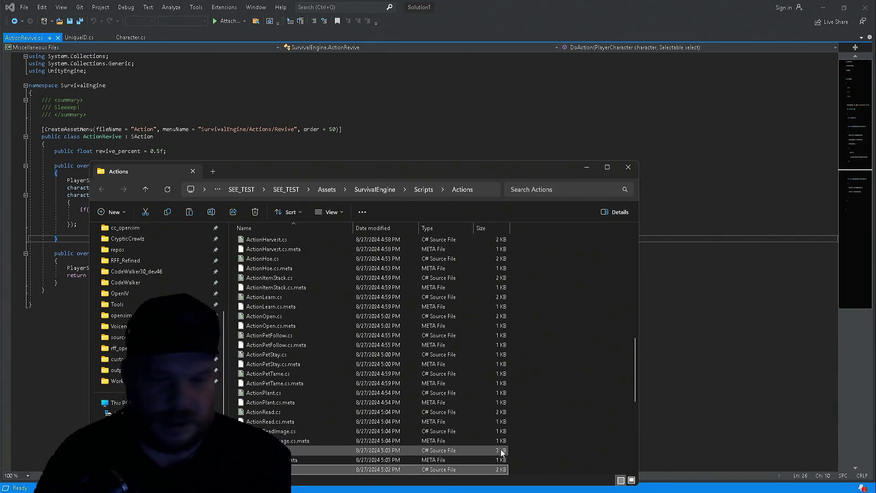
key(Down)
key(Down)
key(Down)
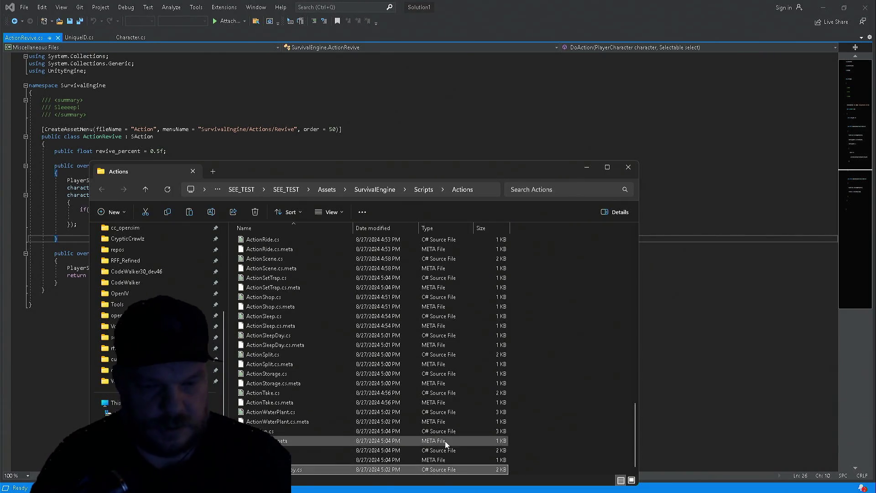
right_click(238, 469)
click(340, 460)
key(BackSpace)
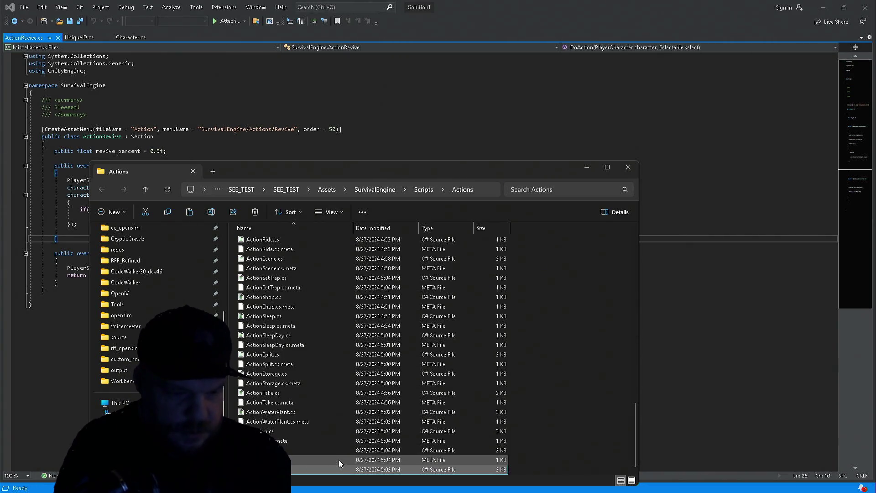
key(Return)
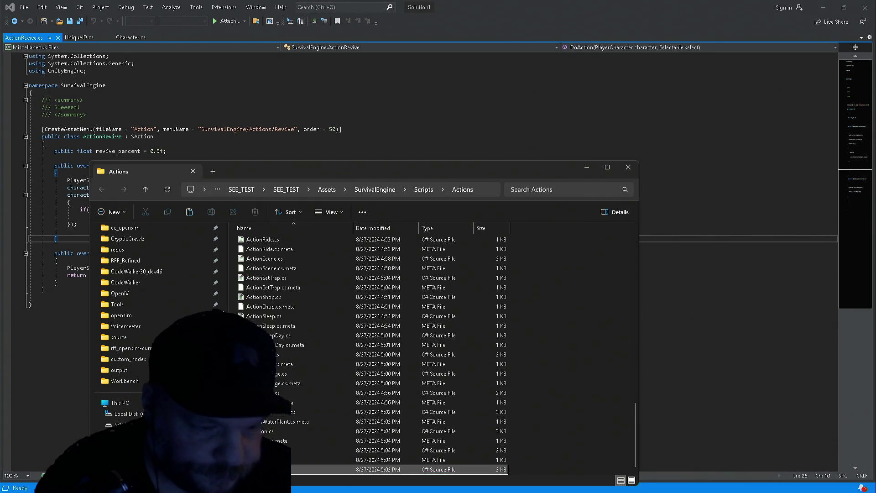
key(Return)
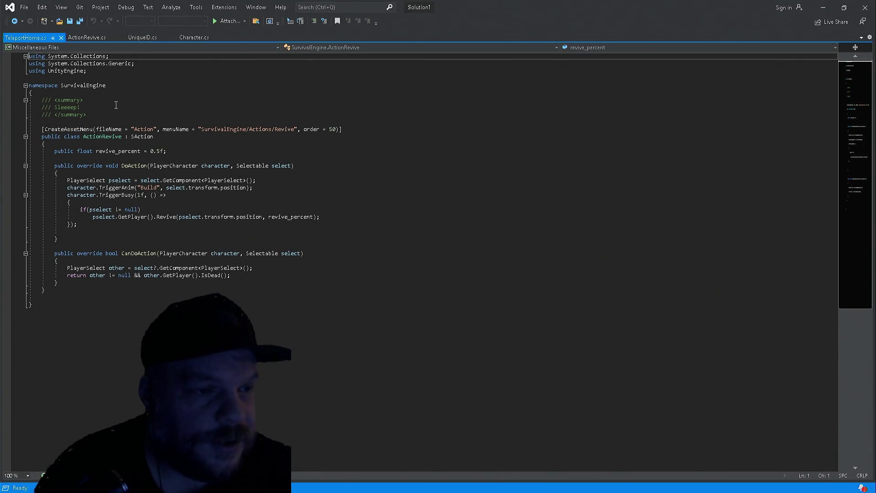
- Change the CreateAssetMenu path to SurvivalEngine/Actions/TeleportHome
click(298, 129)
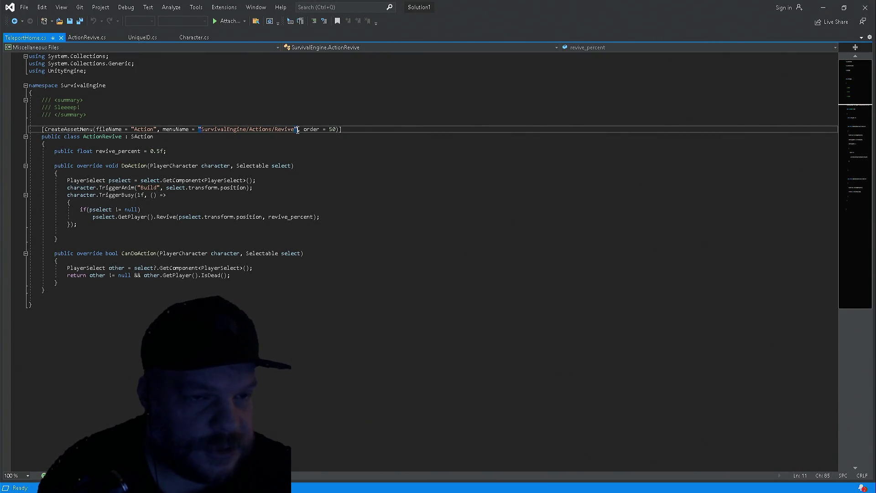
key(Up)
key(Up)
drag(294, 129, 275, 129)
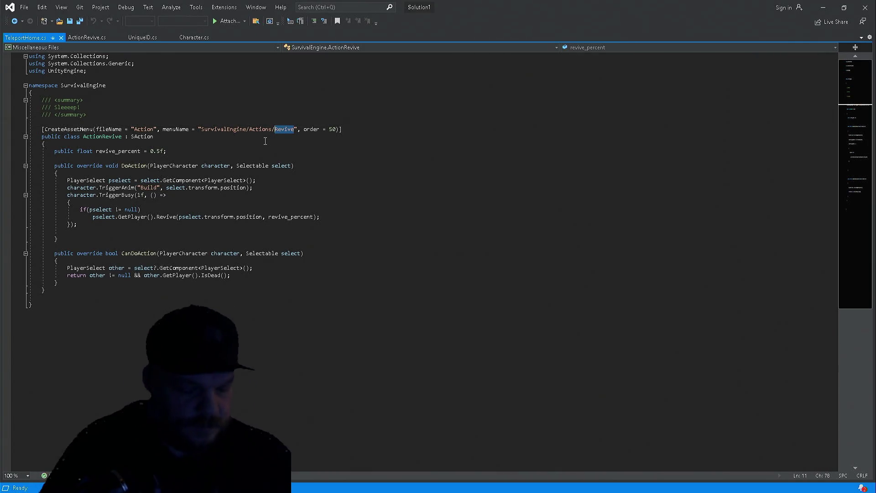
text(TeleportHome)
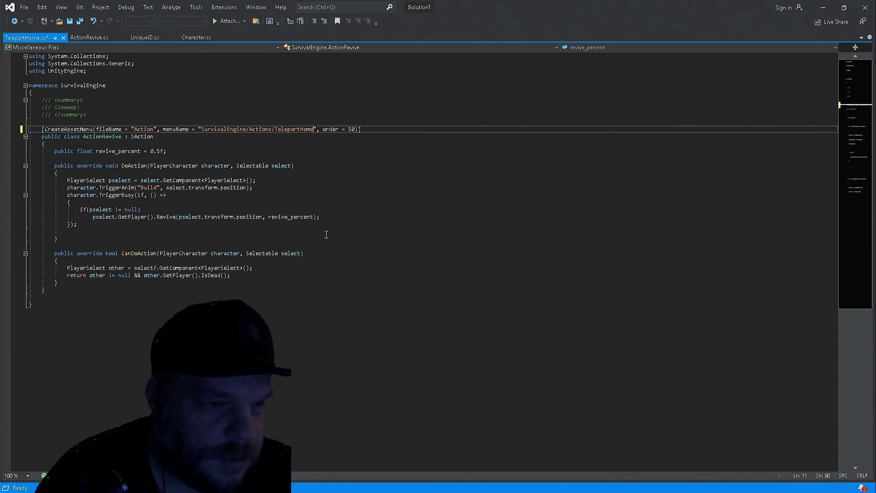
click(325, 260)
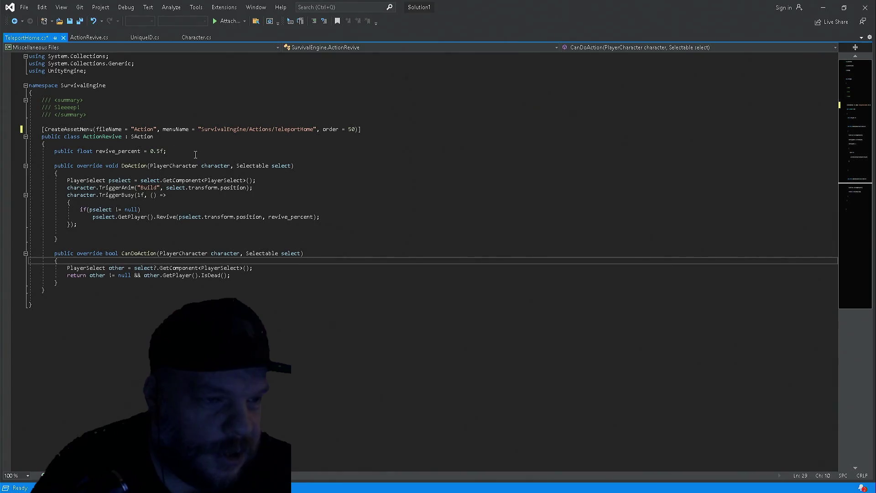
click(332, 130)
click(356, 130)
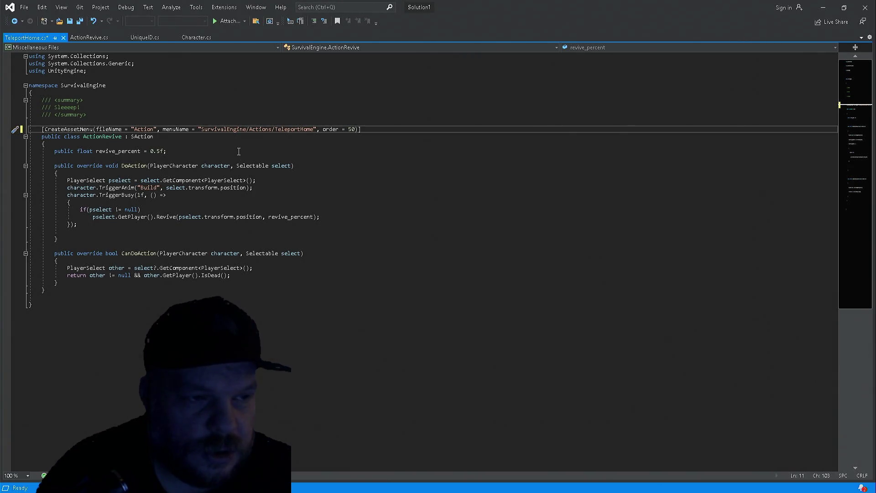
- Rename the class to ActionTeleportHome, save, and switch to Unity to recompile
click(110, 137)
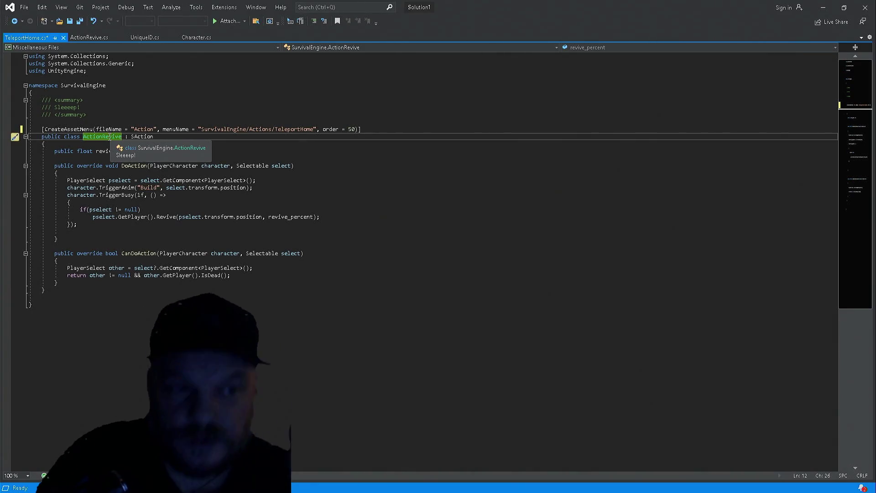
click(123, 137)
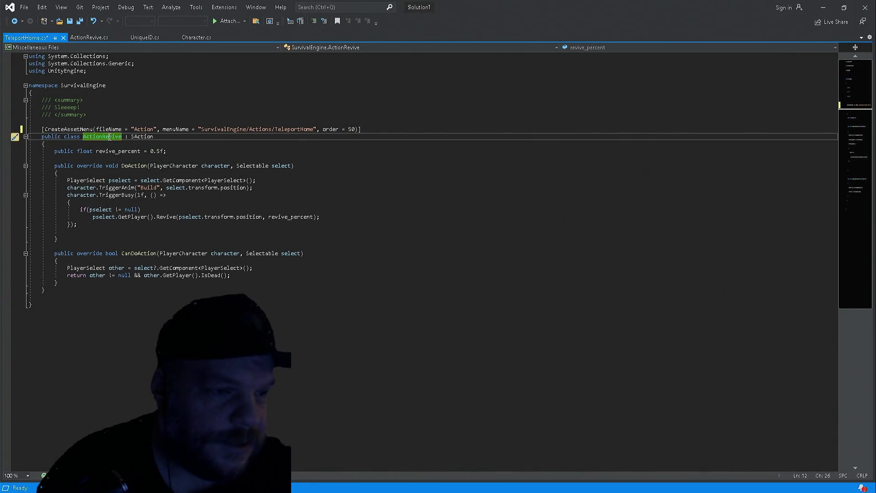
drag(122, 137, 110, 136)
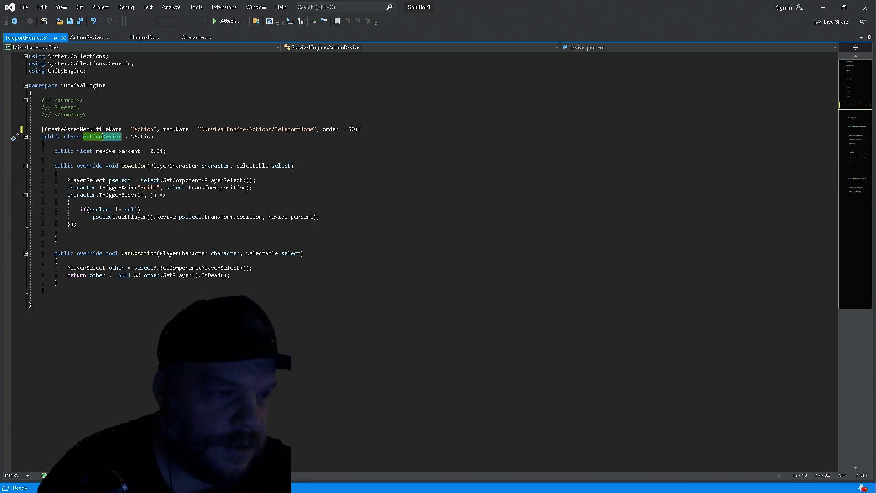
text(TeleportHome)
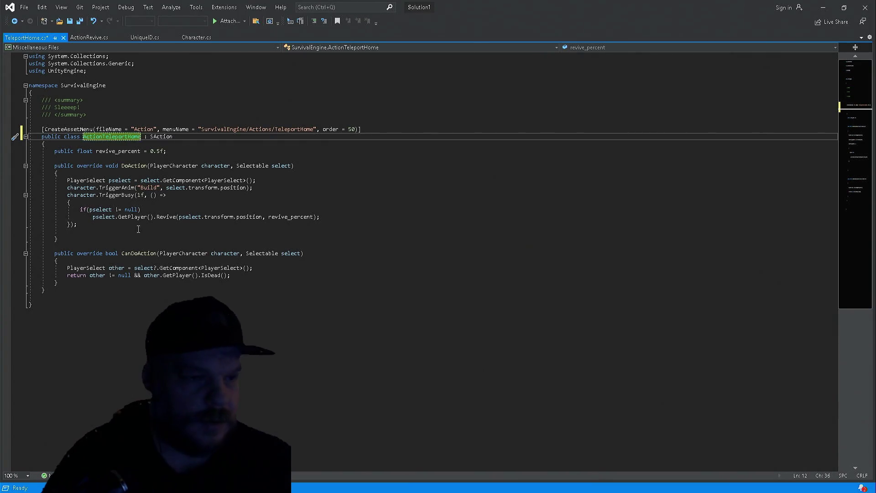
click(136, 231)
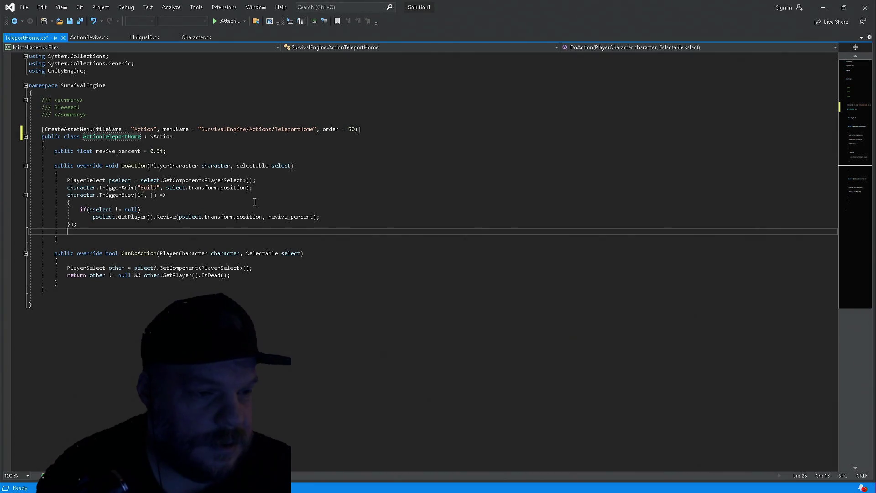
click(68, 21)
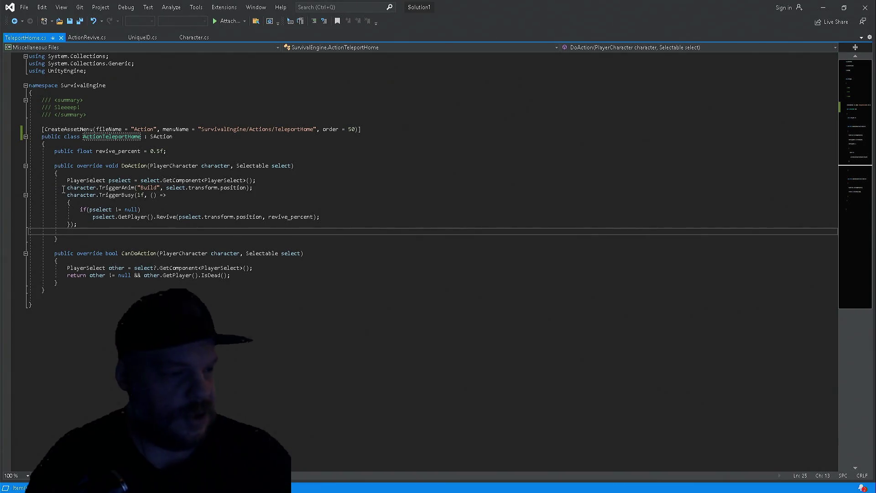
key(alt+Tab)
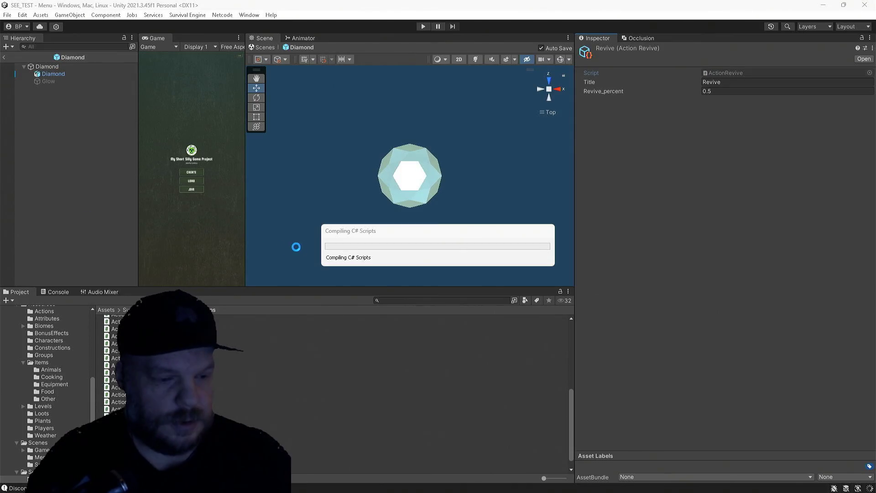
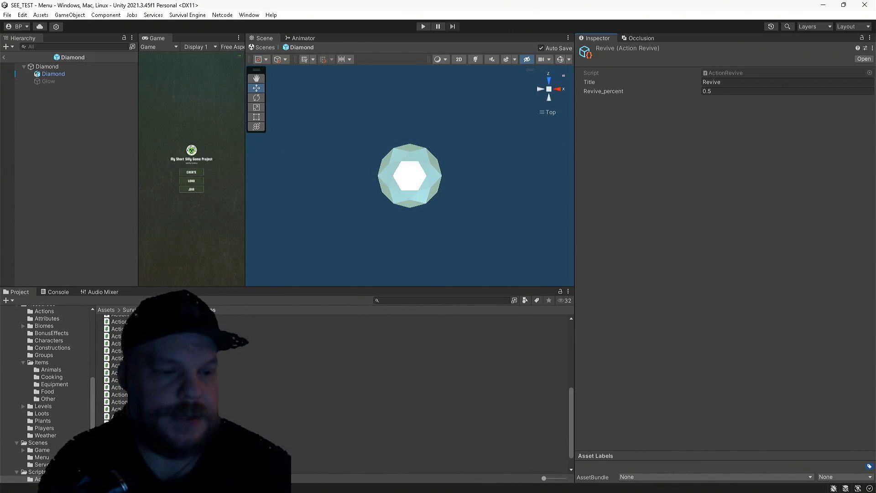
- Select the TeleportScroll item in the Items/Other folder
click(55, 291)
click(28, 292)
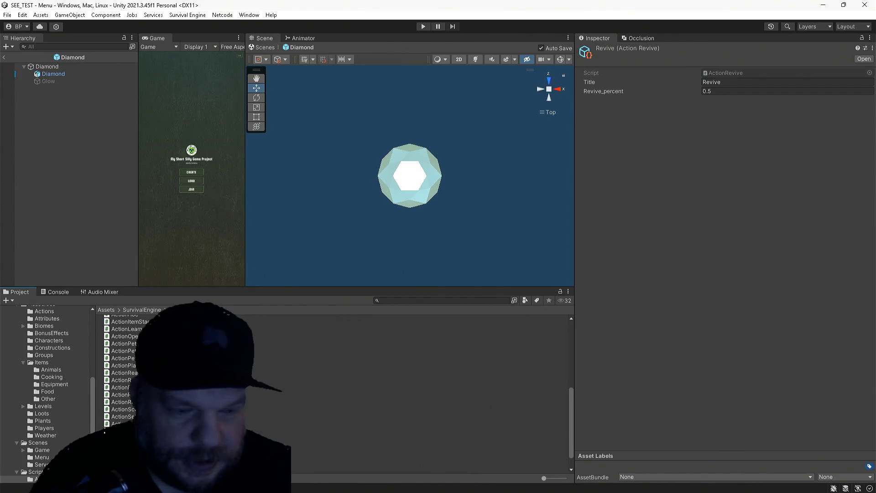
scroll(333, 393, down, 2)
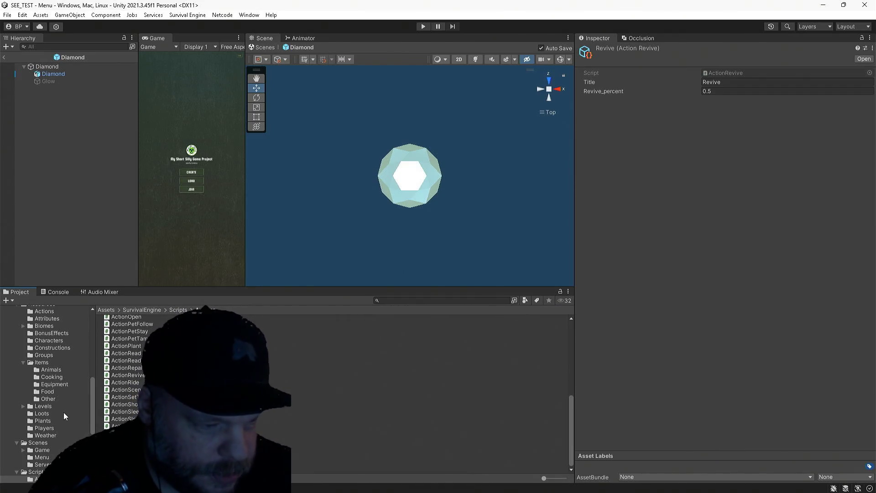
click(50, 399)
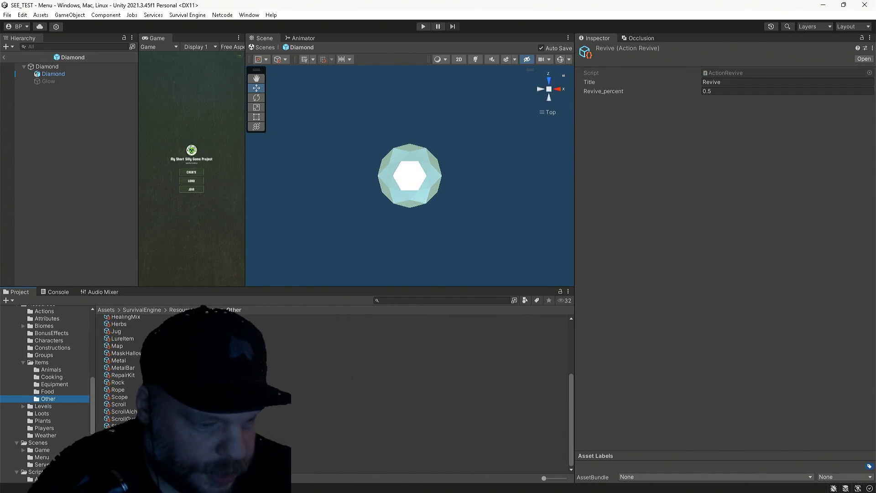
click(319, 441)
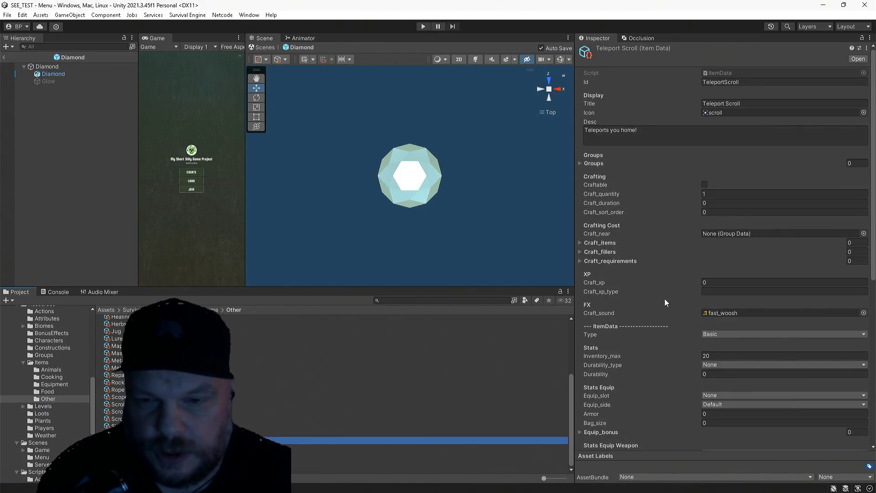
- List the SActions available for the scroll's empty Actions Element 0 slot
scroll(665, 298, down, 10)
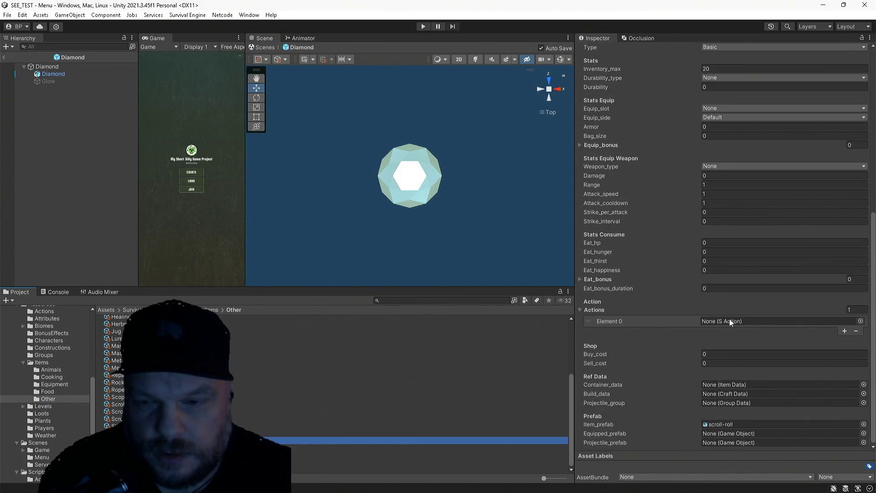
click(860, 321)
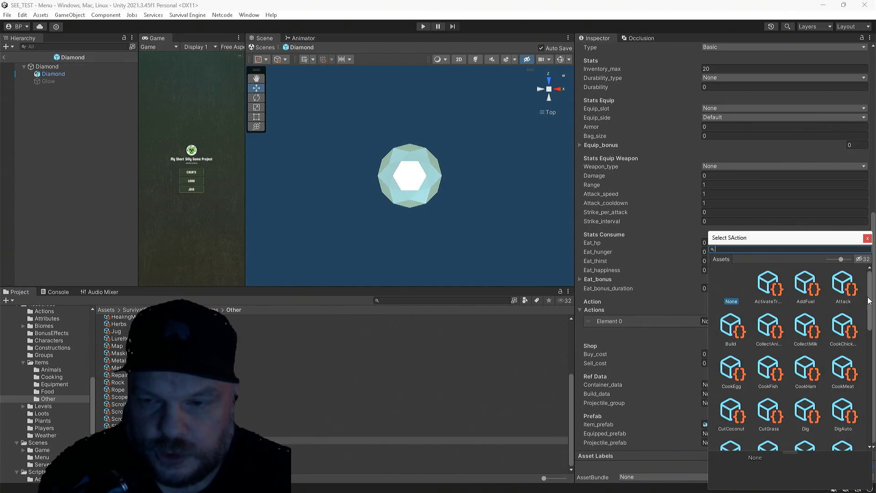
drag(869, 300, 855, 420)
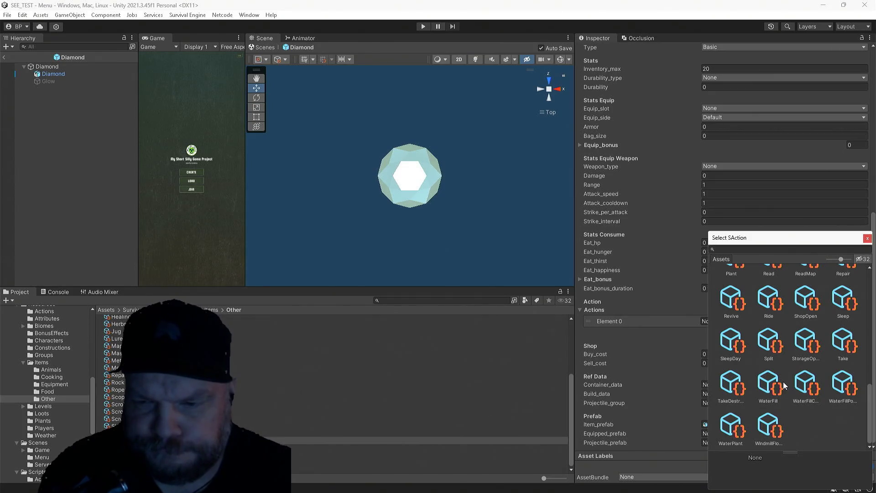
scroll(785, 385, up, 2)
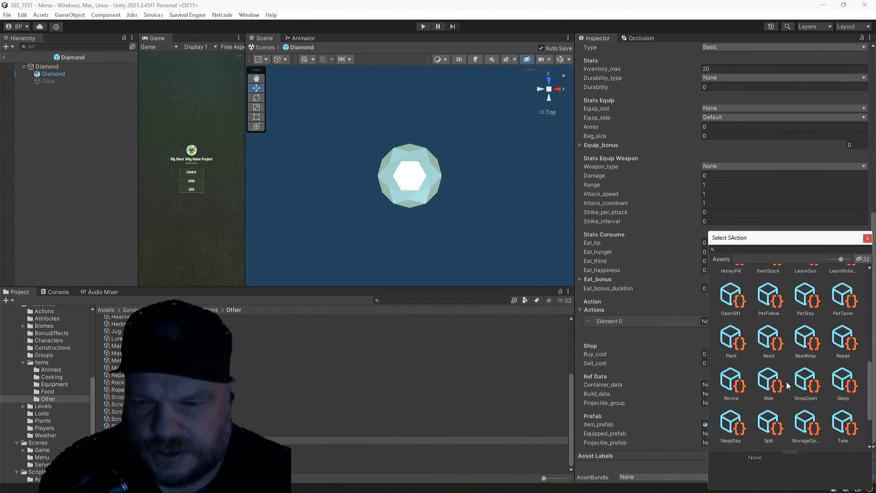
scroll(776, 386, down, 1)
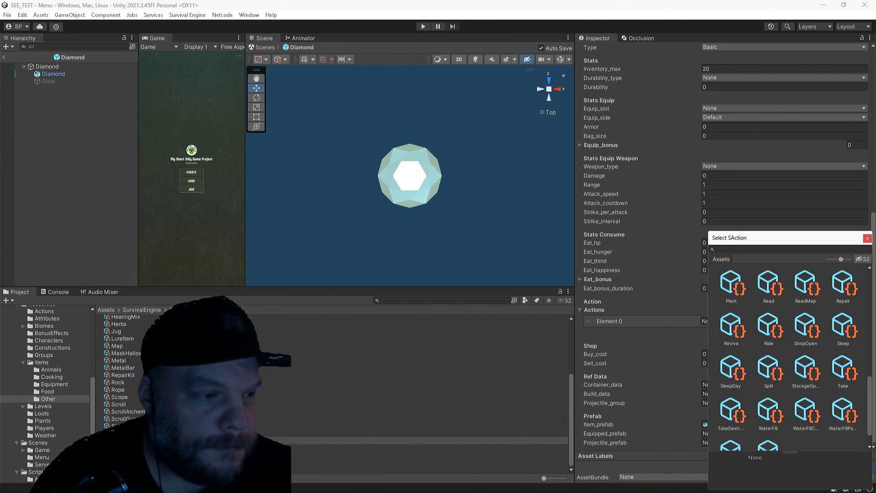
key(alt+Tab)
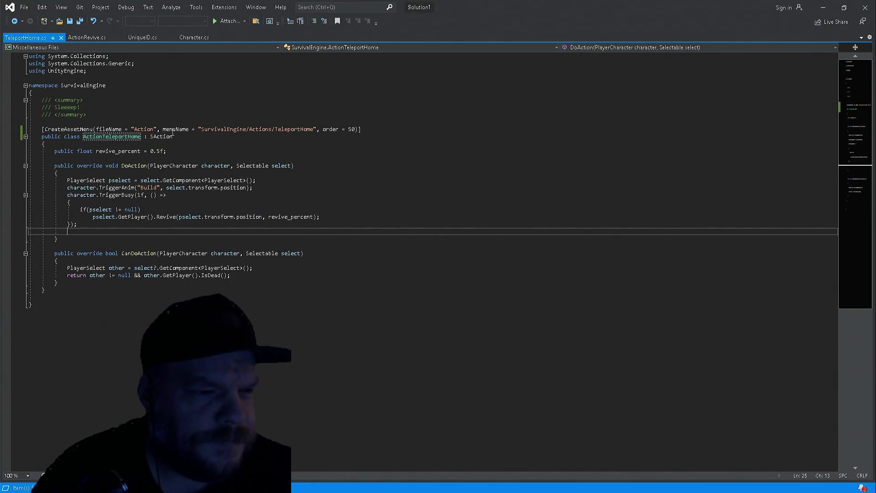
- Read the ActionTeleportHome class and its DoAction method, then minimize Visual Studio
click(128, 85)
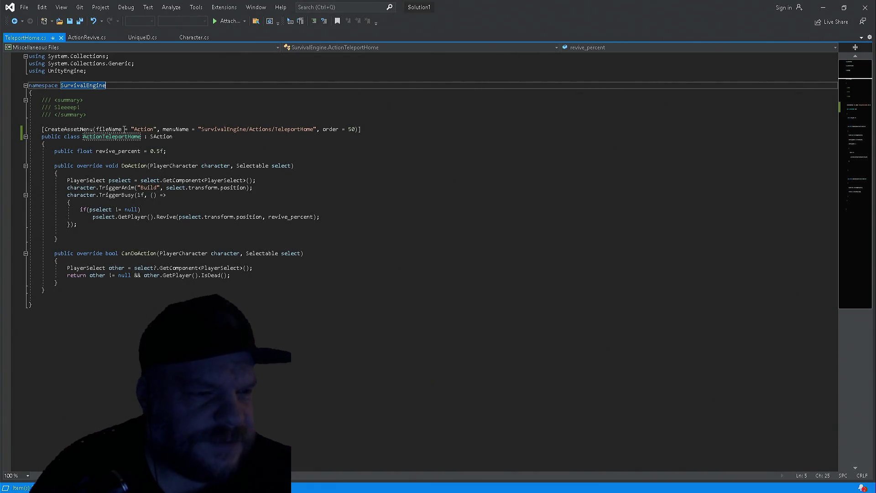
click(160, 129)
click(114, 137)
key(Down)
key(Down)
key(Down)
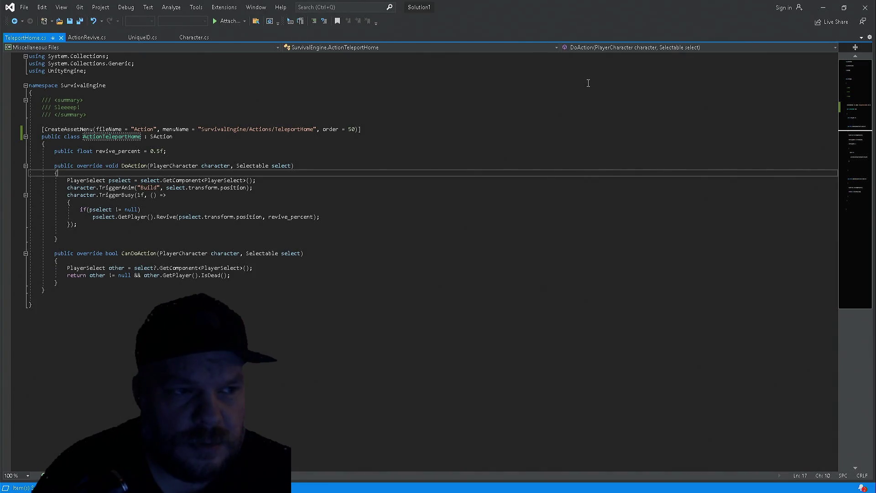
click(823, 11)
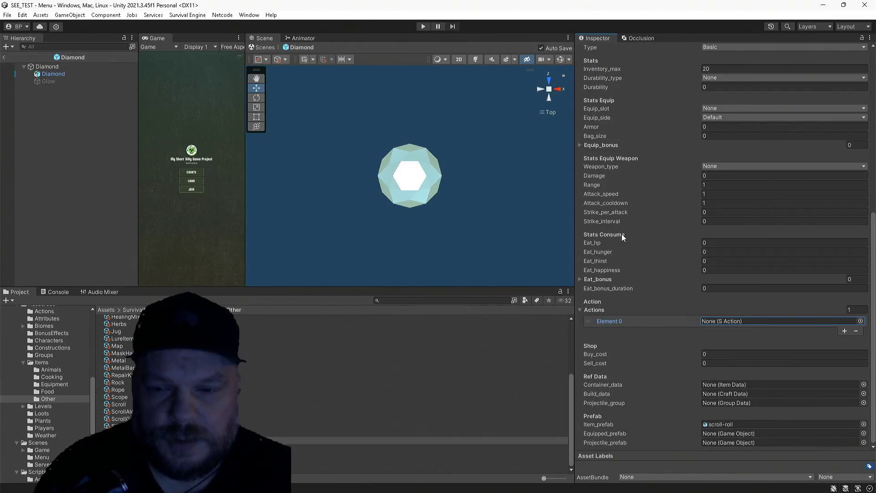
click(854, 329)
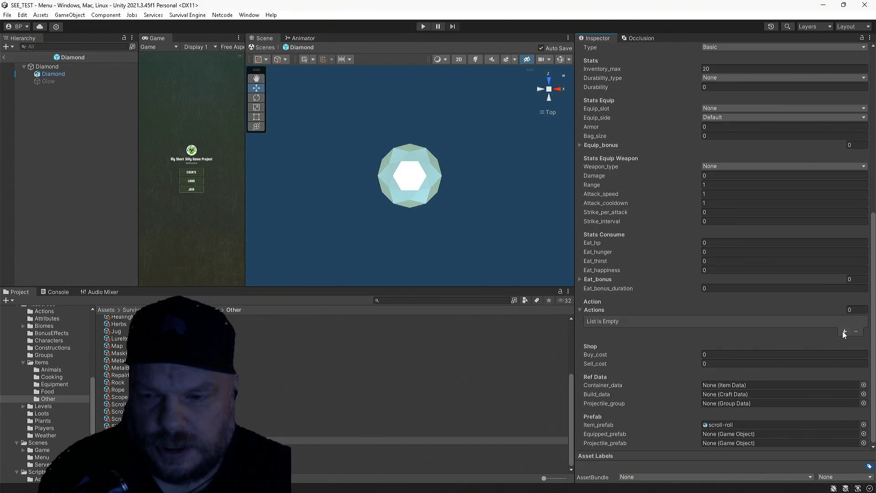
click(844, 331)
click(861, 322)
scroll(846, 343, down, 10)
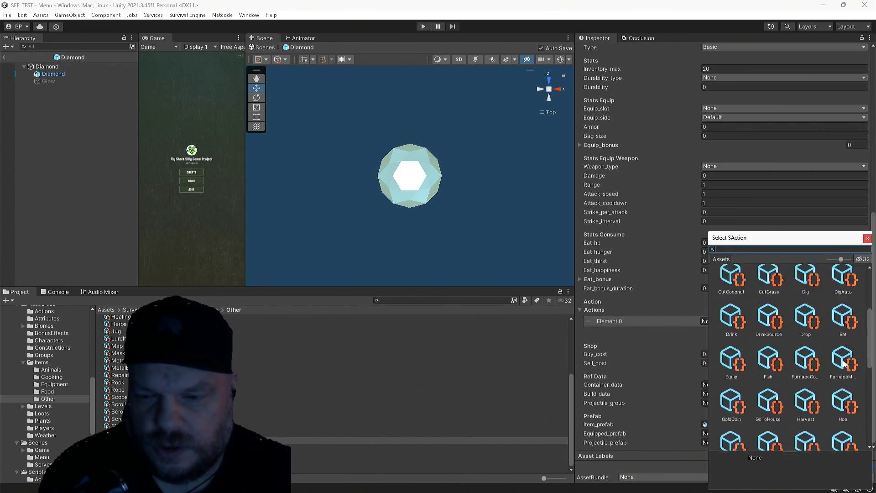
scroll(844, 364, down, 3)
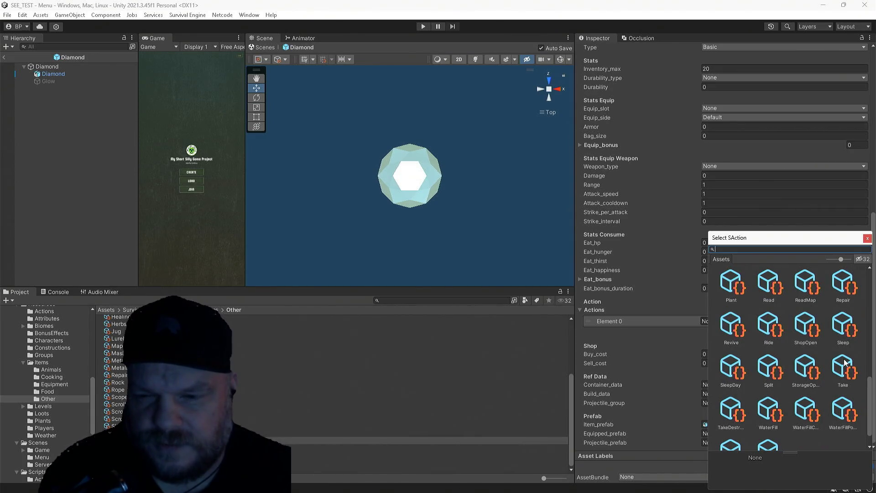
click(868, 241)
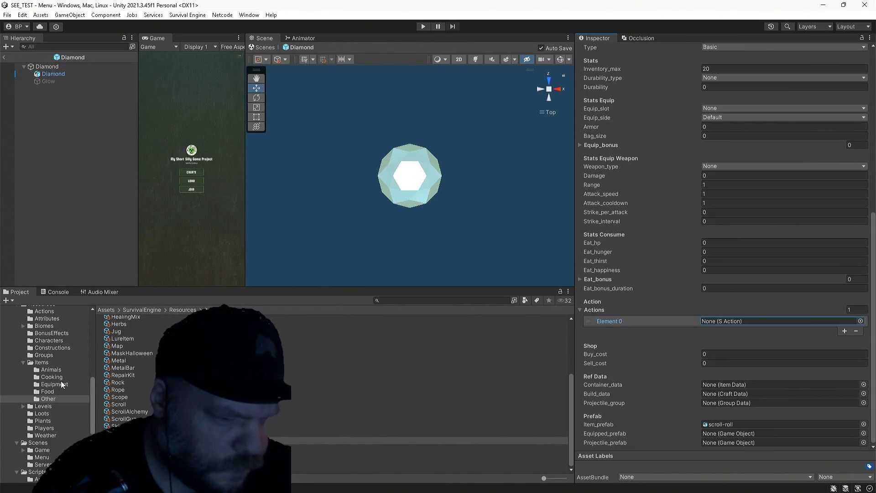
scroll(54, 353, up, 3)
- Open Resources/Actions and inspect the Revive action asset's settings
click(48, 342)
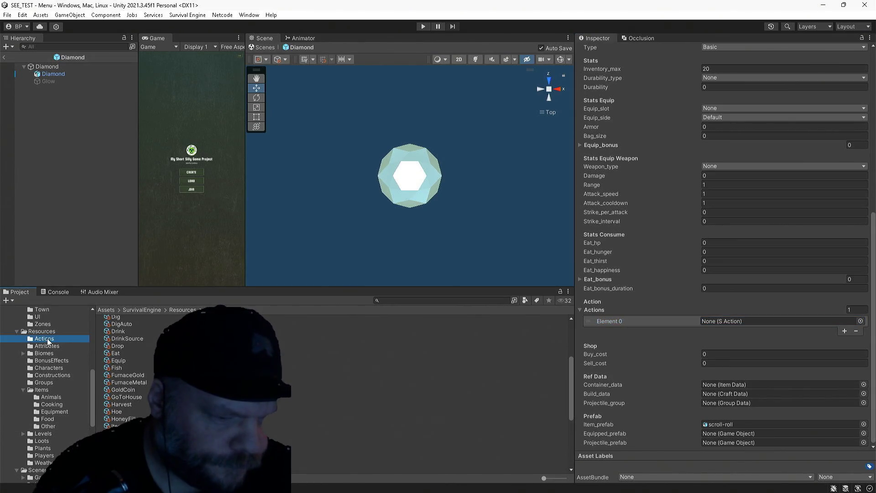
scroll(126, 374, down, 5)
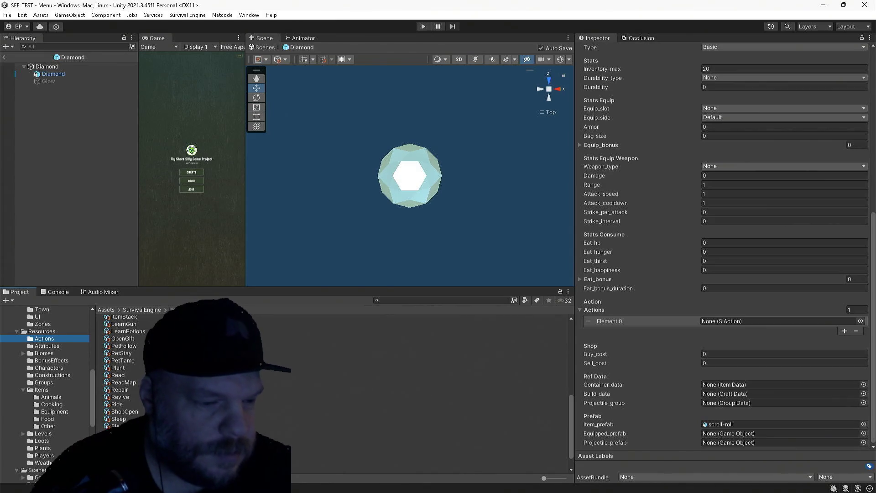
click(120, 396)
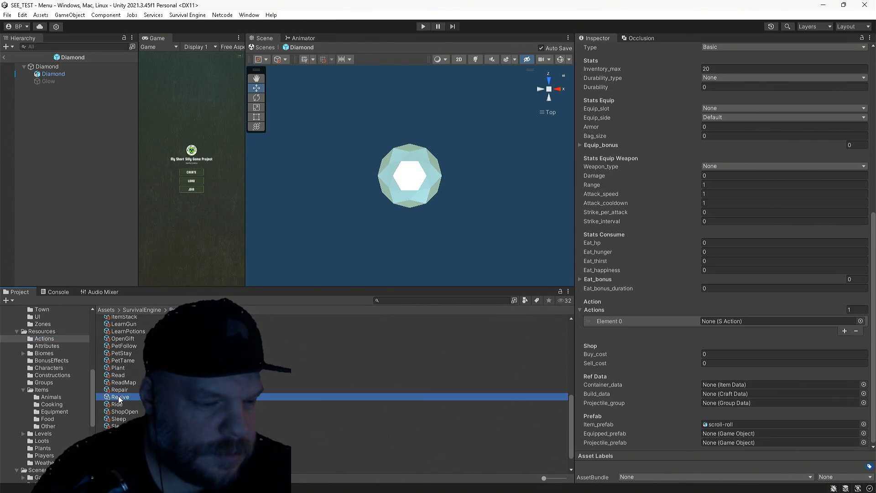
scroll(123, 395, down, 1)
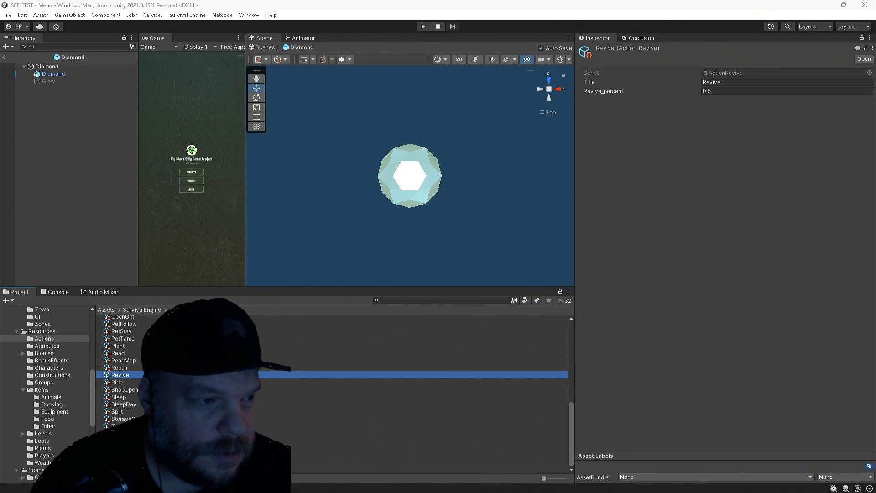
- Check the action scripts folder in File Explorer, then close it and return to Unity
key(alt+Tab)
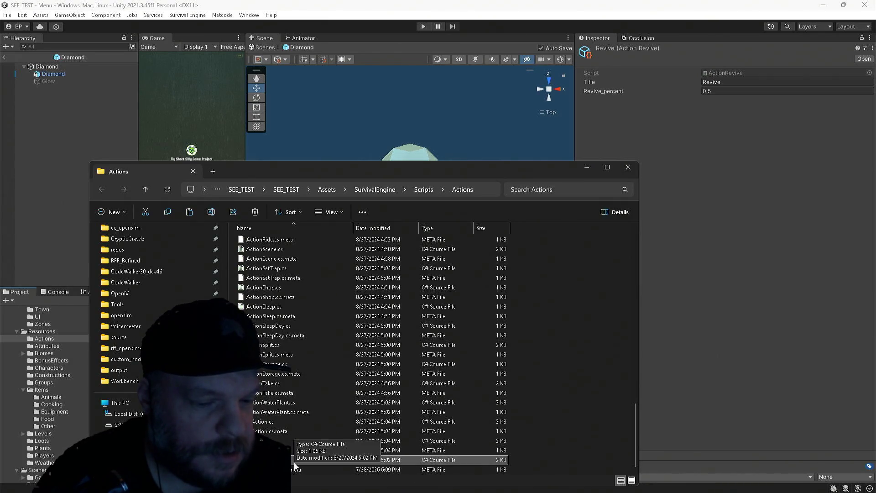
click(714, 335)
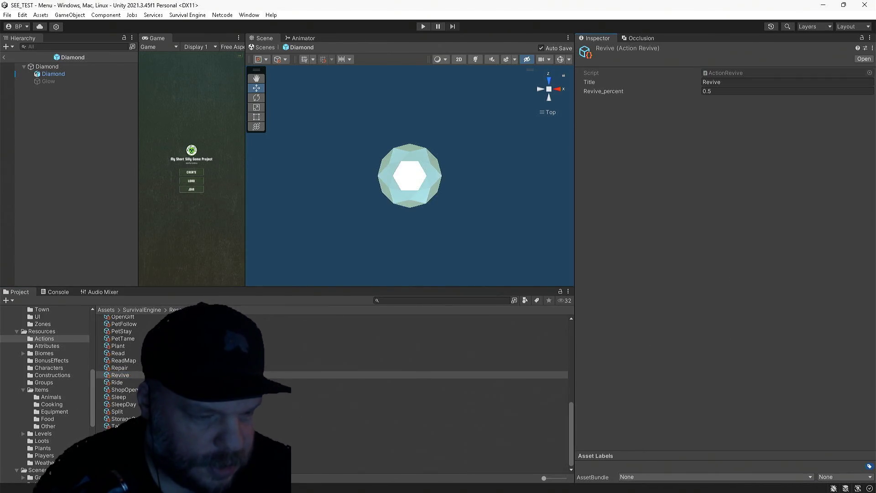
right_click(100, 428)
- Create a new Teleport Home action asset in Resources/Actions via Create > SurvivalEngine > Actions
mouse_move(166, 183)
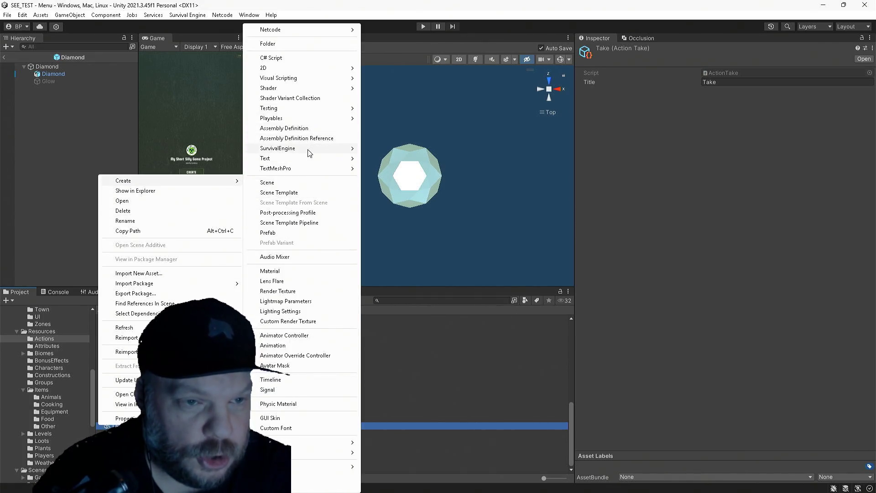
mouse_move(347, 148)
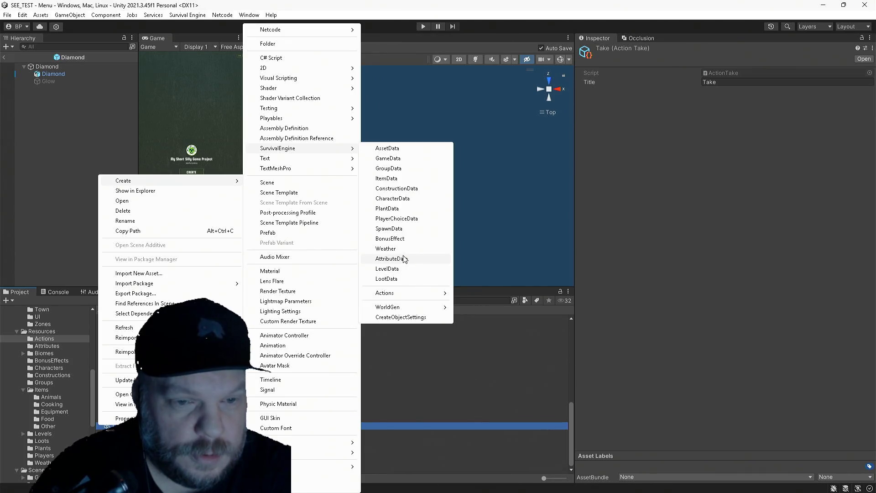
mouse_move(413, 296)
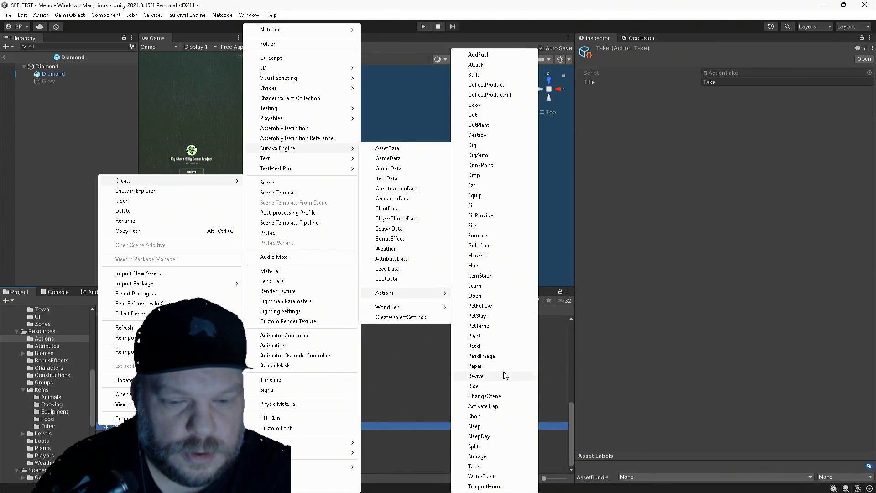
click(485, 486)
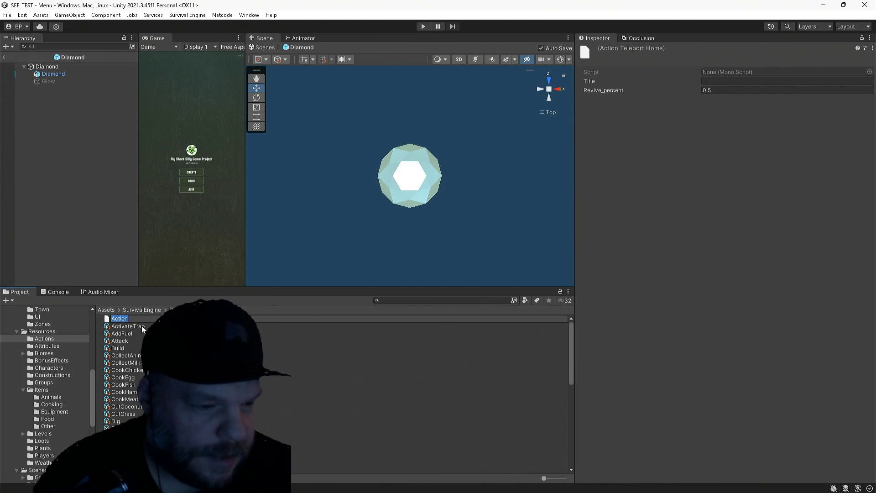
text(Telepor)
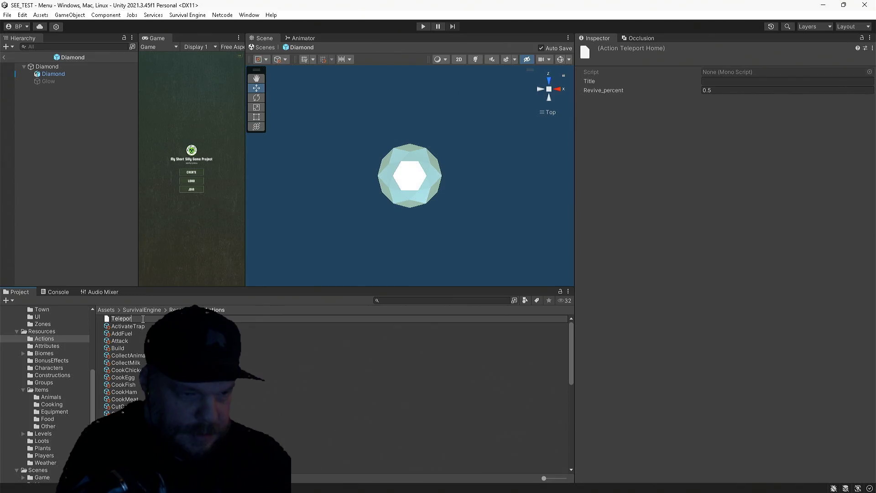
text(me)
key(Return)
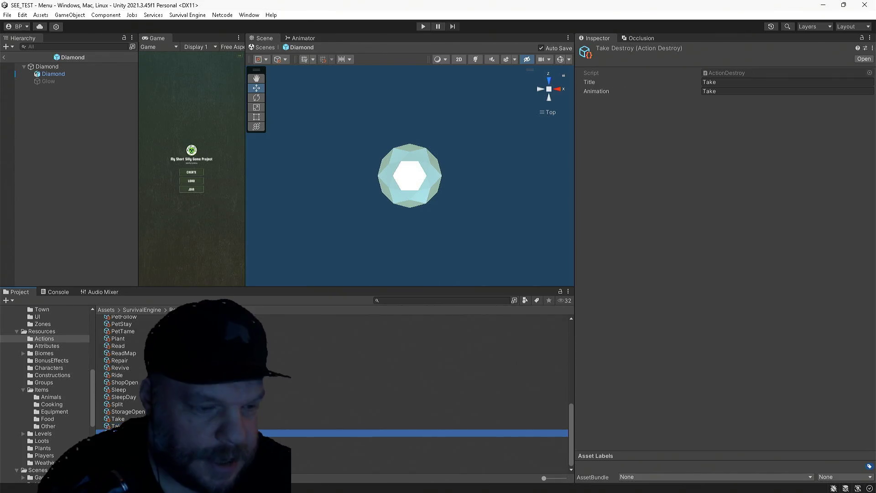
- Set the new action's Title to TeleportHome
click(747, 82)
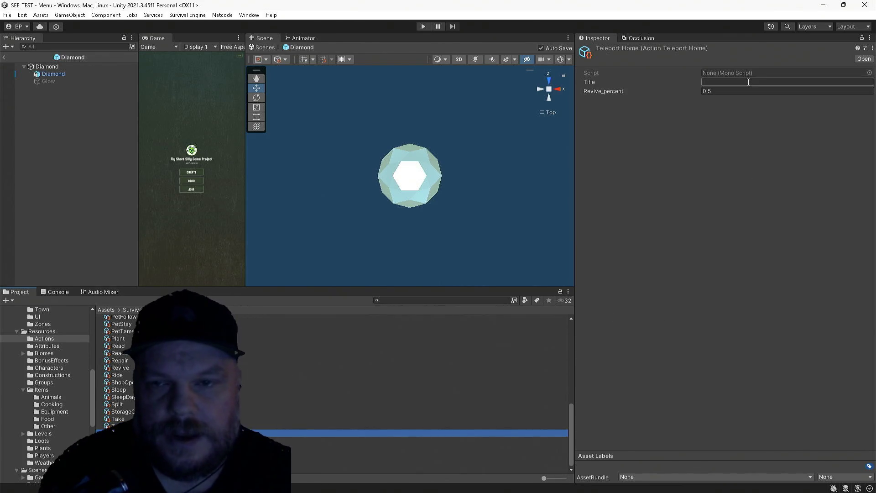
text(TeleportHom)
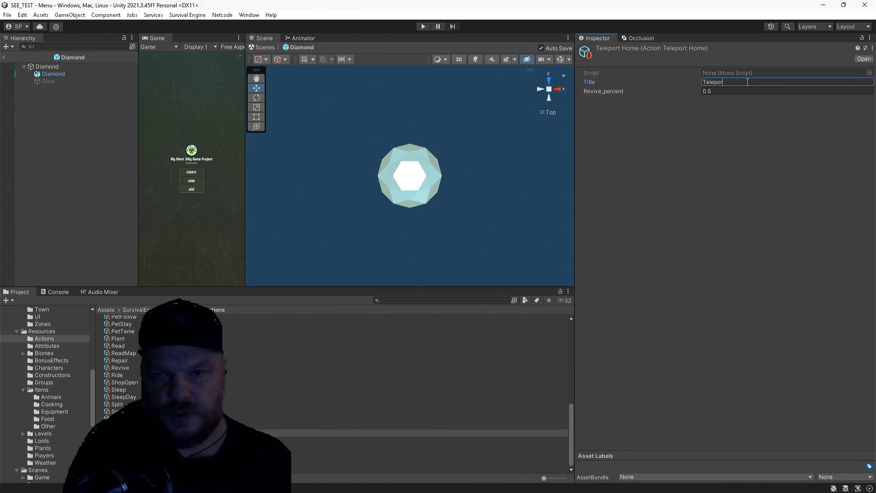
text(e)
key(Return)
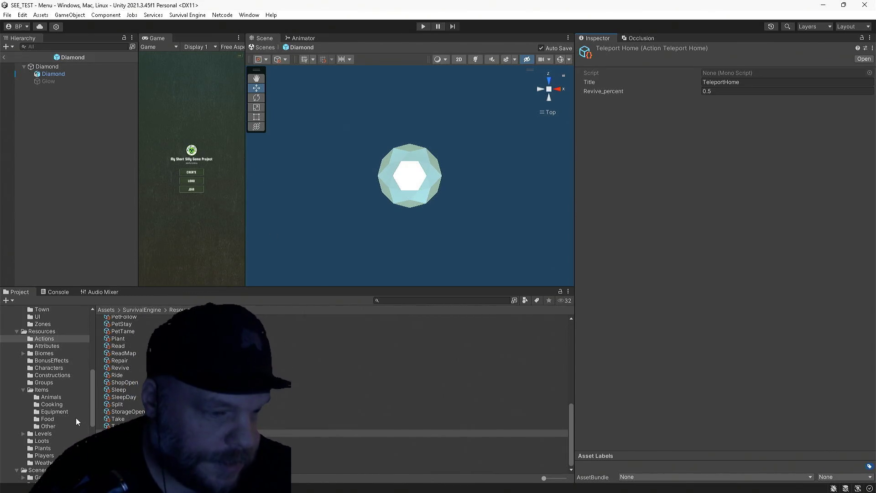
click(48, 425)
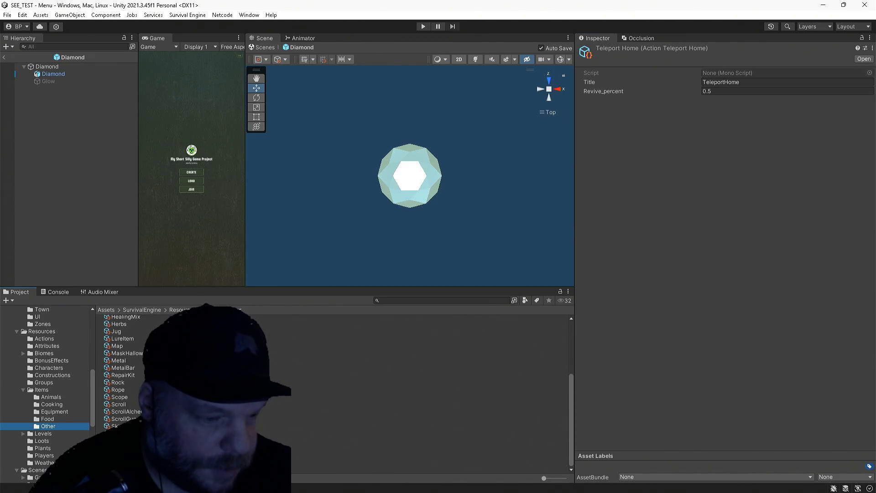
scroll(702, 366, down, 5)
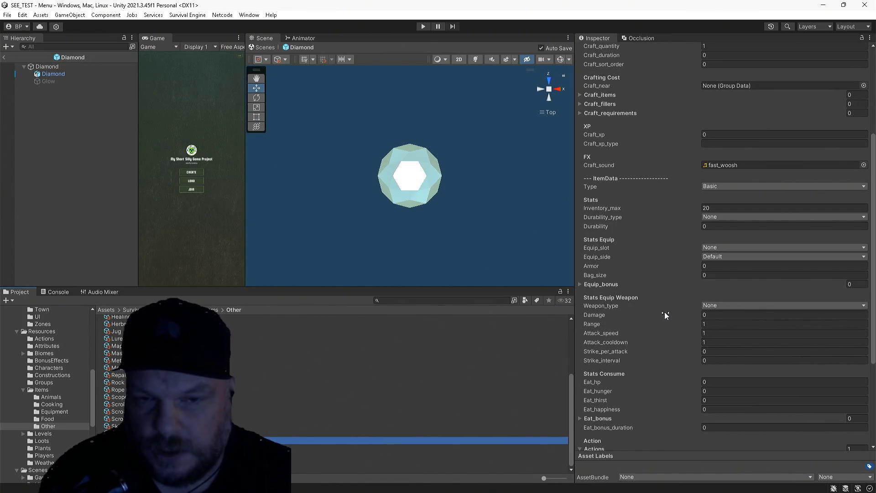
scroll(665, 311, down, 5)
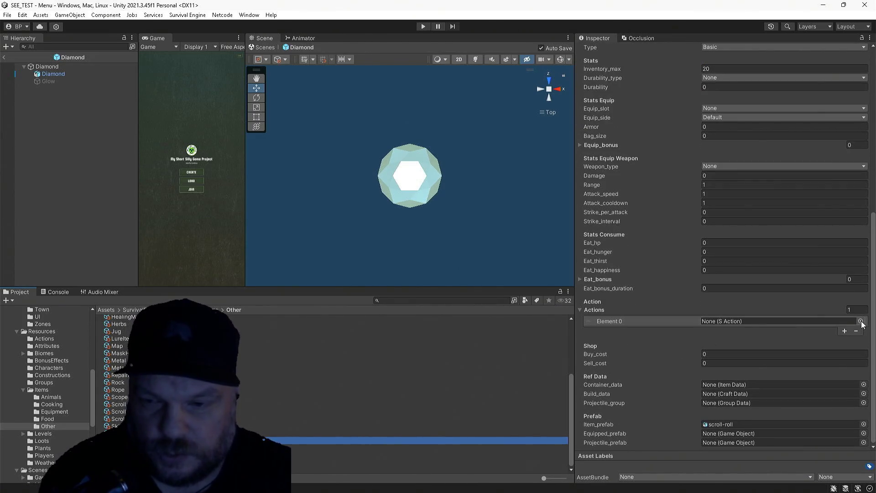
click(860, 322)
scroll(805, 398, down, 5)
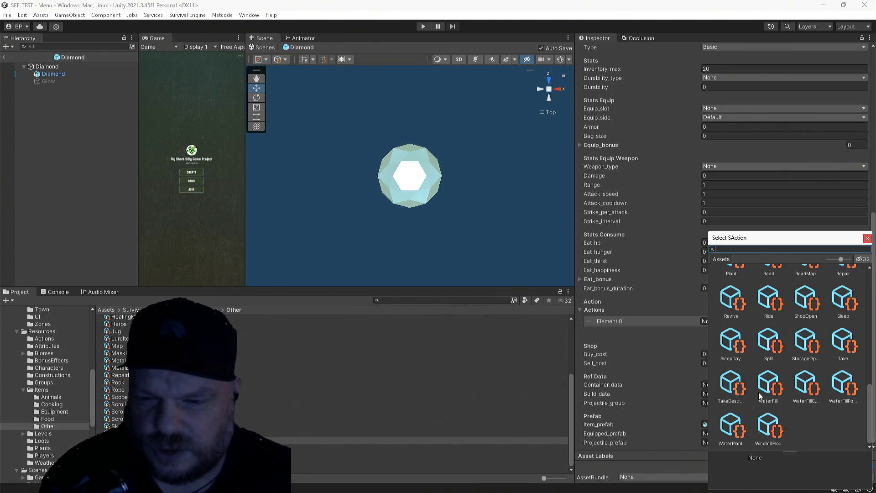
click(868, 240)
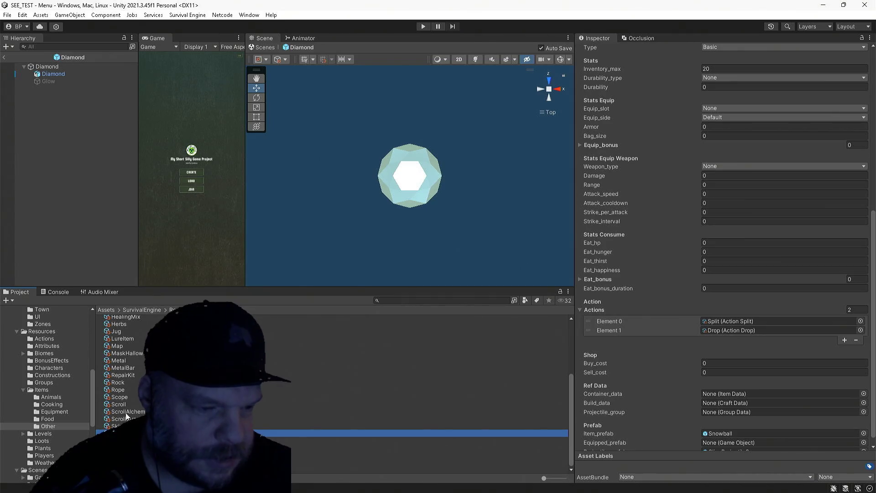
click(118, 404)
click(119, 389)
click(116, 425)
click(54, 292)
click(28, 291)
click(123, 441)
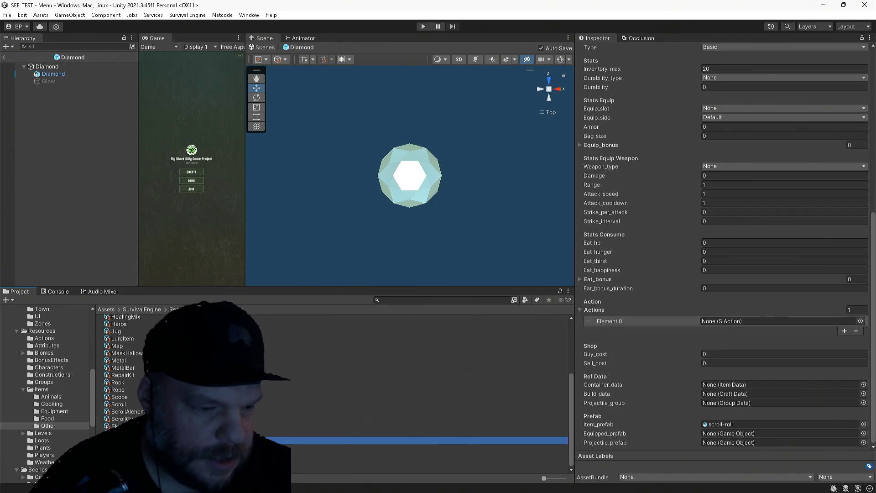
click(720, 354)
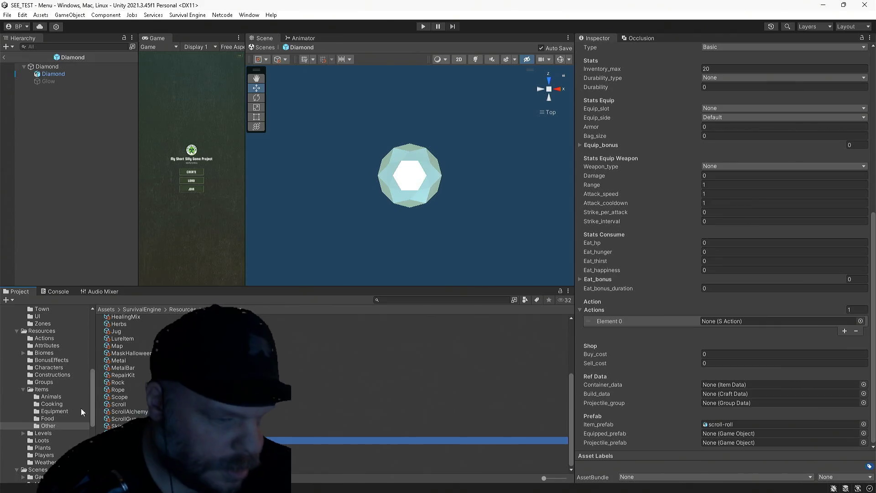
click(44, 338)
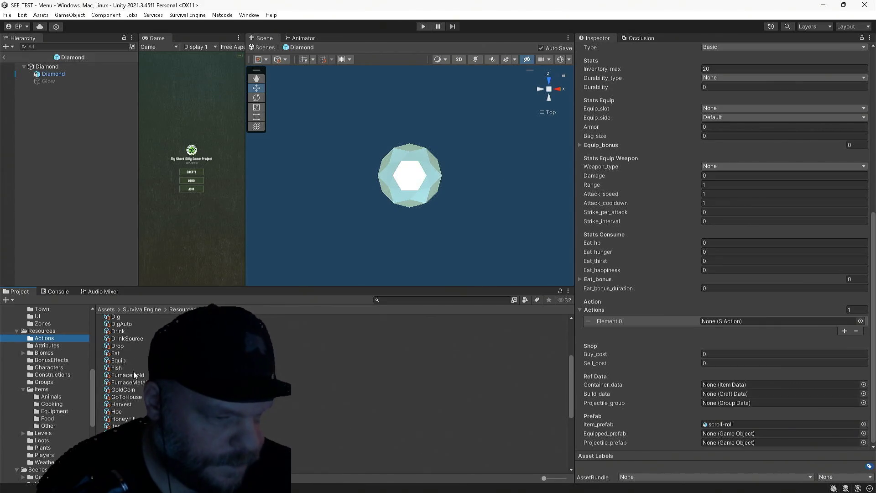
click(123, 426)
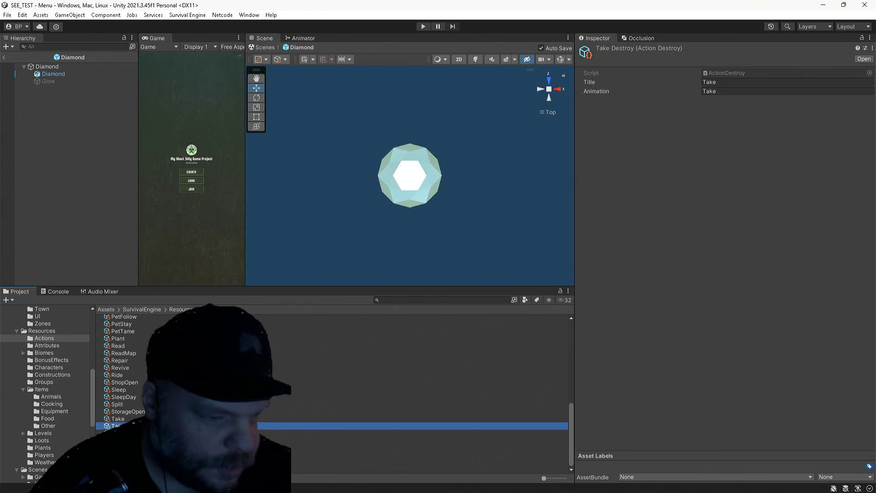
click(128, 433)
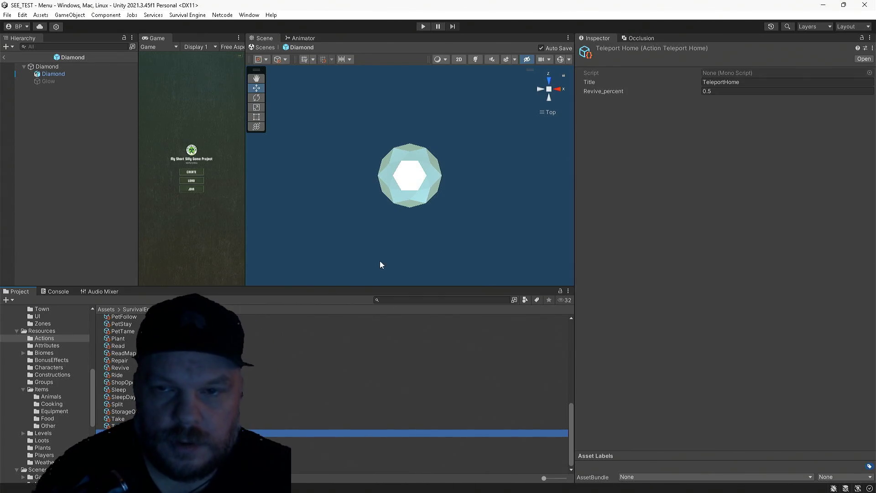
click(870, 74)
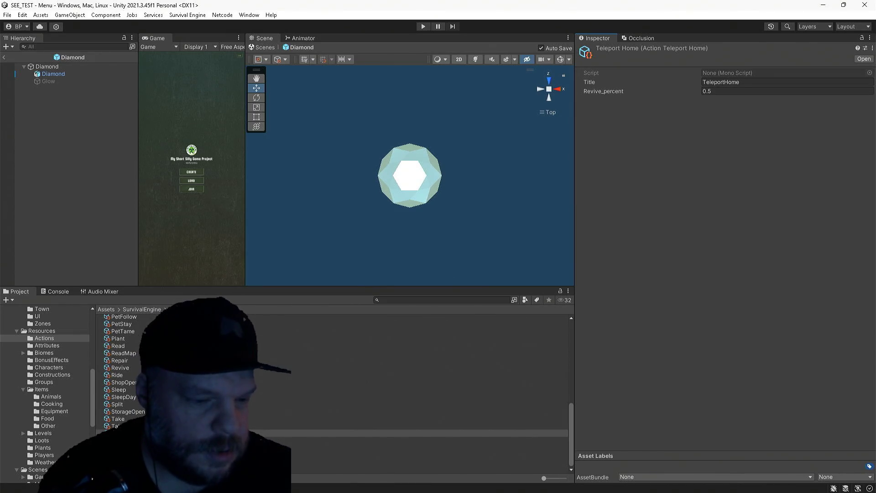
right_click(136, 433)
click(182, 427)
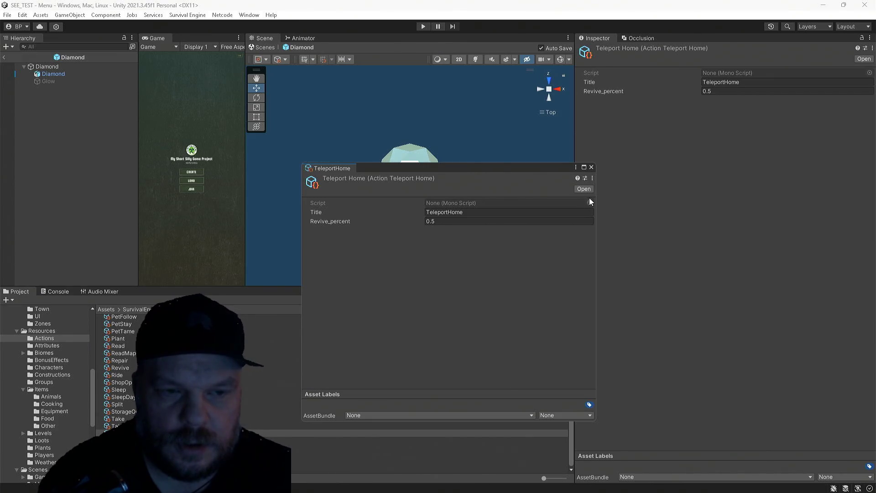
click(502, 416)
click(507, 396)
click(507, 395)
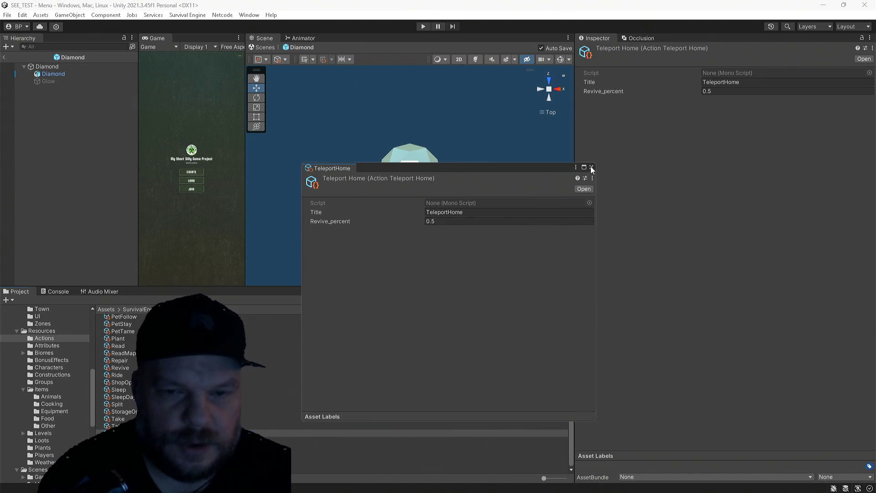
click(592, 167)
right_click(140, 433)
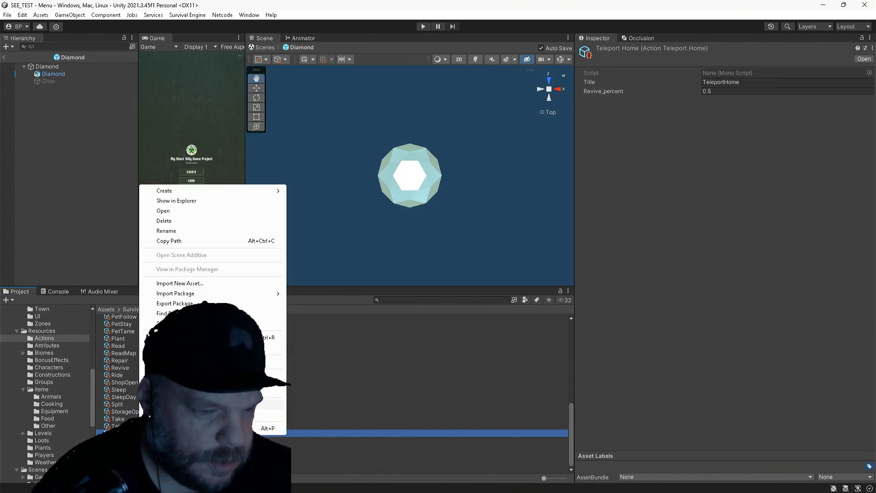
- Delete the TeleportHome asset, then browse Create > SurvivalEngine > Actions and the Survival Engine menu
click(189, 221)
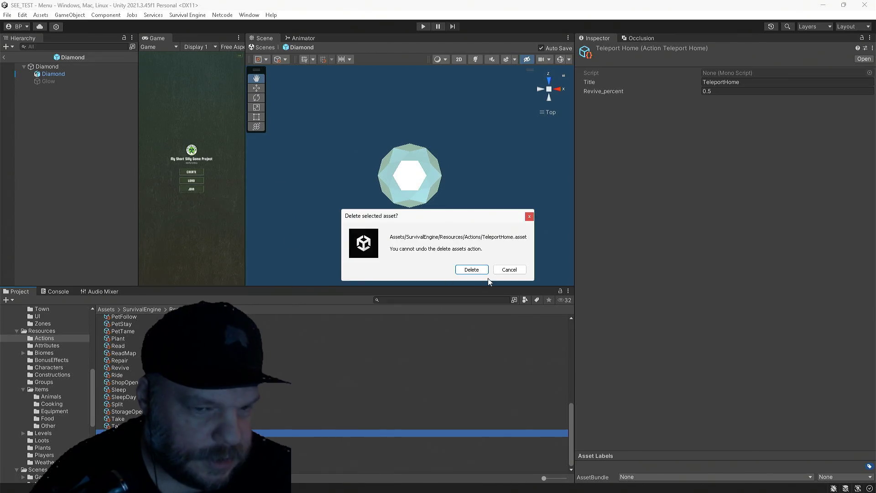
click(479, 270)
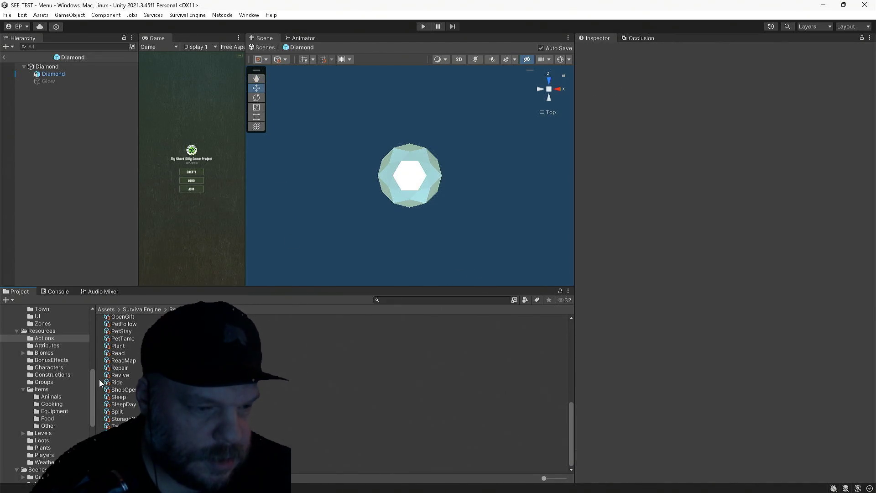
right_click(100, 382)
mouse_move(181, 135)
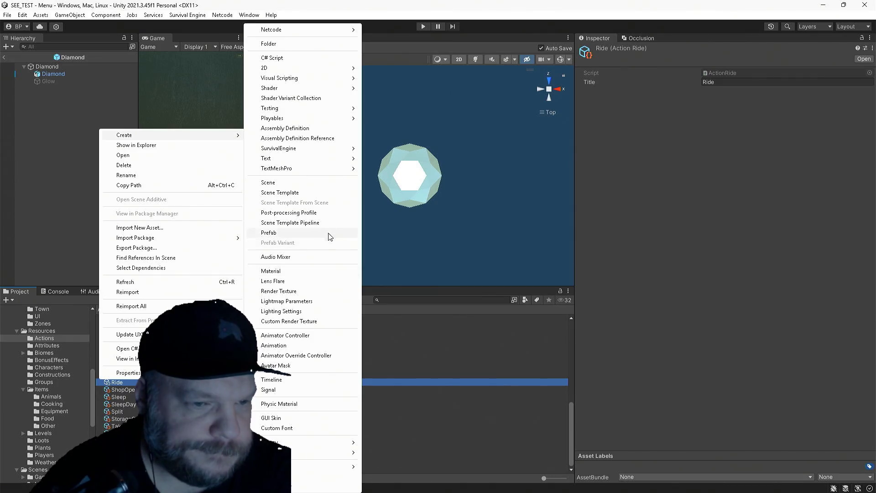
mouse_move(343, 154)
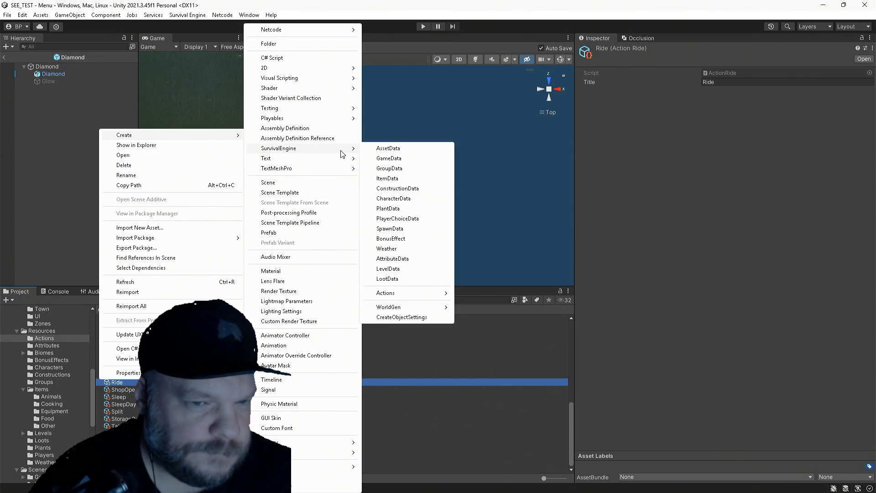
mouse_move(419, 294)
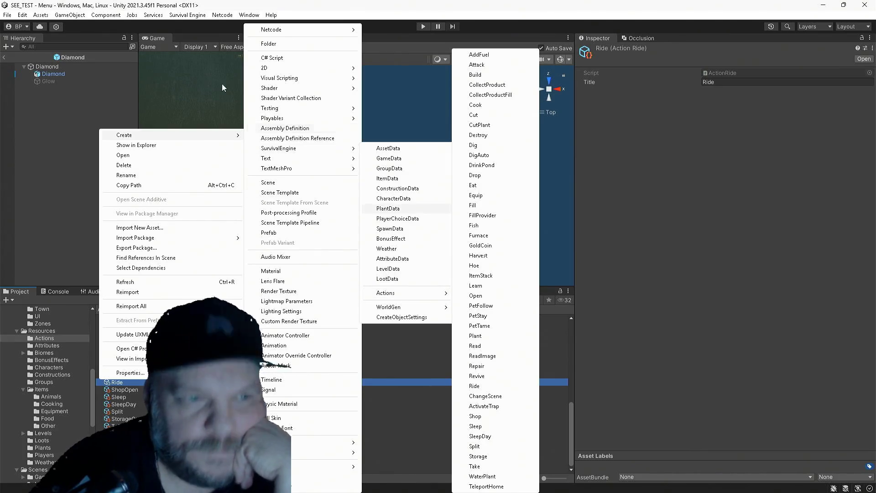
click(187, 15)
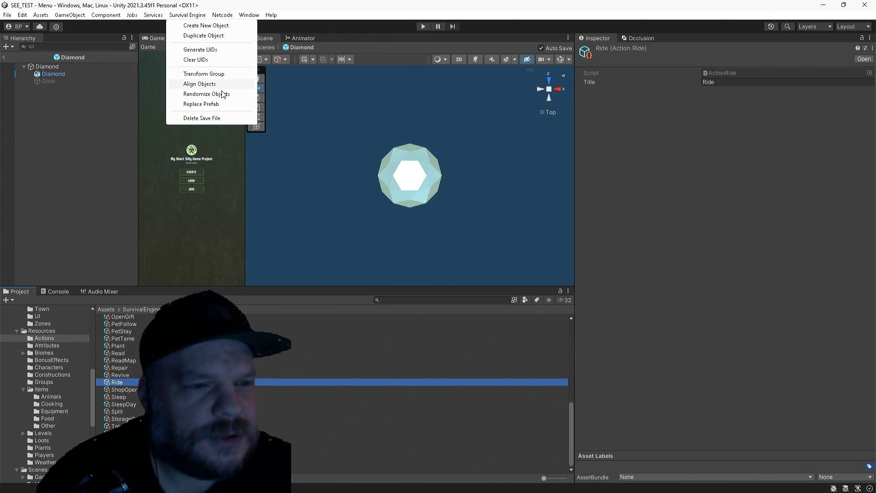
- Create another Teleport Home action asset named 'Teleport' in Resources/Actions
right_click(192, 374)
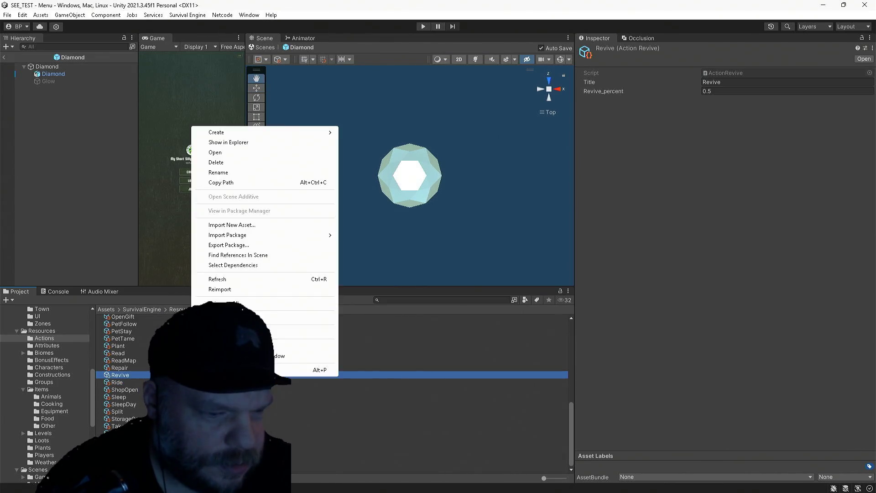
mouse_move(274, 132)
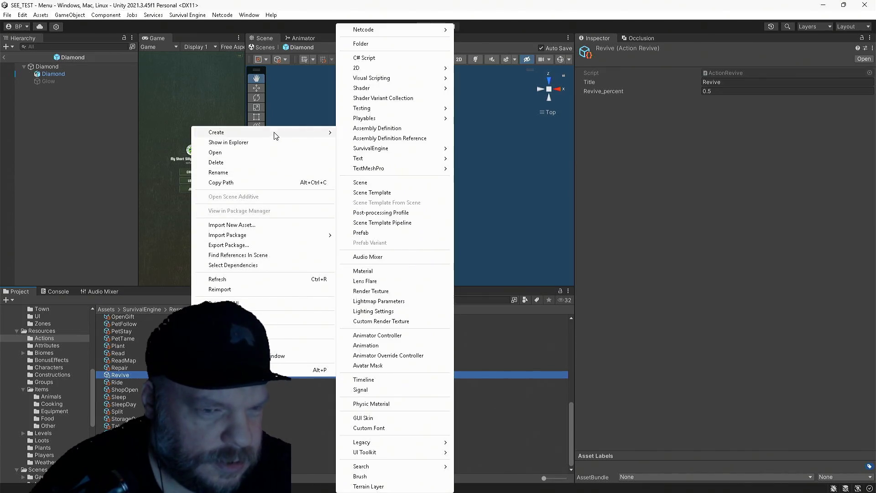
mouse_move(438, 149)
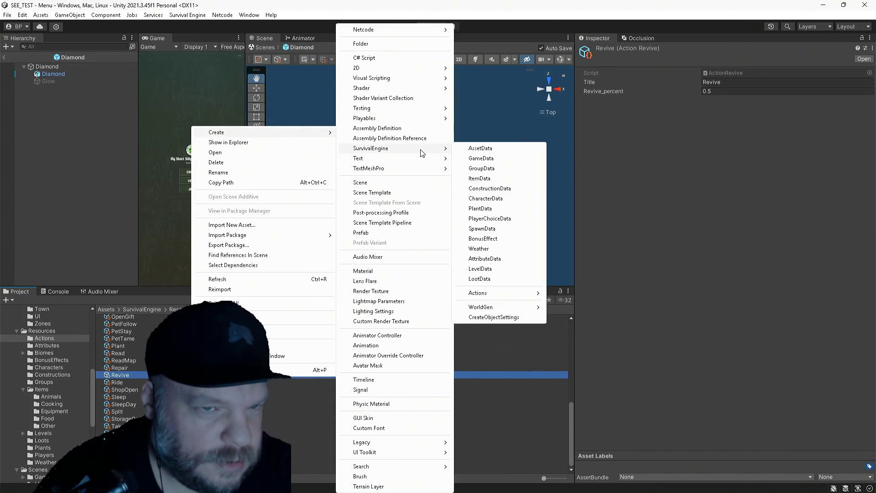
mouse_move(507, 293)
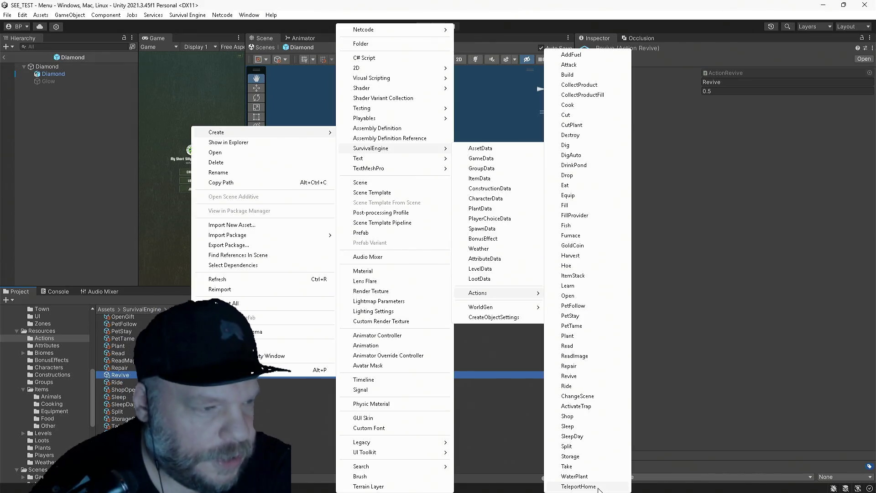
click(578, 487)
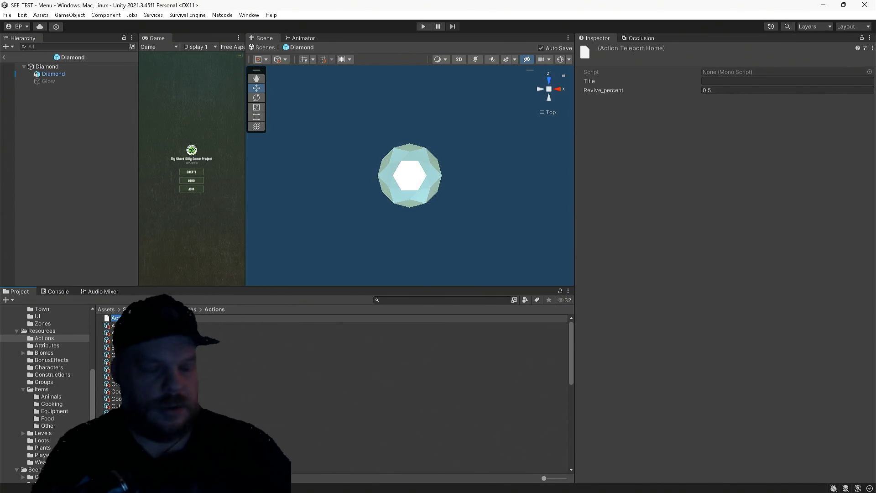
text(TeleportHom)
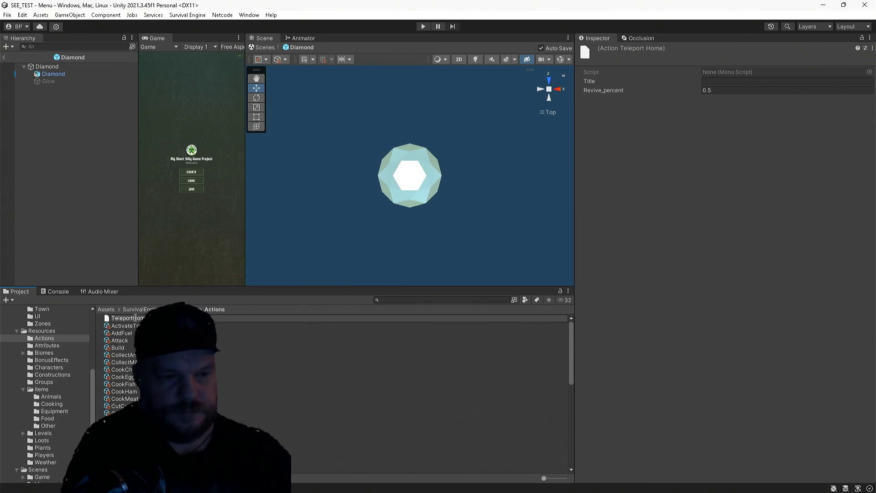
key(Return)
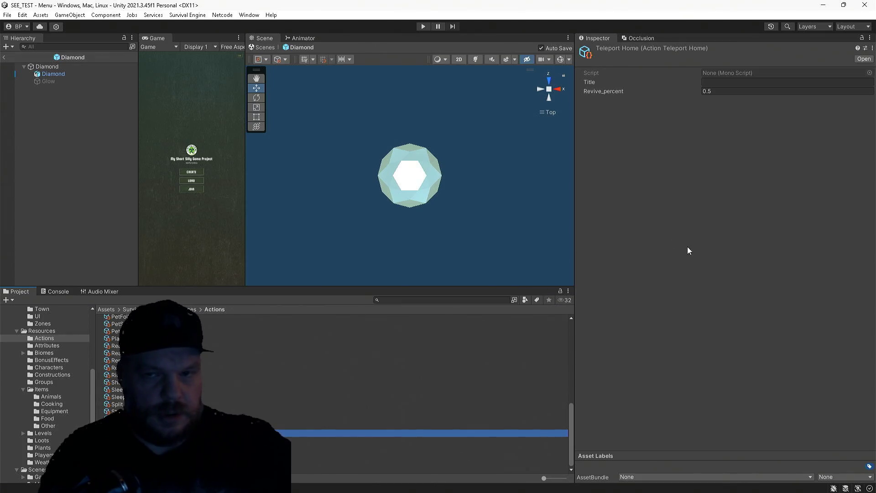
- Inspect the new asset's empty Title and missing script, checking its script and asset menus
click(730, 77)
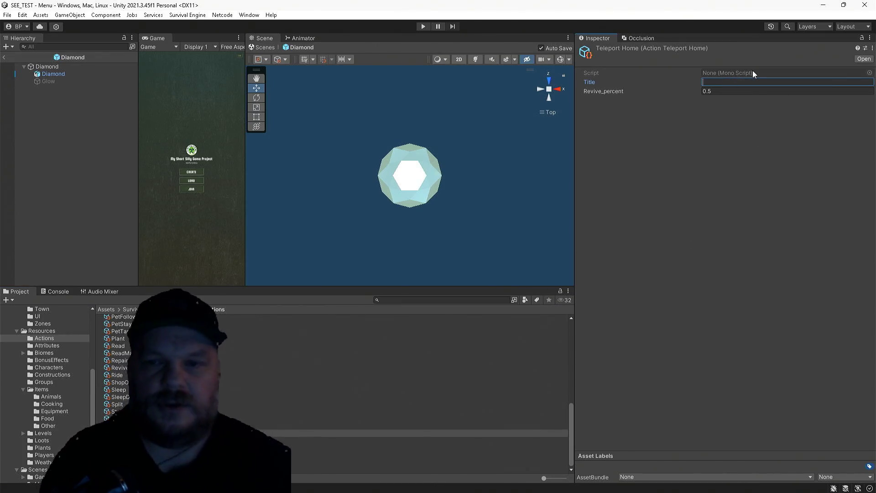
right_click(822, 71)
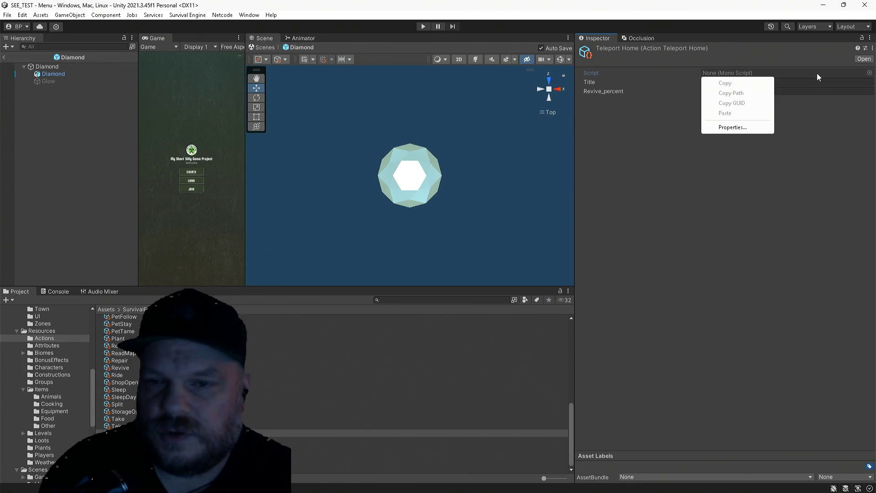
click(735, 127)
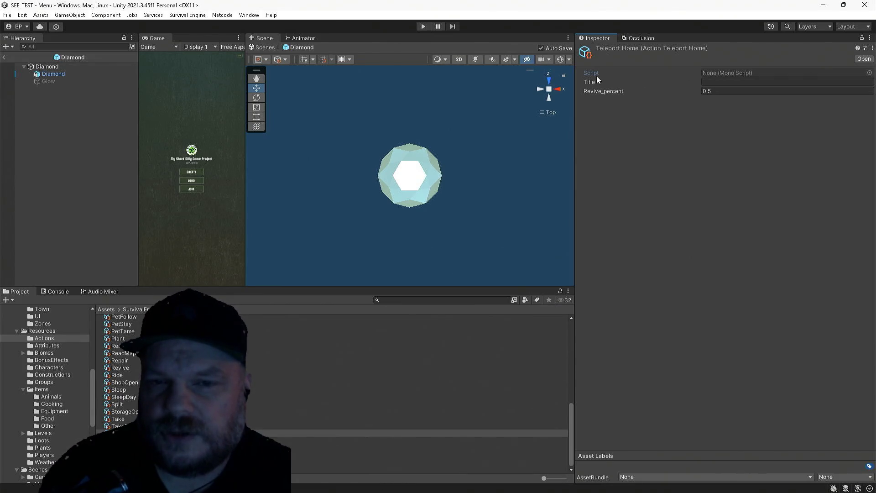
click(872, 48)
click(842, 58)
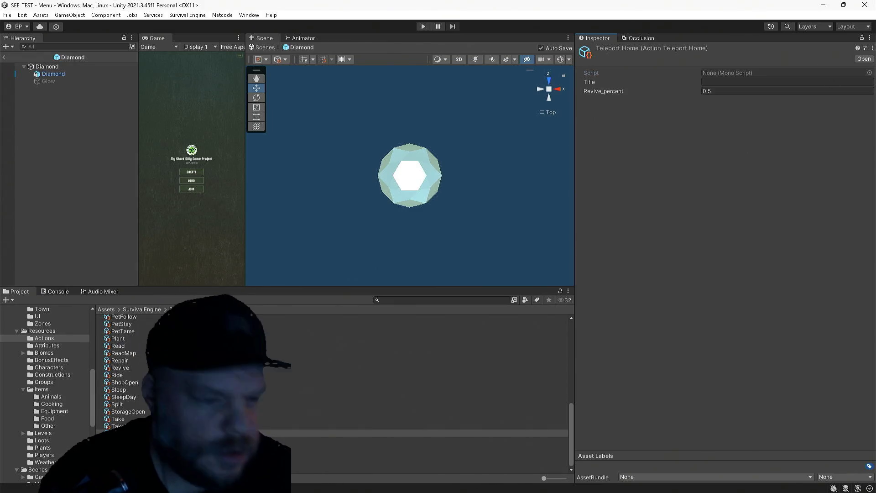
right_click(146, 433)
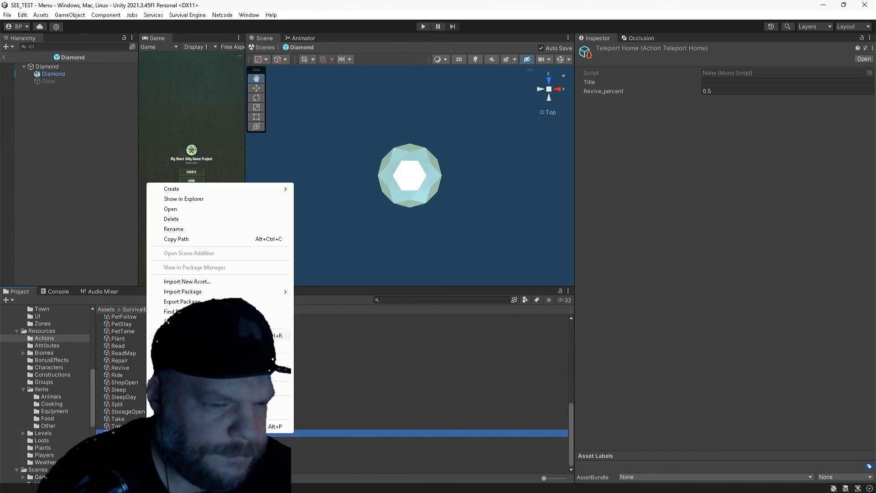
- Delete the broken Teleport Home asset, glance at the Actions Create menu, then switch windows
click(197, 219)
click(471, 269)
right_click(54, 338)
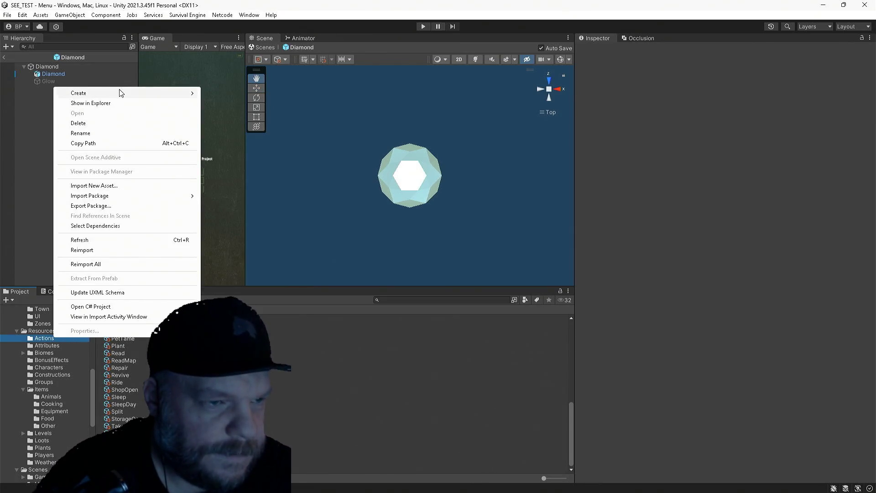
mouse_move(121, 93)
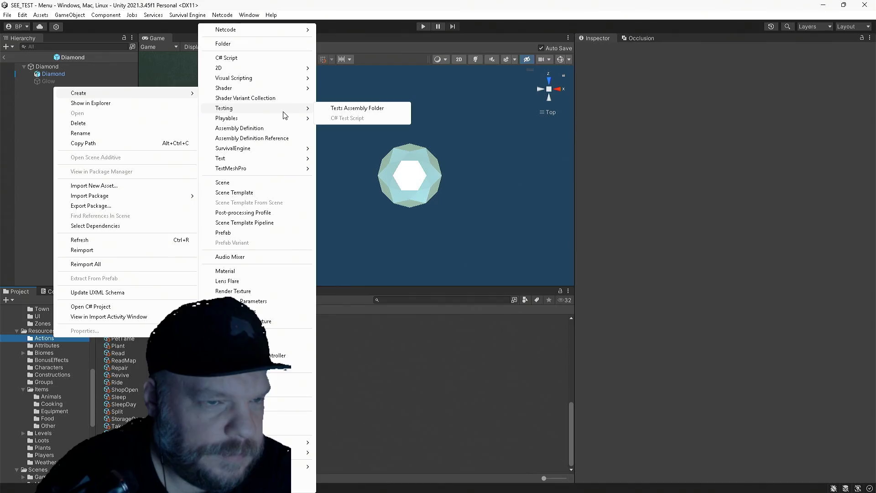
mouse_move(287, 33)
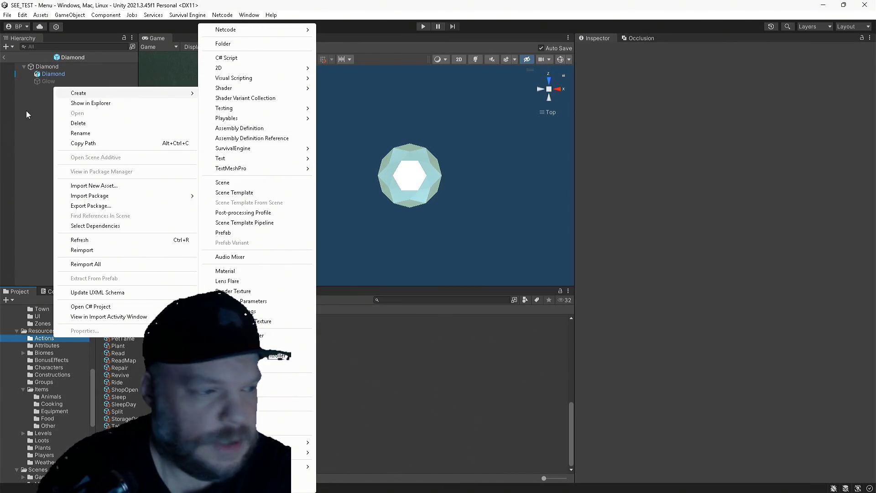
key(Escape)
key(Escape)
key(alt+Tab)
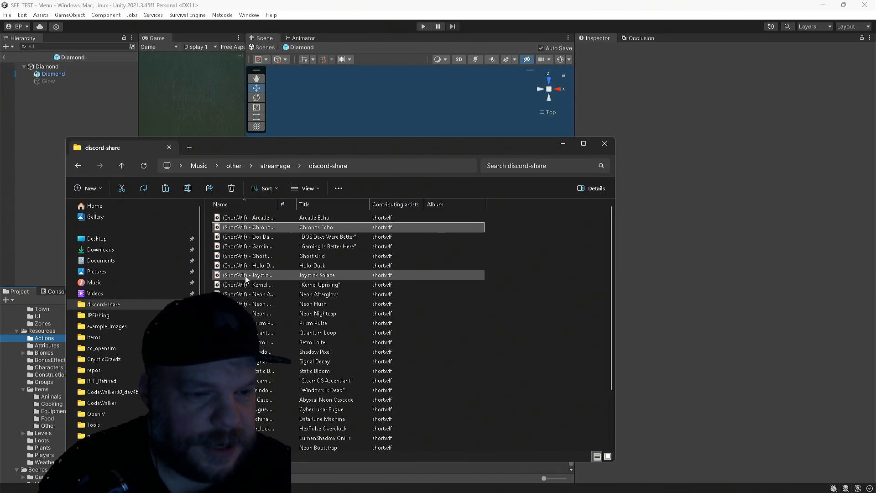
- Try playing the DOS Days Were Better and Gaming Is Better Here tracks, closing each
click(250, 239)
double_click(251, 239)
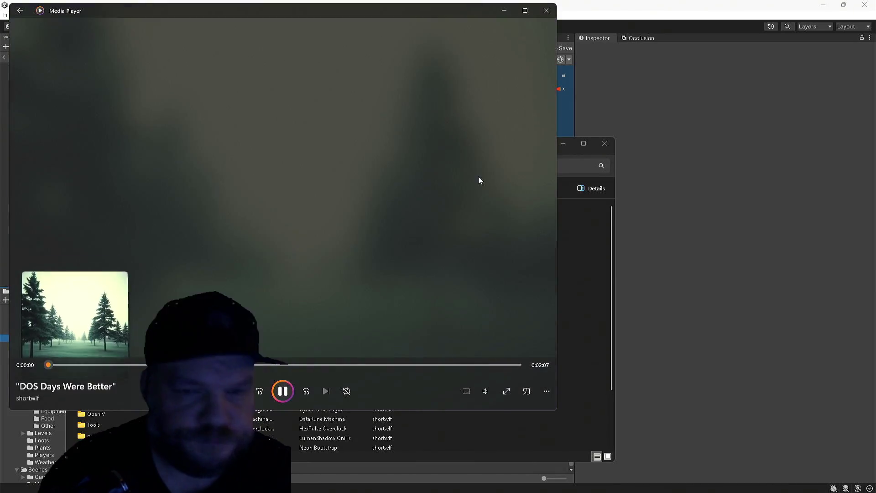
click(545, 12)
double_click(293, 238)
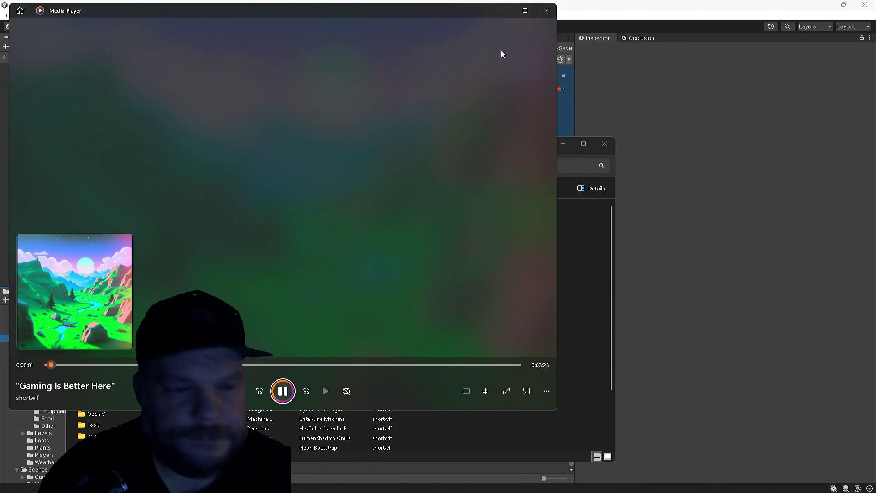
click(545, 10)
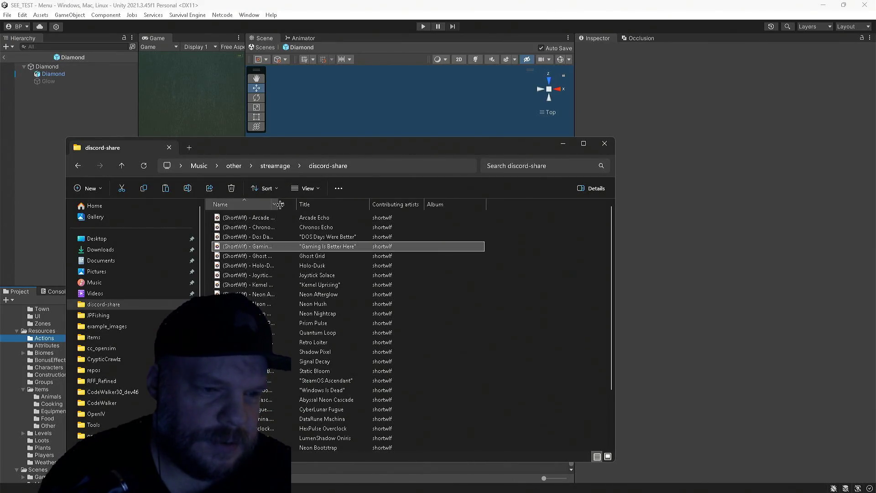
- Widen the Name column, play Joystick Solace, and minimize the player and folder
drag(280, 204, 322, 204)
click(280, 275)
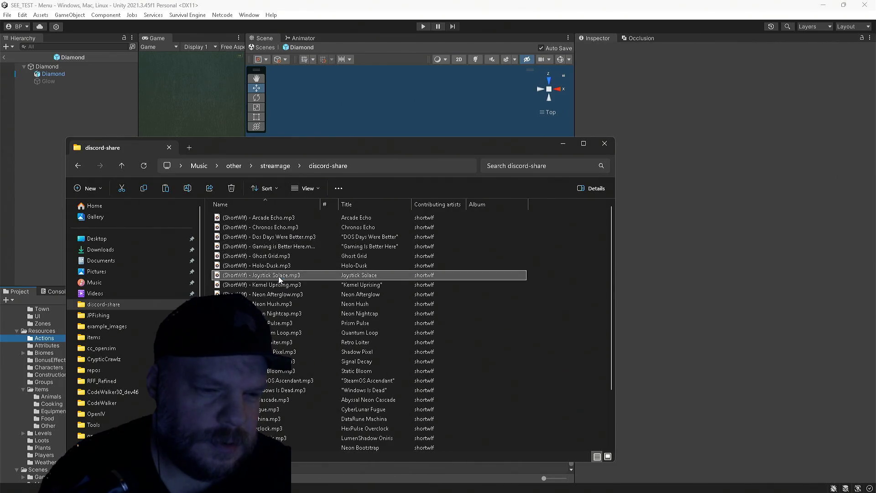
double_click(279, 280)
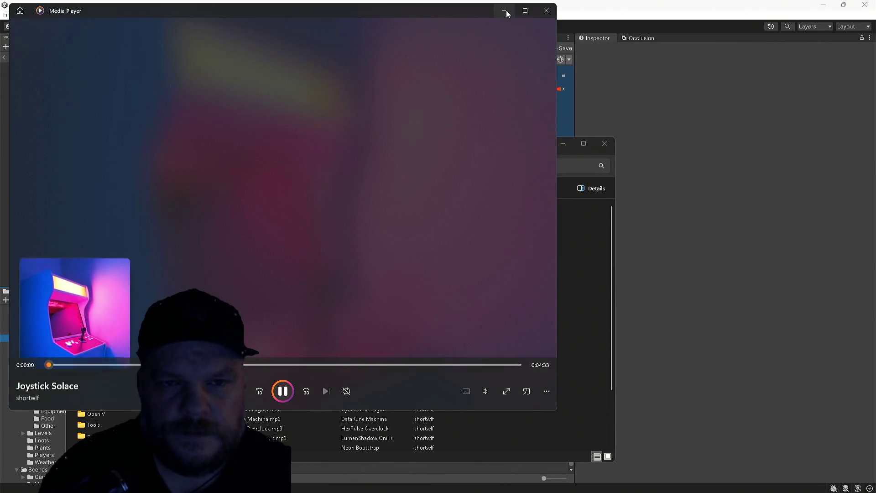
click(506, 10)
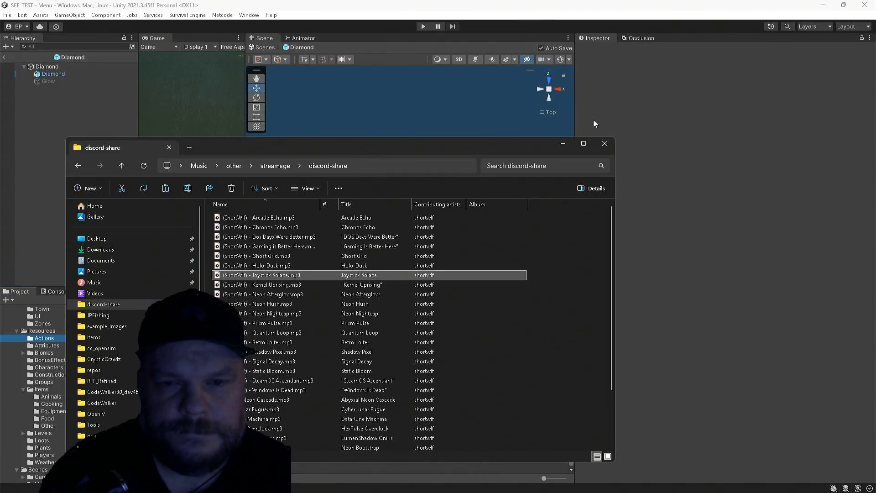
click(569, 144)
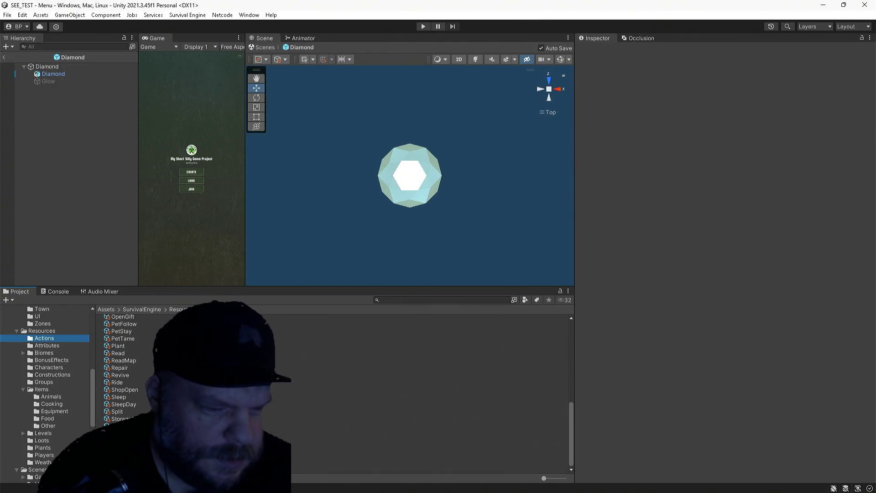
- Select and inspect the Revive action asset in Resources/Actions
click(120, 375)
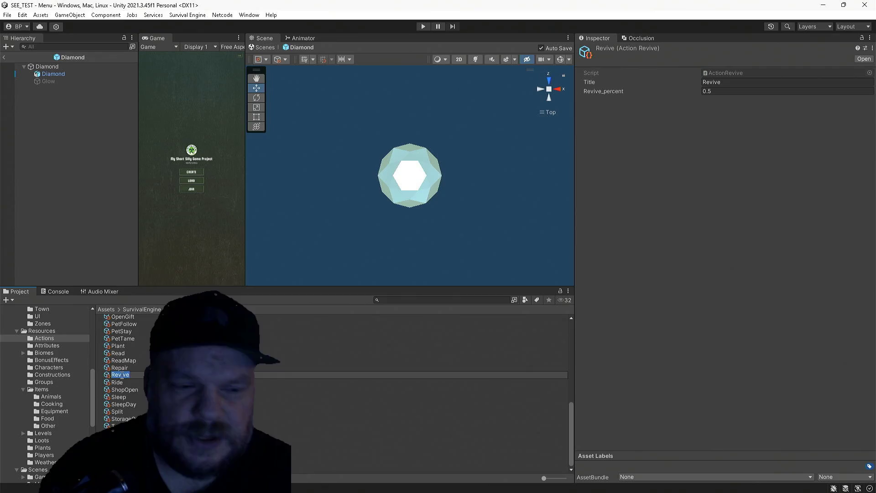
scroll(121, 368, up, 1)
click(122, 387)
click(122, 395)
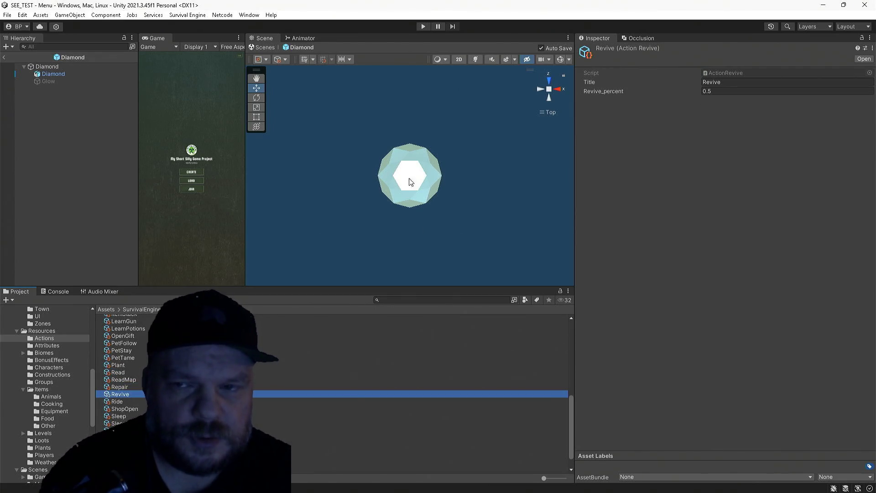
scroll(51, 428, down, 6)
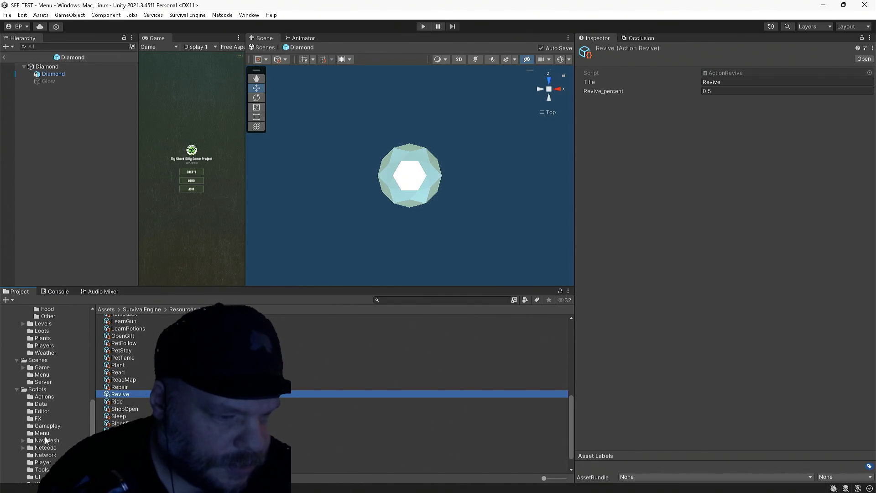
scroll(48, 439, down, 1)
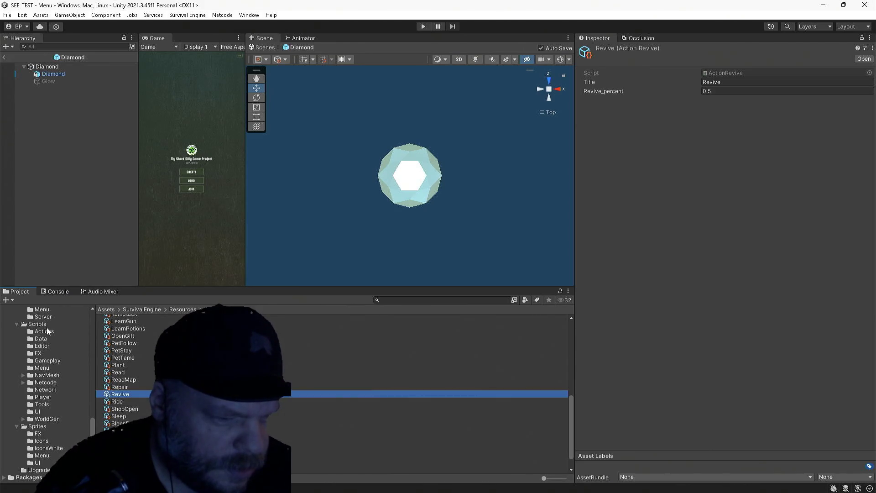
- Open the TeleportHome script from Scripts/Actions in Visual Studio
click(46, 332)
scroll(137, 374, down, 10)
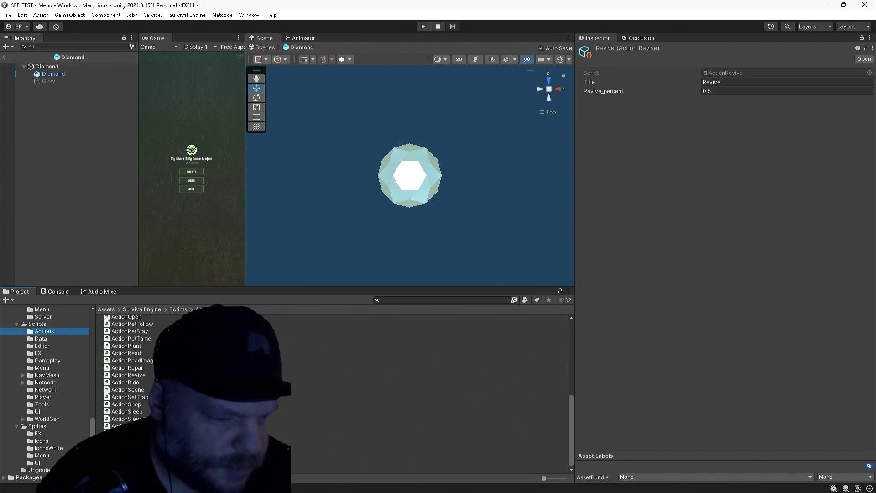
click(320, 470)
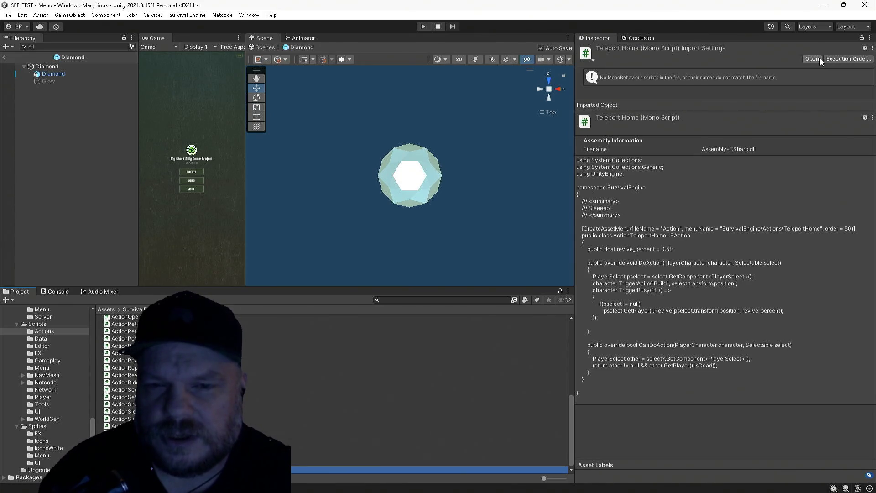
click(872, 118)
click(827, 128)
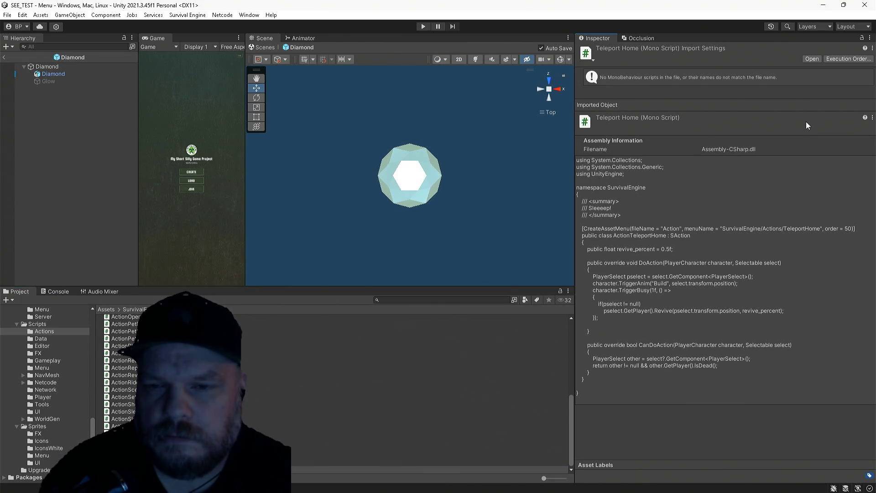
click(812, 59)
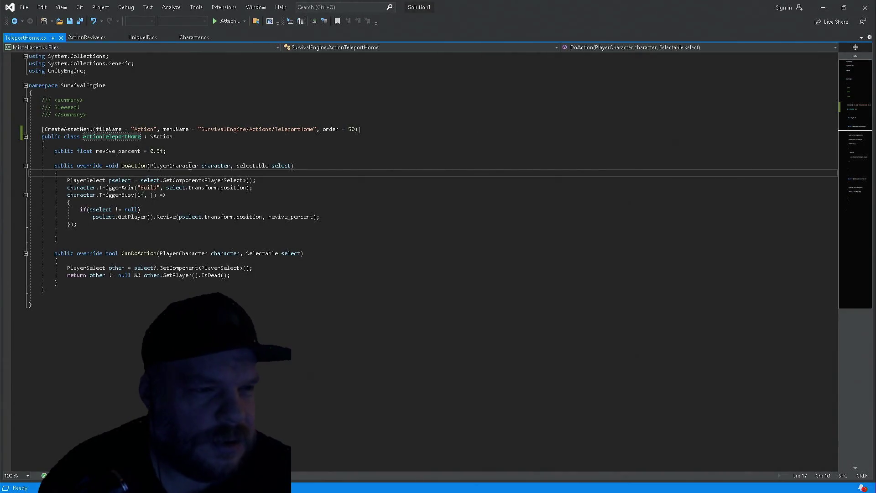
- Check the class, member and project dropdowns for TeleportHome.cs
click(402, 48)
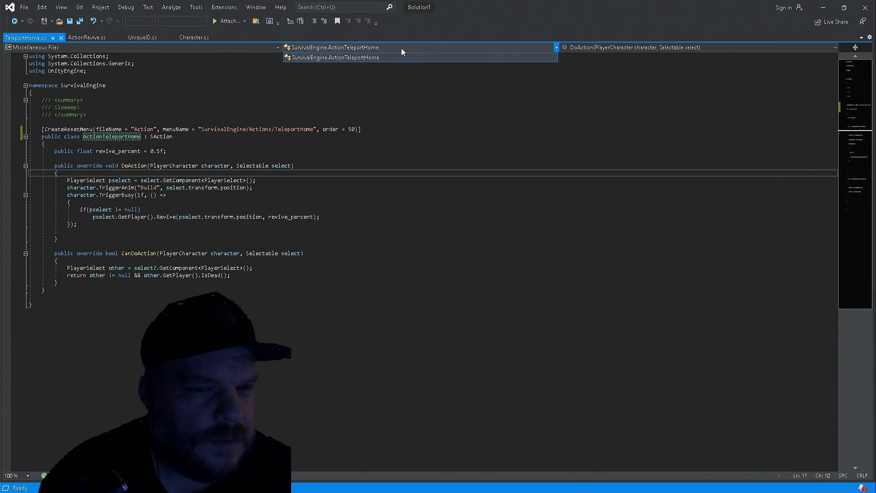
click(404, 48)
click(636, 49)
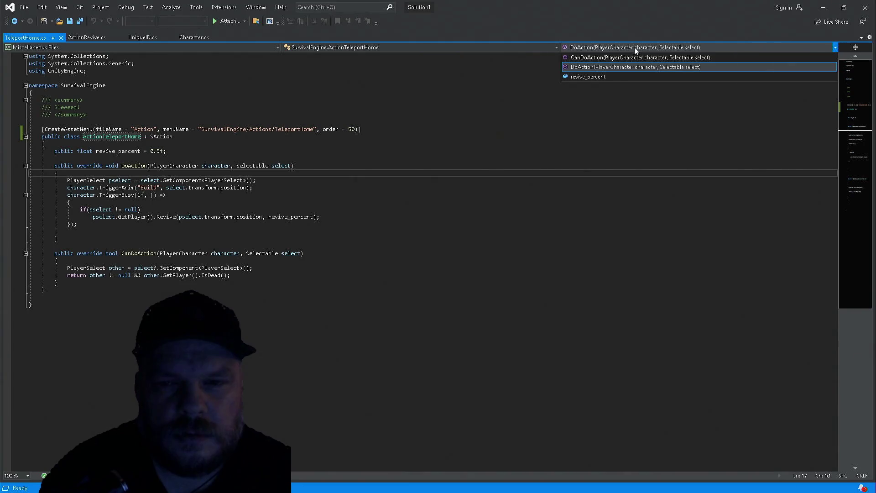
click(634, 47)
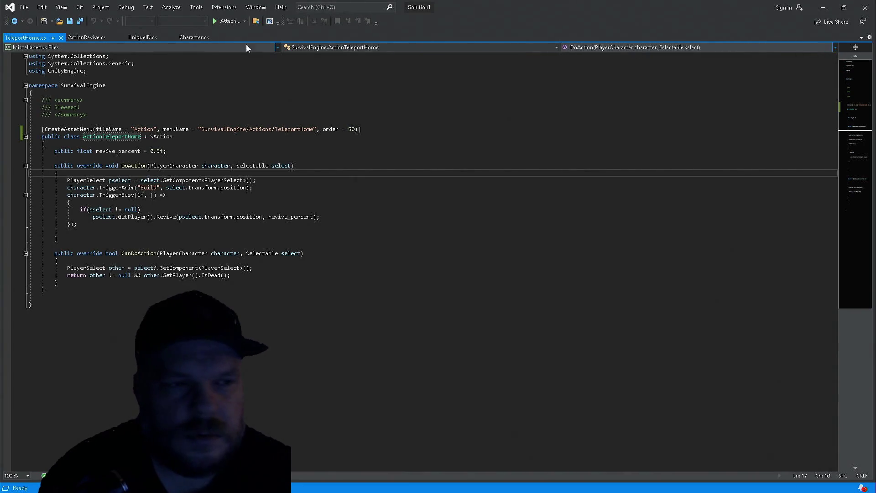
click(181, 43)
click(181, 44)
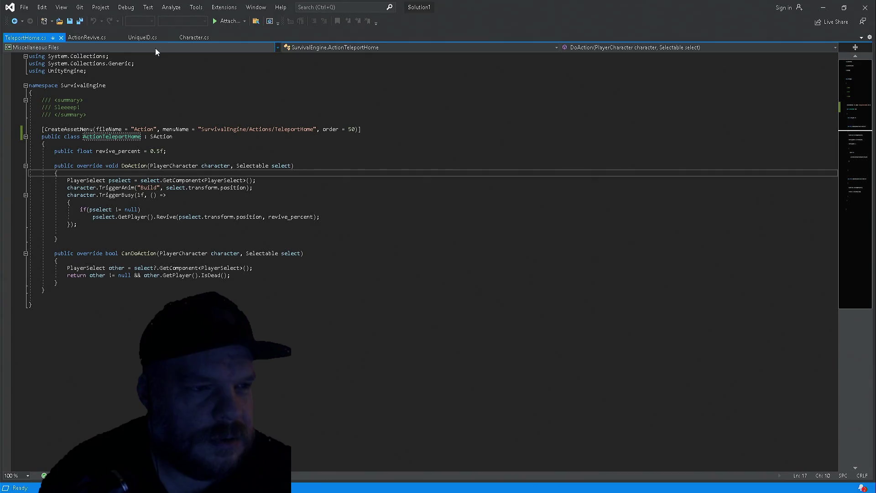
- Compare with ActionRevive.cs, then recheck TeleportHome.cs's class, member and project lists
click(75, 39)
click(35, 39)
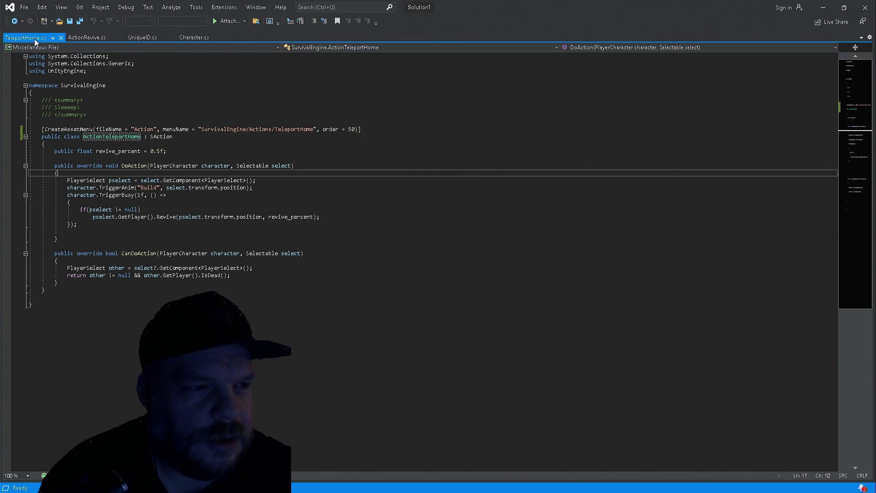
click(338, 48)
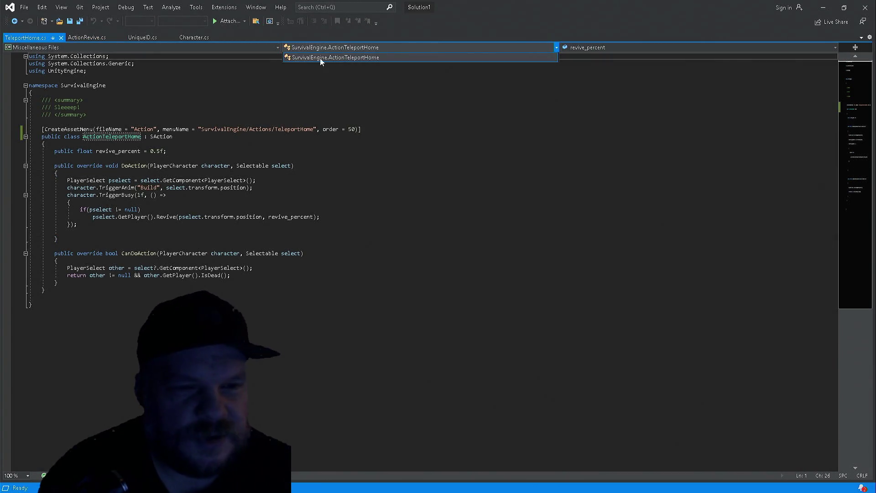
click(626, 47)
click(626, 46)
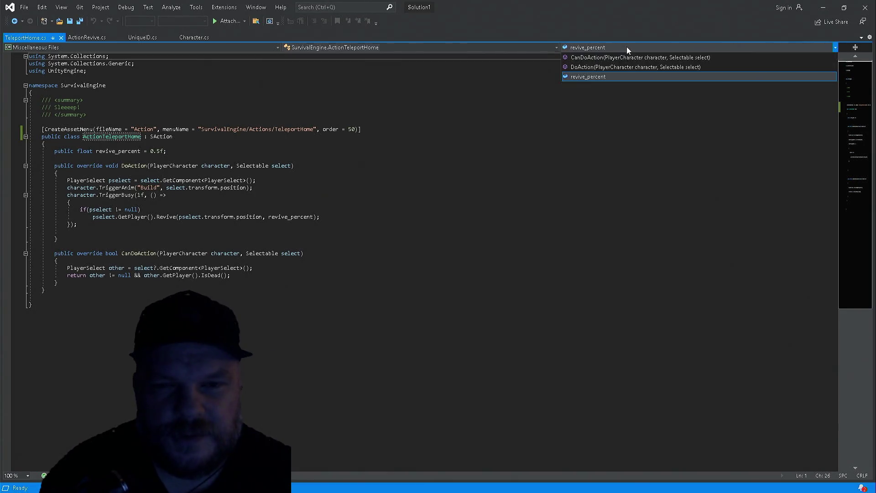
click(626, 46)
click(53, 48)
click(54, 47)
- Review the CreateAssetMenu attribute: fileName, menuName SurvivalEngine/Actions/TeleportHome, and order 50
click(163, 129)
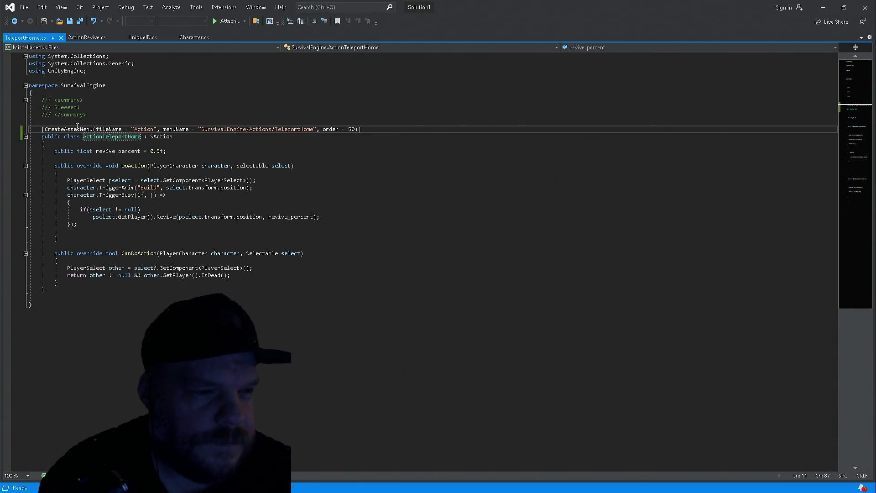
click(107, 129)
click(214, 130)
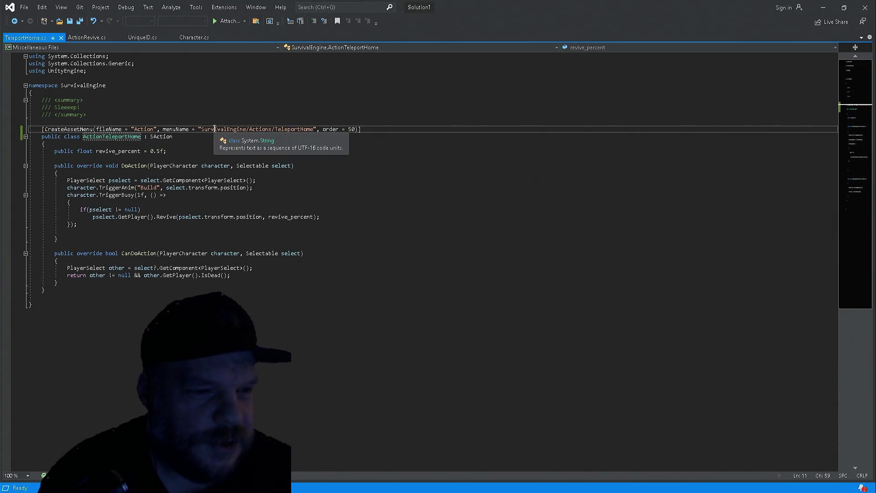
click(299, 129)
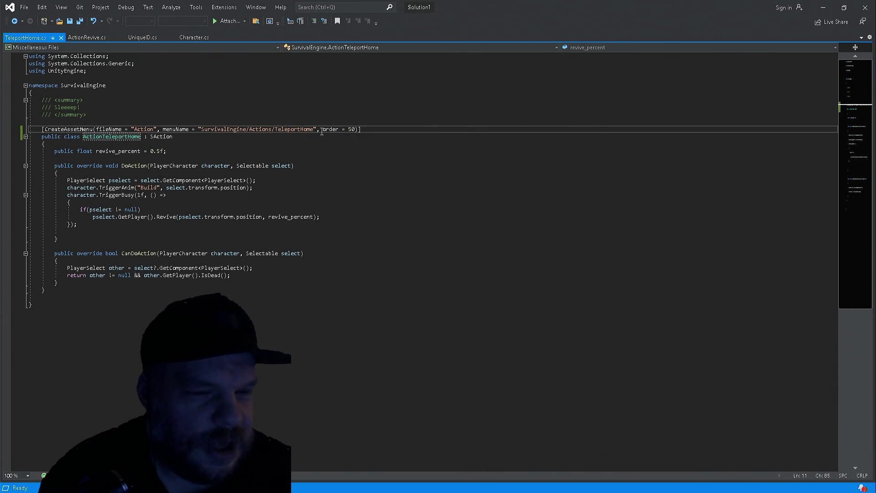
click(351, 129)
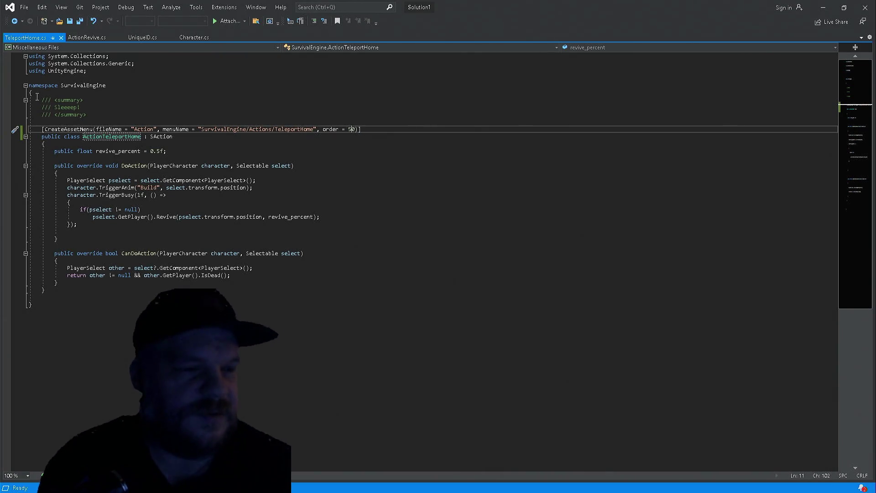
- Open SAction.cs from File Explorer, return to TeleportHome.cs, then bring up the Actions folder
key(alt+Tab)
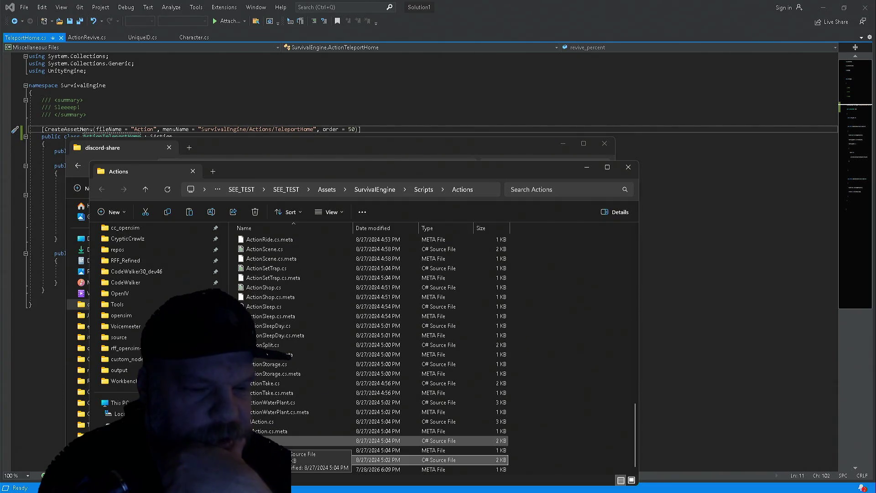
double_click(280, 441)
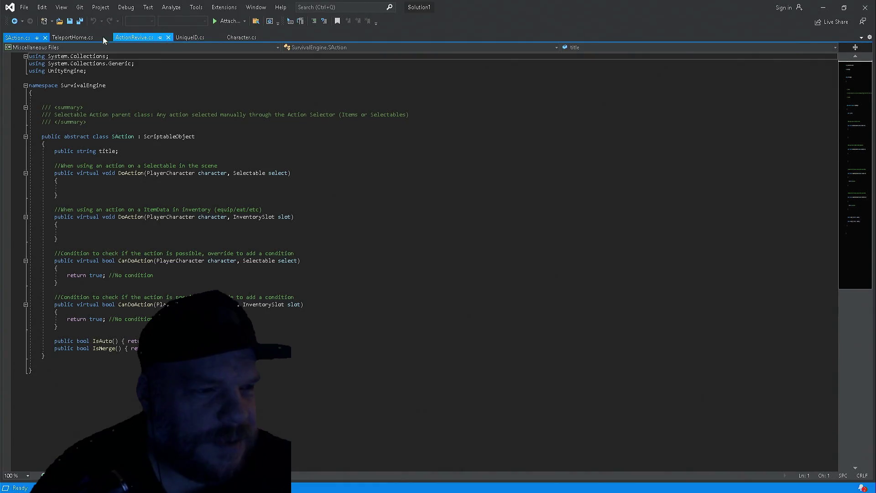
click(69, 38)
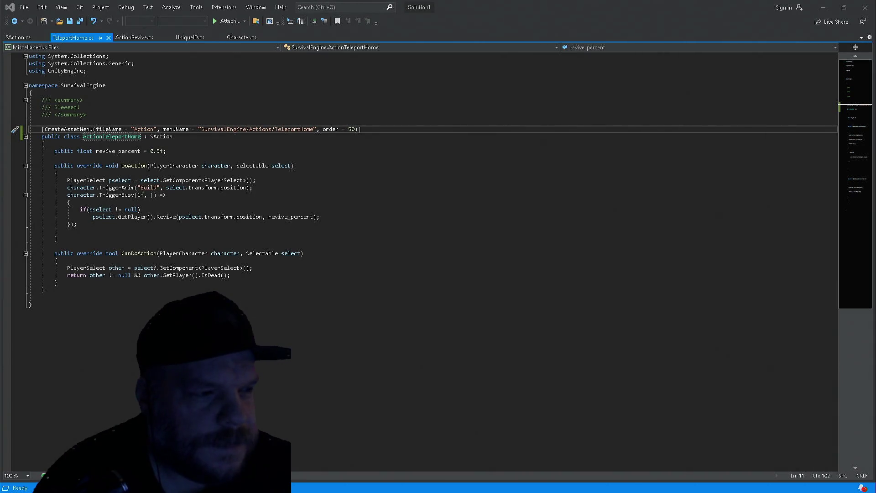
key(alt+Tab)
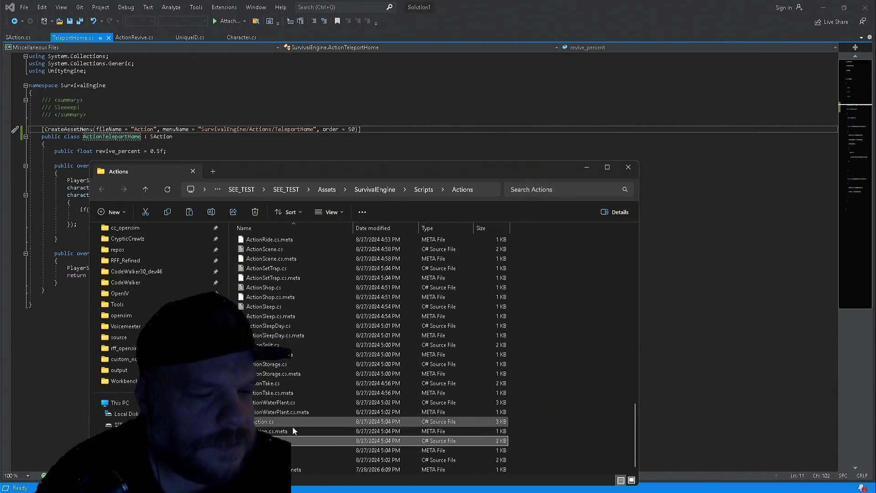
- Browse the Actions scripts folder and select ActionRevive.cs, then ActionRead.cs
scroll(292, 427, up, 8)
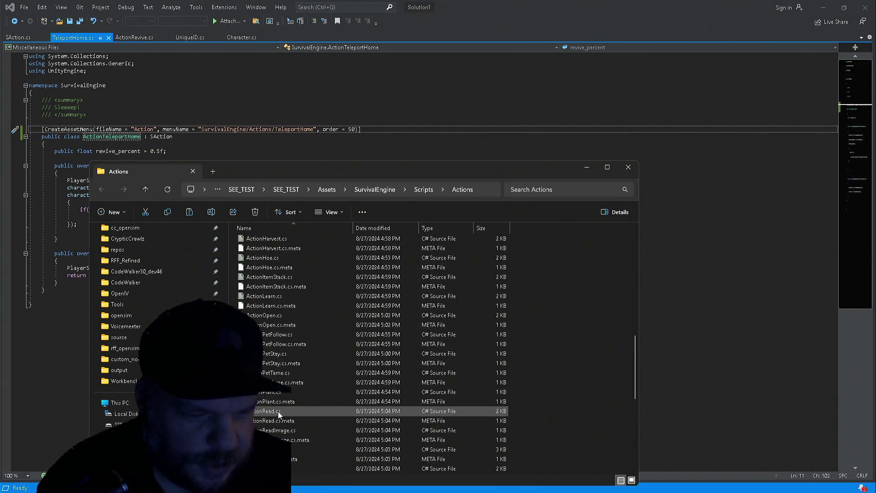
scroll(277, 406, up, 2)
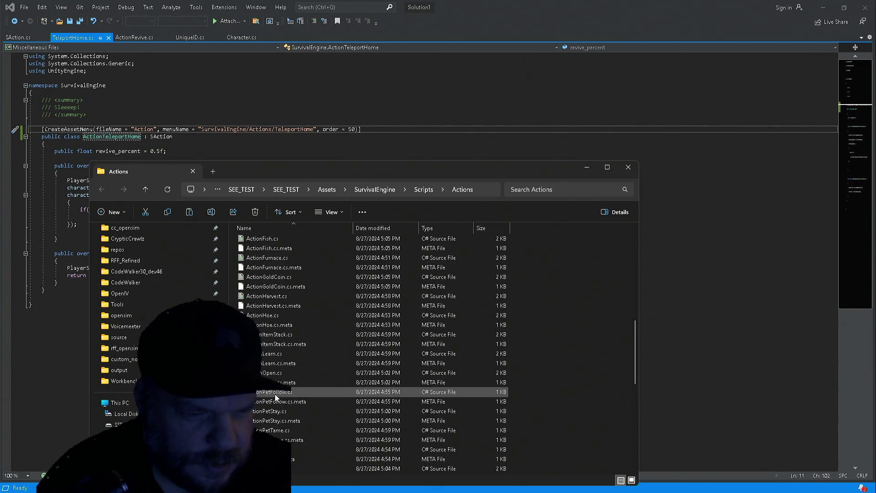
scroll(276, 397, up, 9)
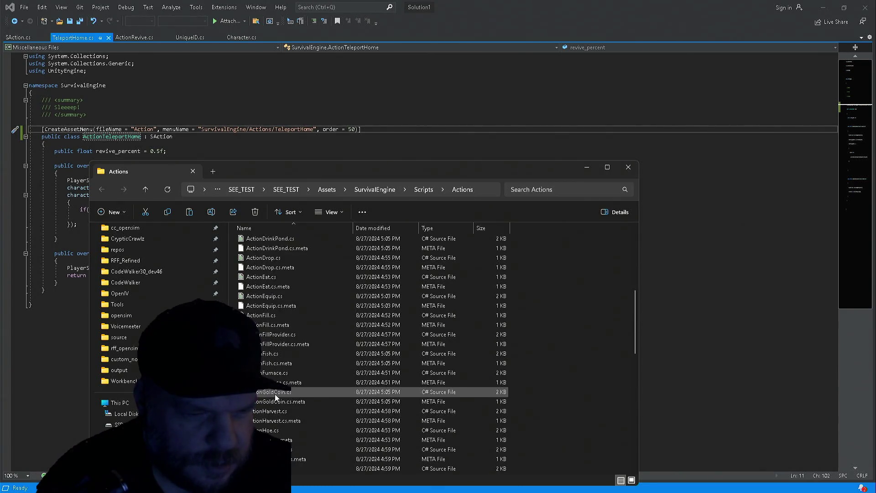
scroll(276, 397, up, 2)
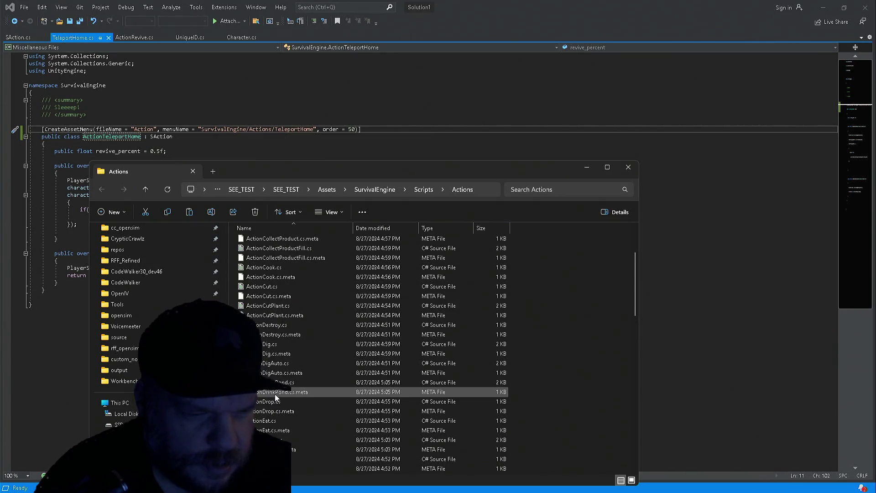
scroll(275, 397, up, 3)
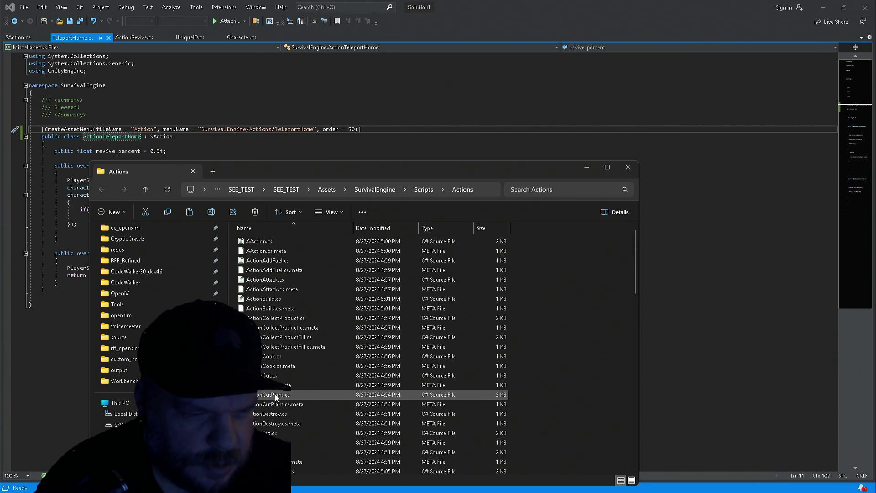
scroll(276, 397, down, 15)
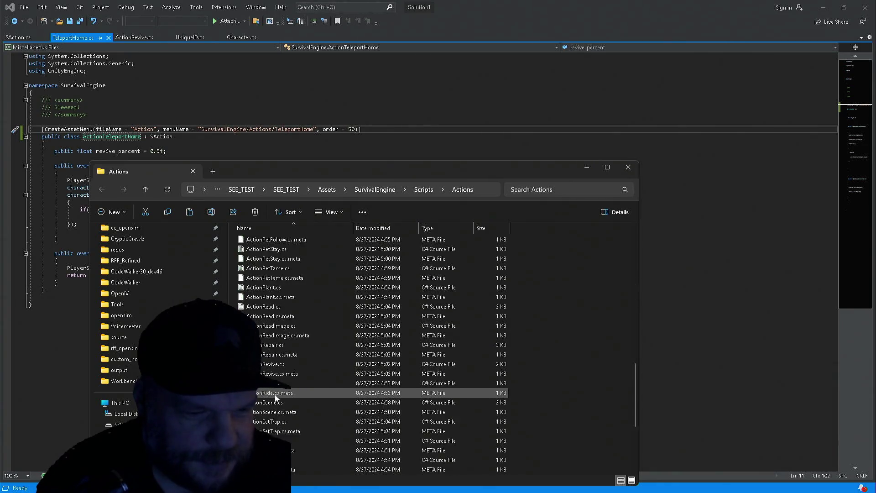
scroll(275, 397, down, 5)
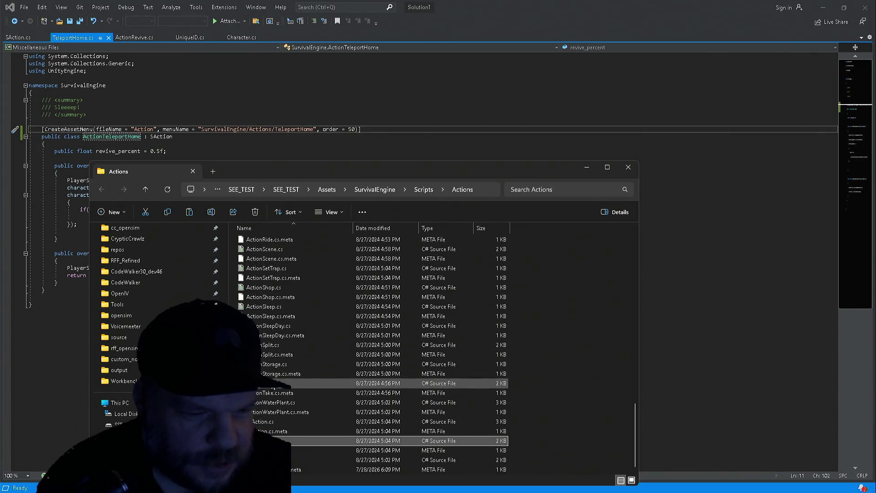
scroll(272, 384, up, 2)
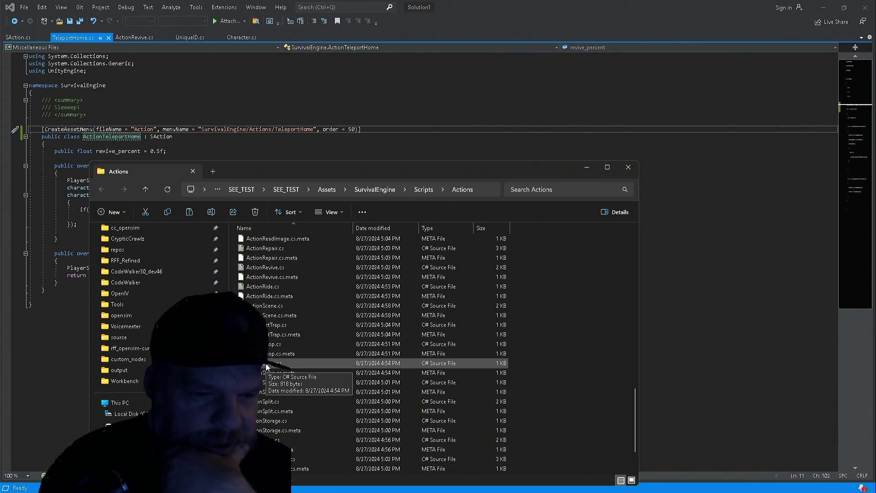
scroll(266, 366, up, 1)
click(262, 297)
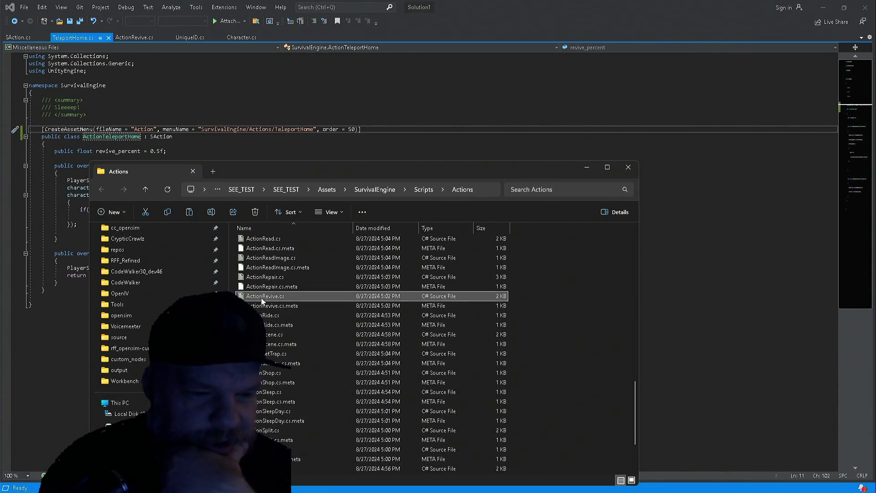
scroll(293, 348, up, 2)
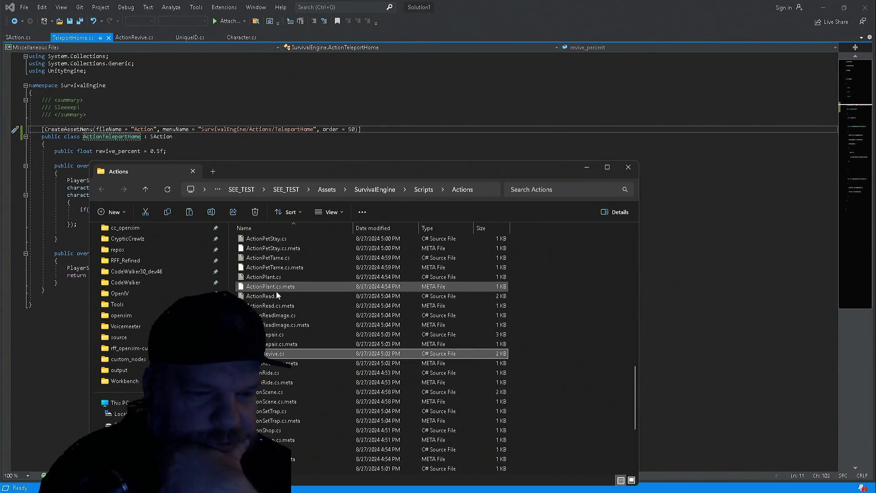
click(273, 298)
- Scroll back up the folder list and bring TeleportHome.cs in Visual Studio forward
scroll(272, 300, up, 4)
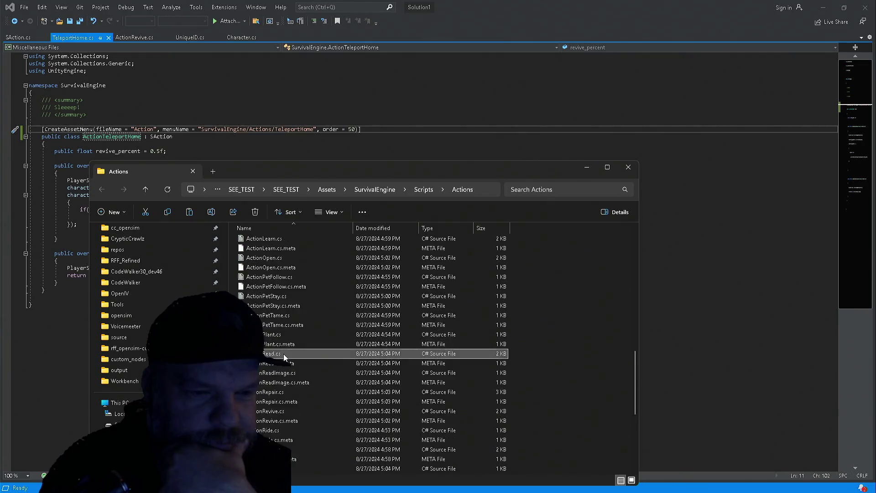
scroll(284, 356, up, 1)
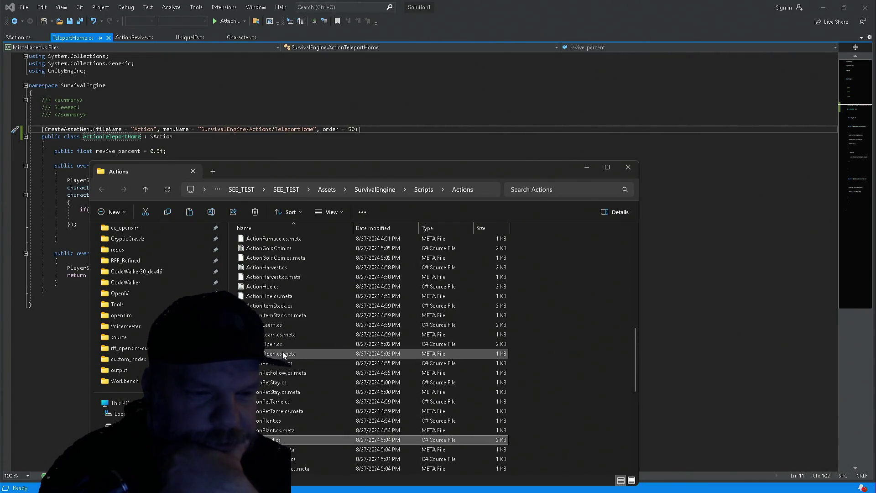
scroll(283, 354, up, 8)
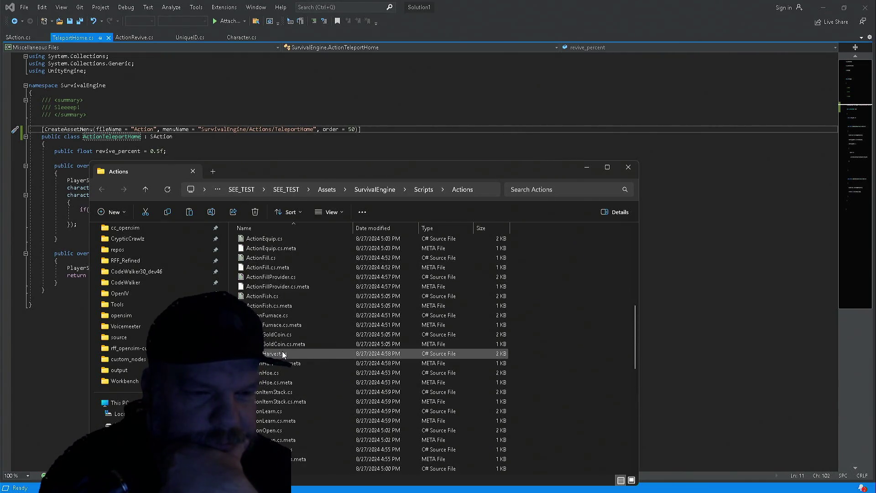
scroll(282, 355, up, 5)
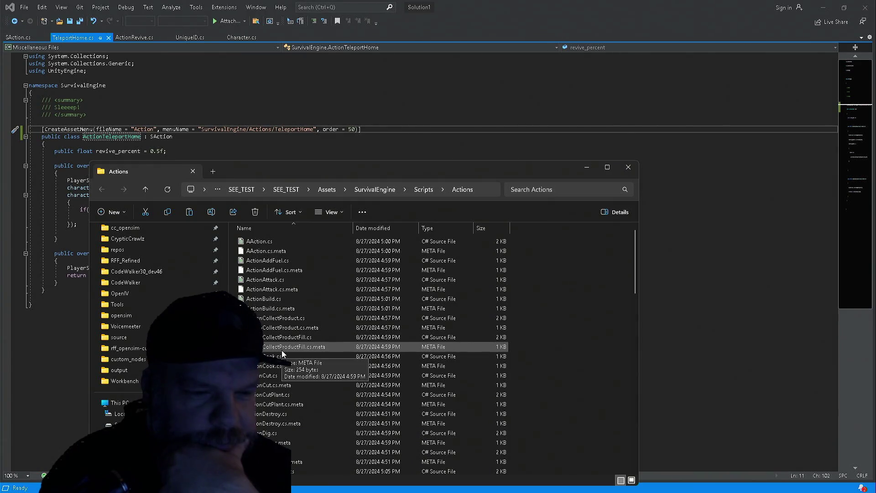
click(50, 291)
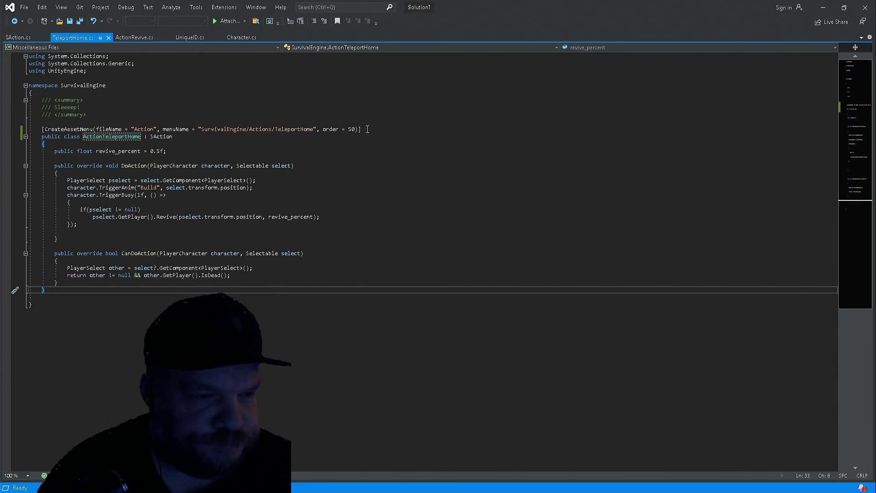
- Check which classes TeleportHome.cs defines, then dismiss the class list
click(346, 54)
click(344, 47)
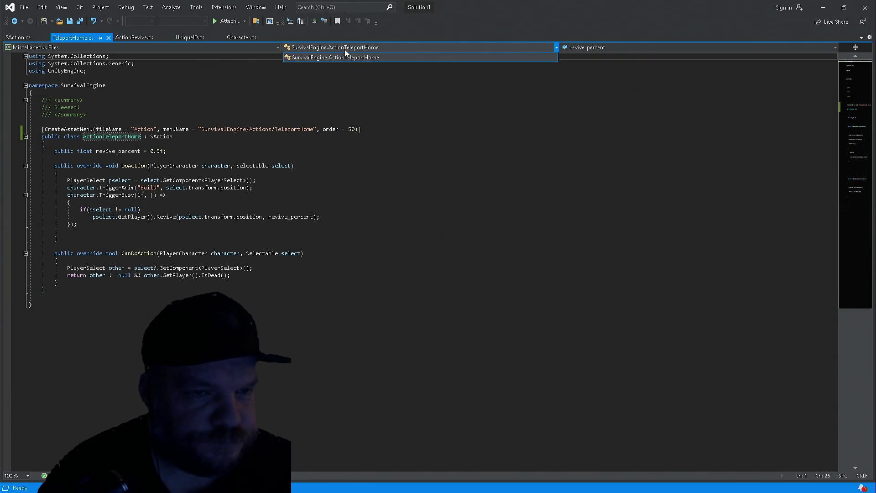
click(338, 48)
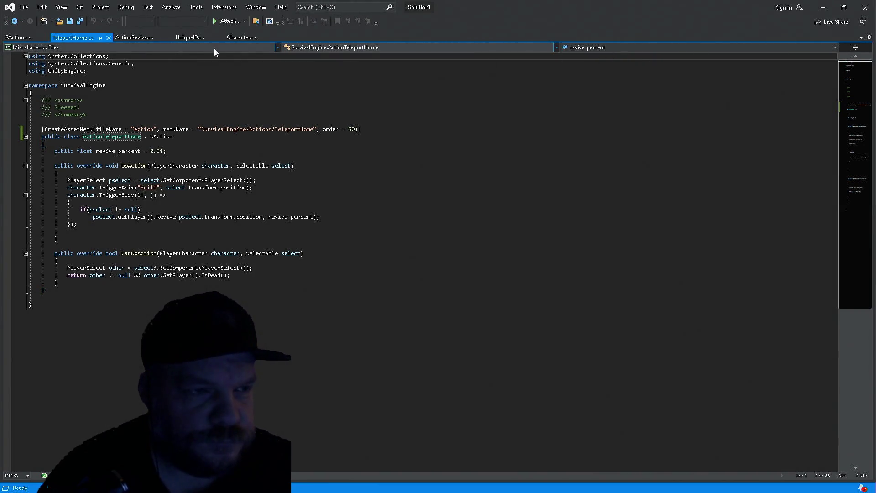
- Close the TeleportHome.cs, SAction.cs, ActionRevive.cs, UniqueID.cs and Character.cs tabs
click(109, 37)
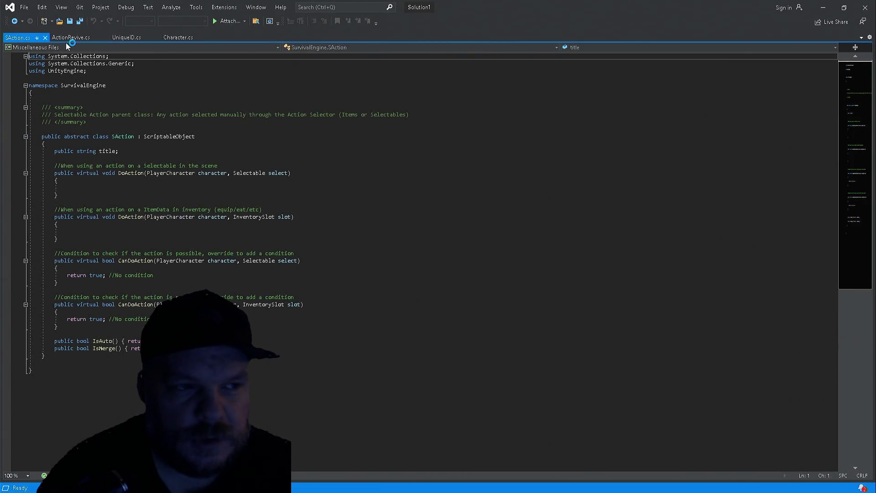
click(44, 38)
click(58, 38)
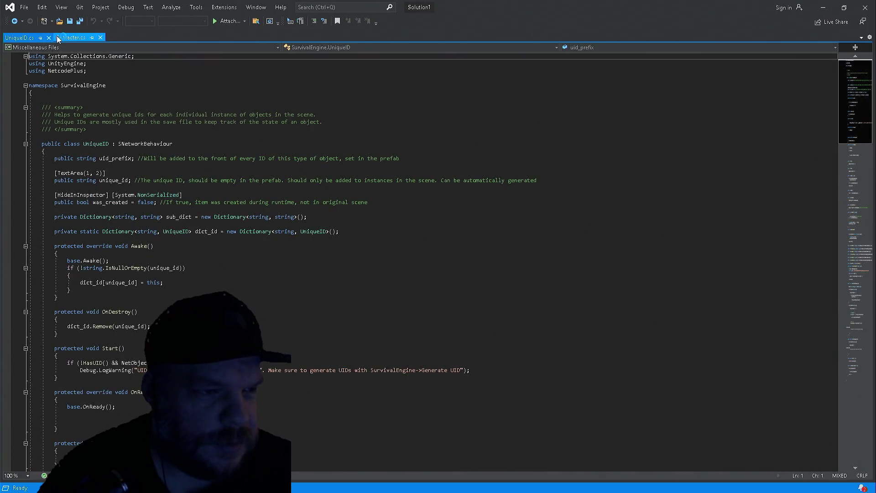
click(49, 38)
click(51, 38)
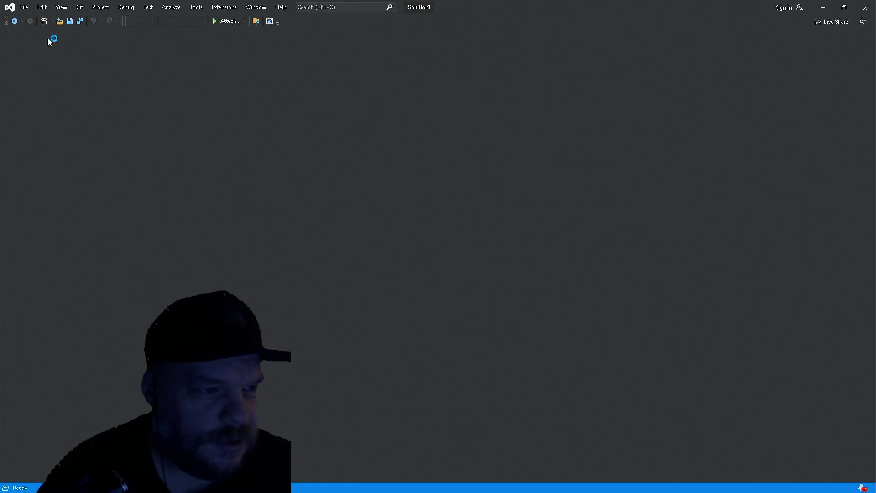
- Delete the last script in the Actions folder and its .meta file, then return to Unity
key(alt+Tab)
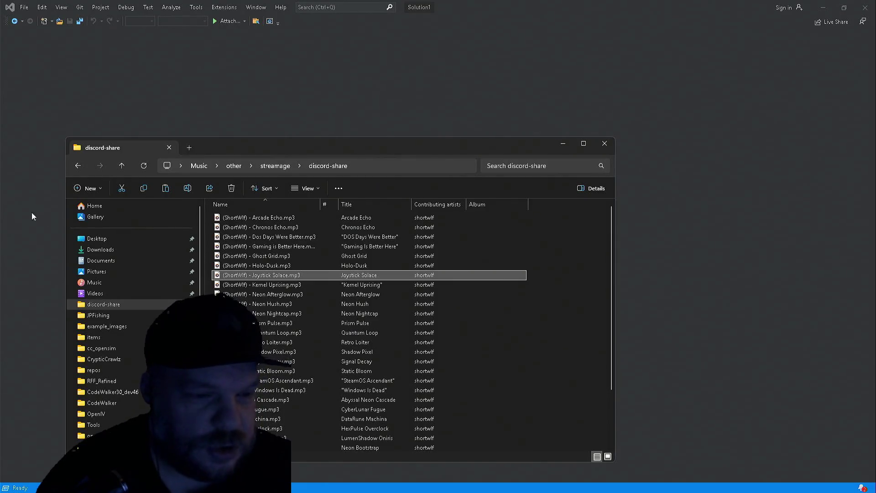
key(alt+Tab)
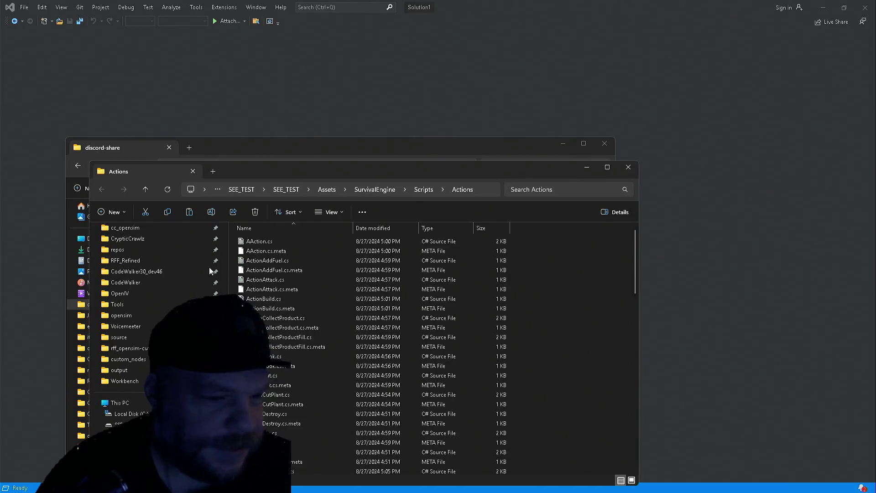
scroll(343, 411, down, 3)
scroll(341, 418, down, 10)
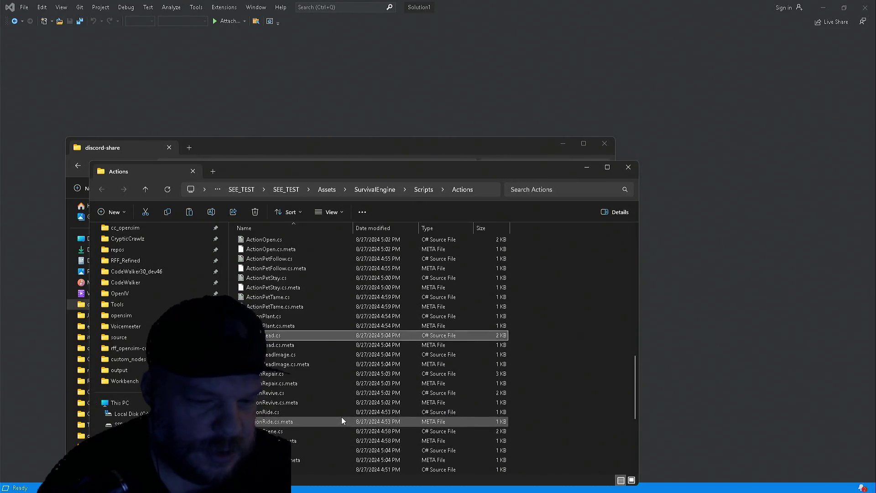
click(292, 459)
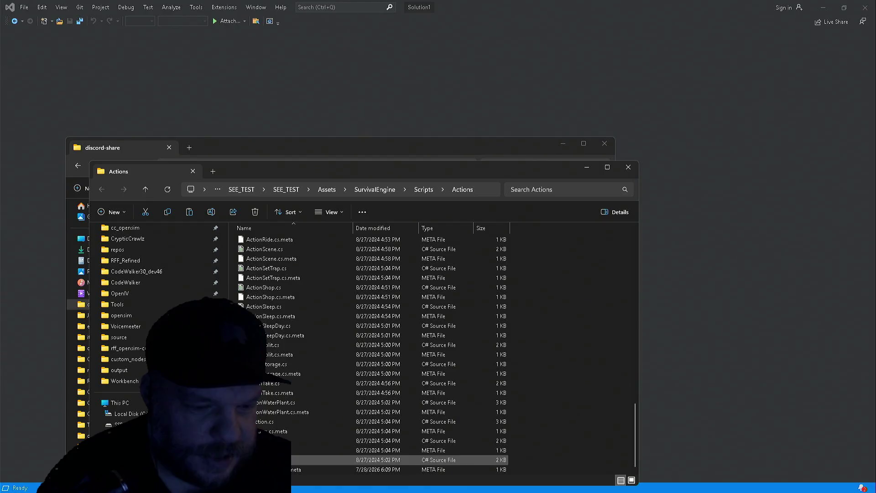
shift+click(291, 469)
right_click(291, 470)
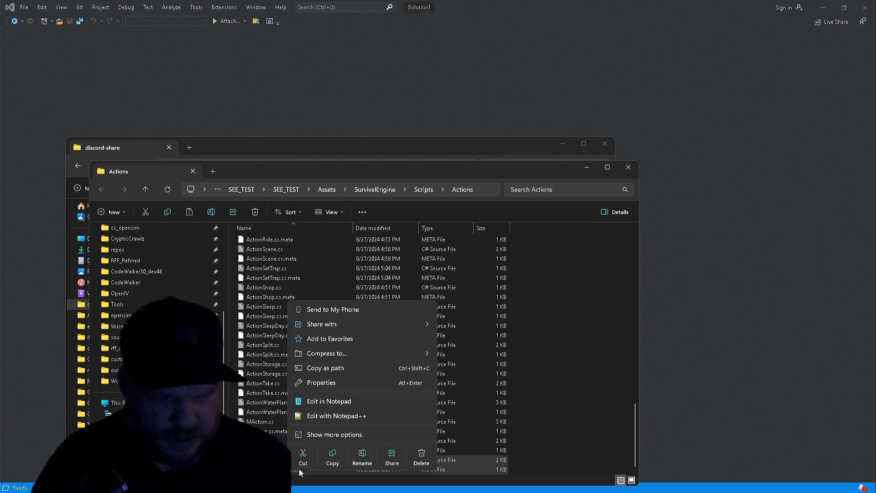
click(421, 456)
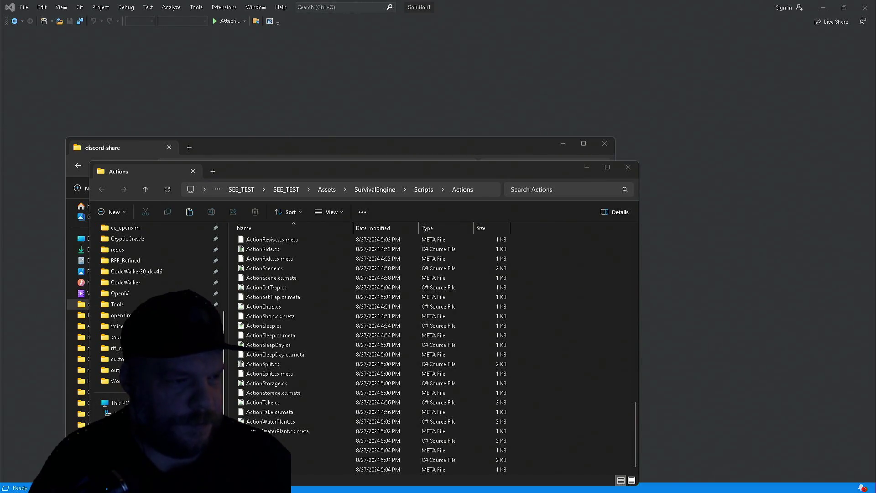
click(44, 133)
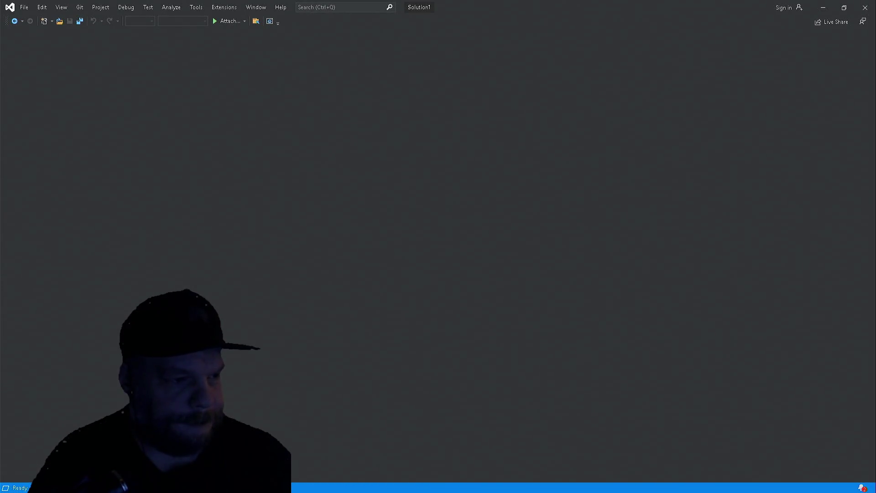
key(alt+Tab)
key(alt+Tab)
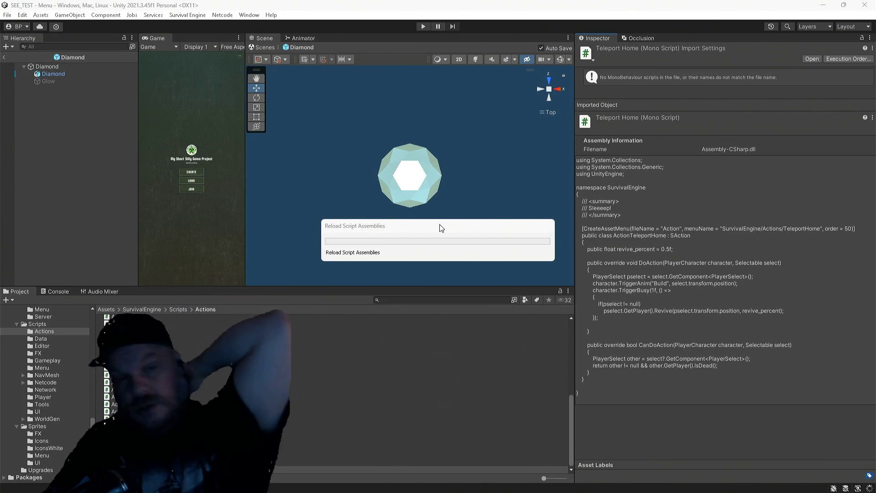
- Browse the Survival Engine menu commands and view the ActionRepair script's code
click(192, 15)
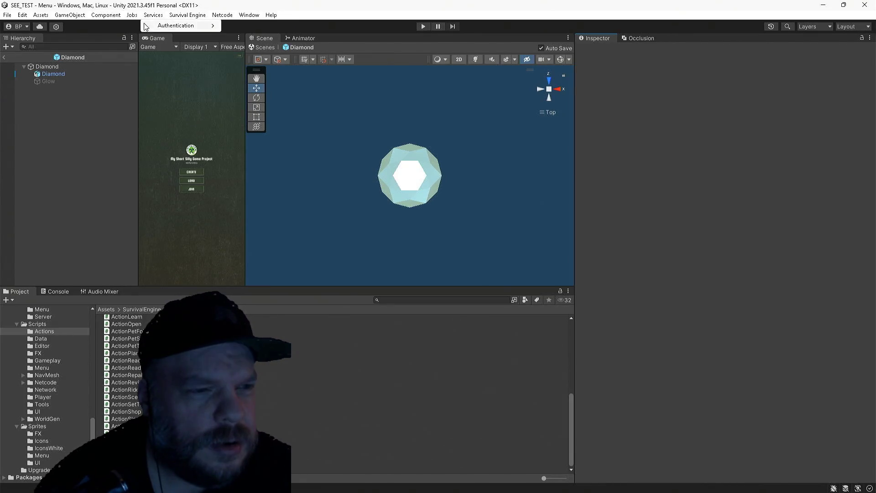
mouse_move(152, 29)
click(372, 375)
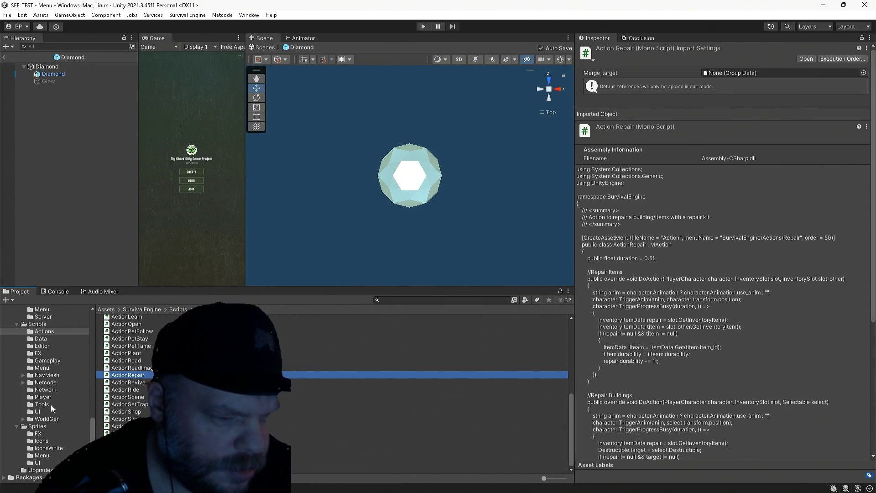
scroll(51, 405, up, 3)
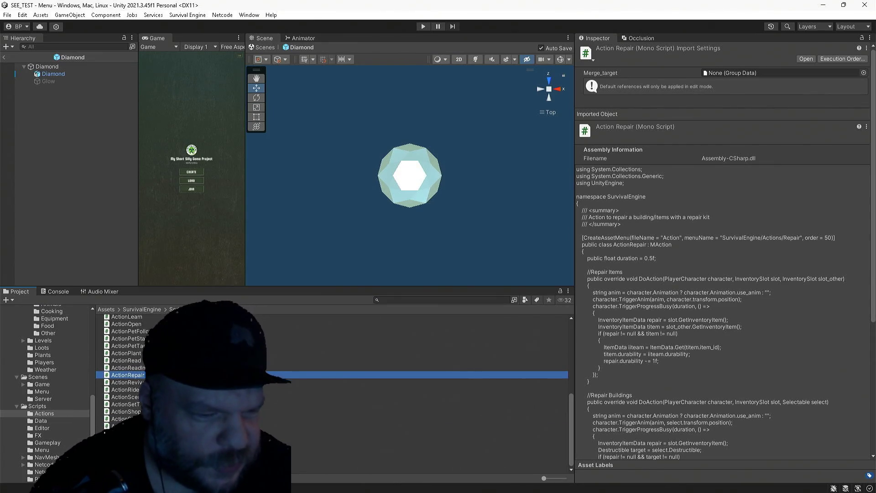
- Go up to Scripts, reopen the Actions folder and bring up ActionDrop's context menu
key(BackSpace)
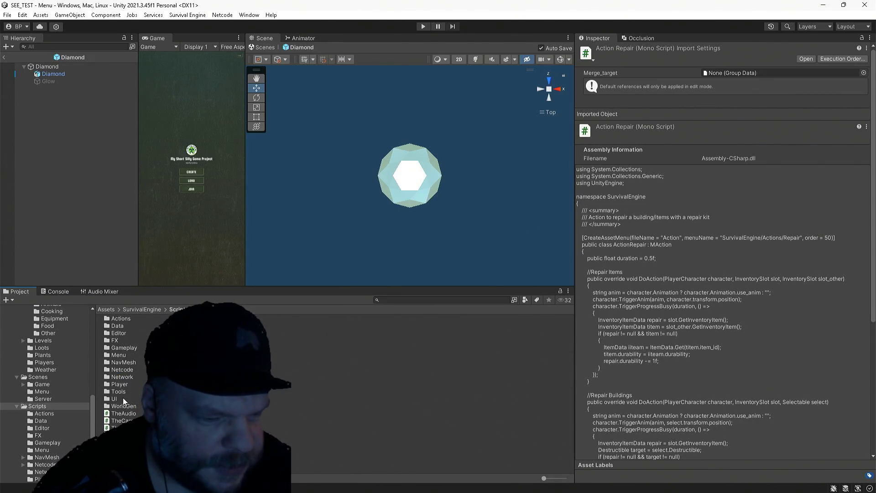
double_click(119, 318)
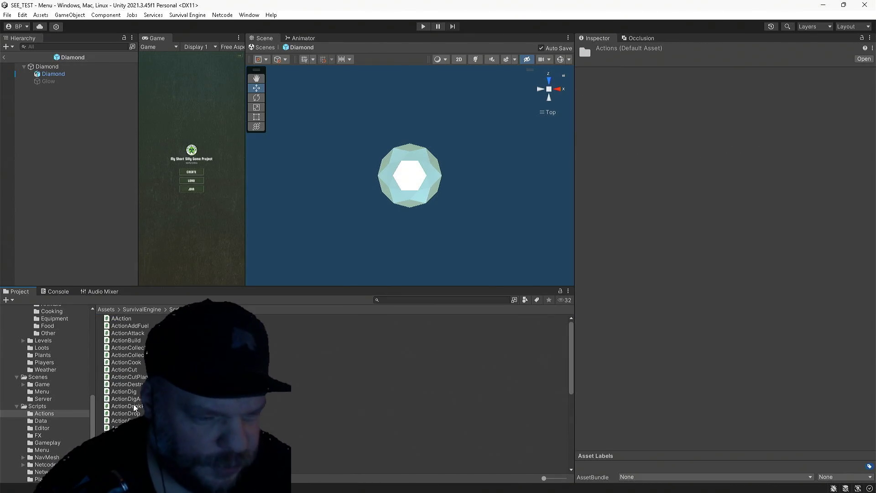
right_click(97, 414)
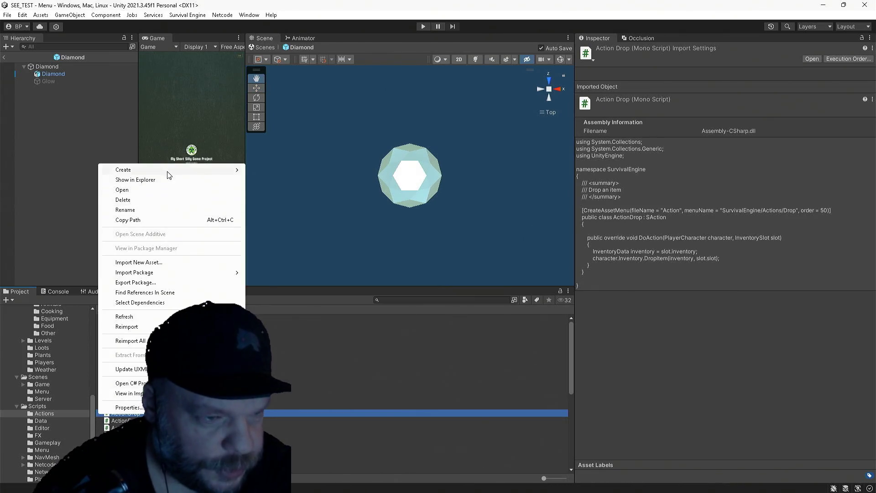
- Review the Create > SurvivalEngine > Actions asset list, then view ActionFill and go up to Scripts
mouse_move(168, 171)
mouse_move(314, 148)
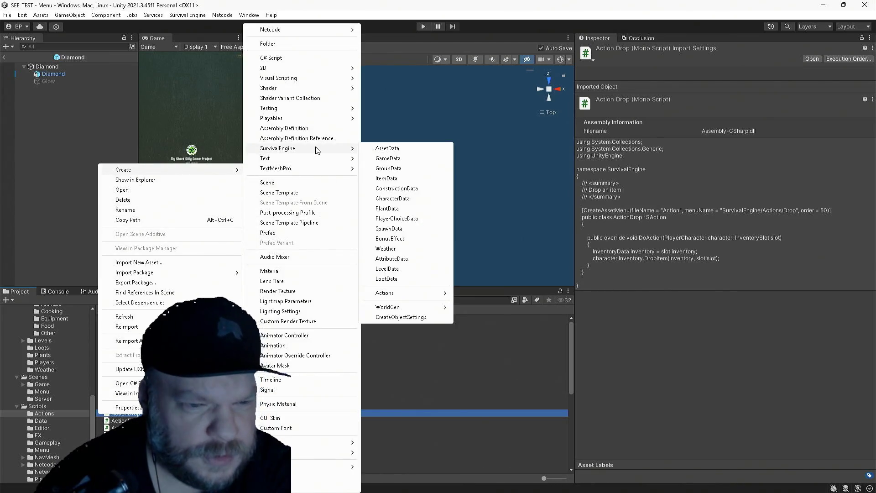
mouse_move(395, 295)
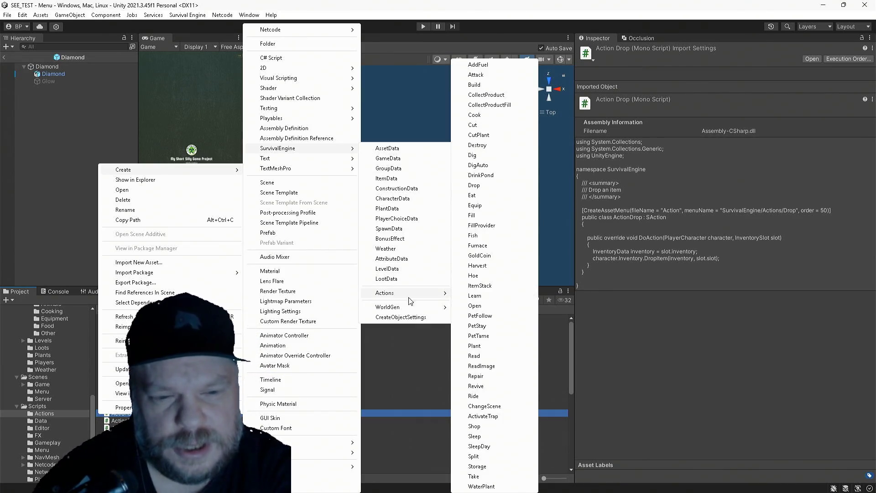
mouse_move(438, 297)
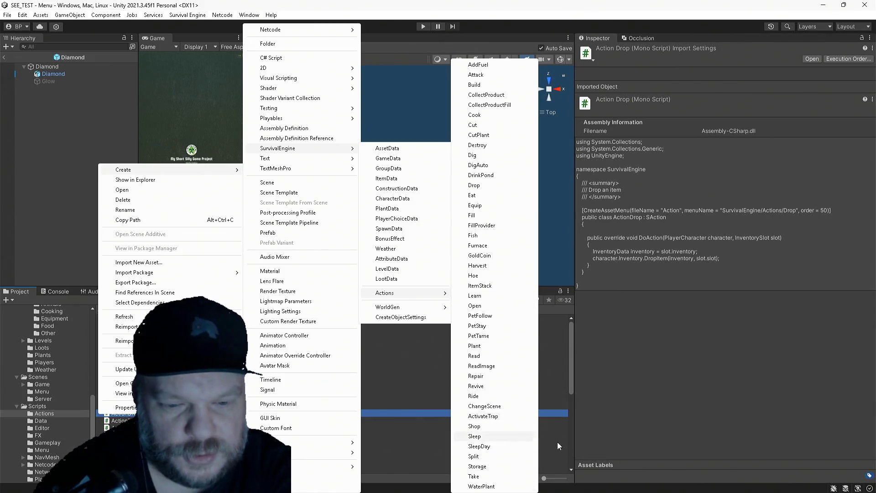
mouse_move(404, 310)
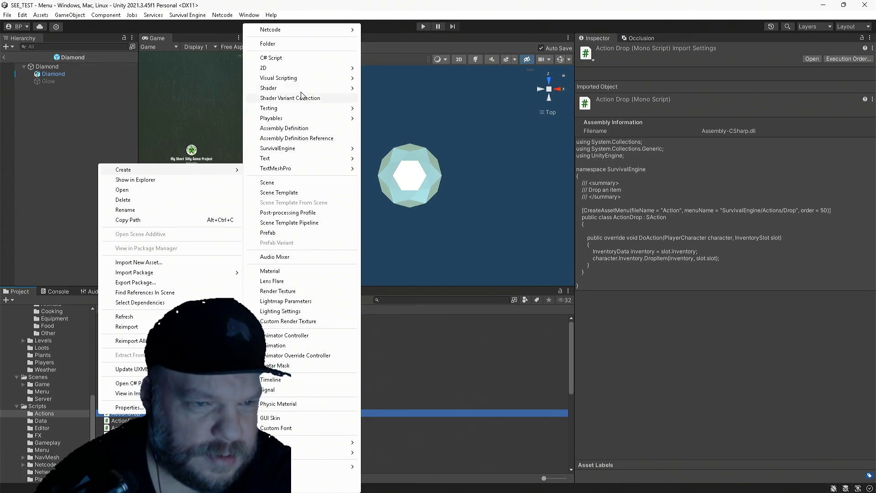
mouse_move(309, 32)
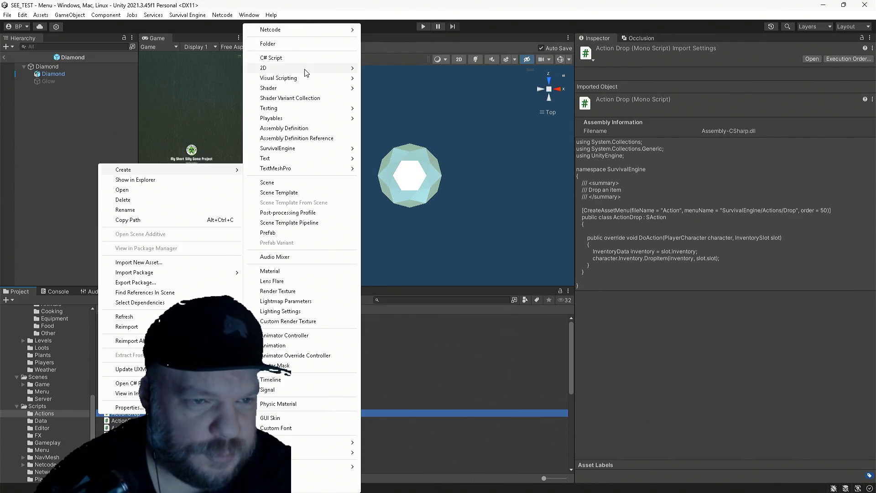
mouse_move(325, 88)
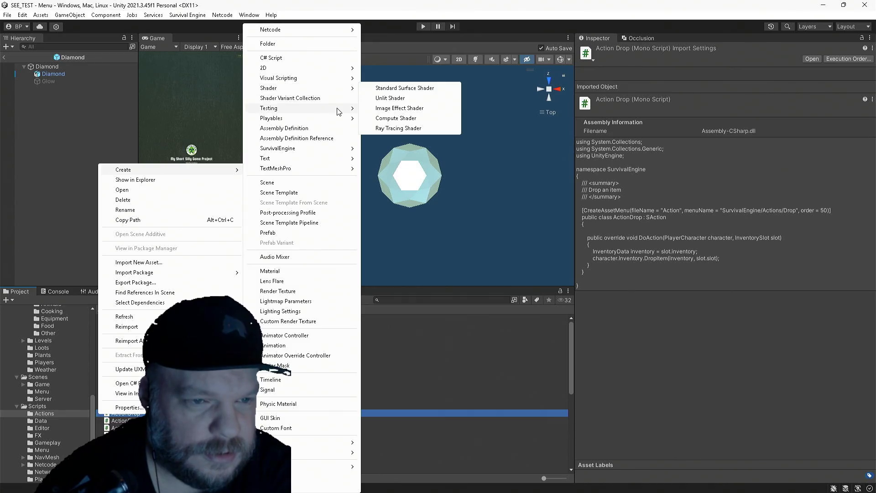
mouse_move(342, 152)
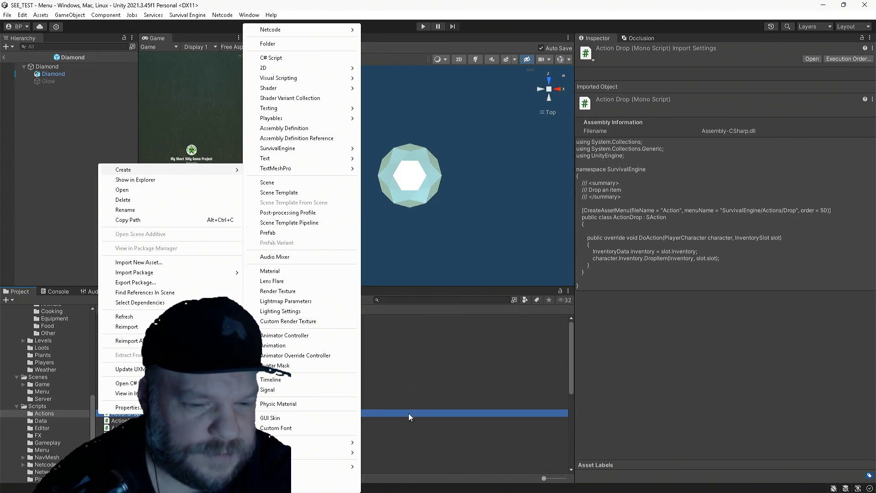
click(420, 433)
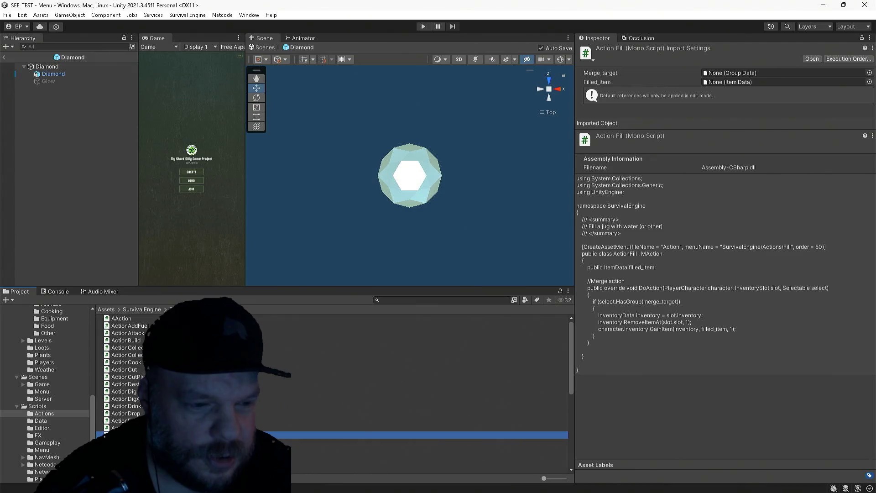
click(178, 309)
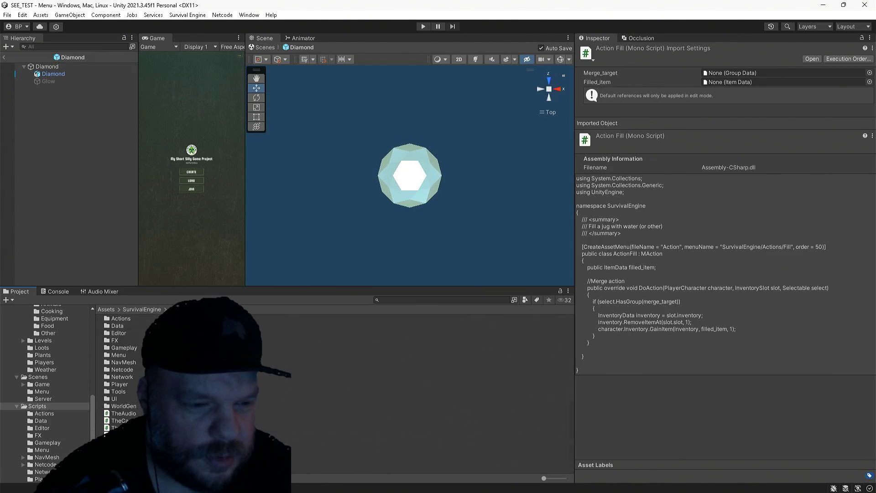
- Navigate to Resources > Items > Other and inspect ScrollAlchemy, ScrollGun and TeleportScroll item data
click(147, 309)
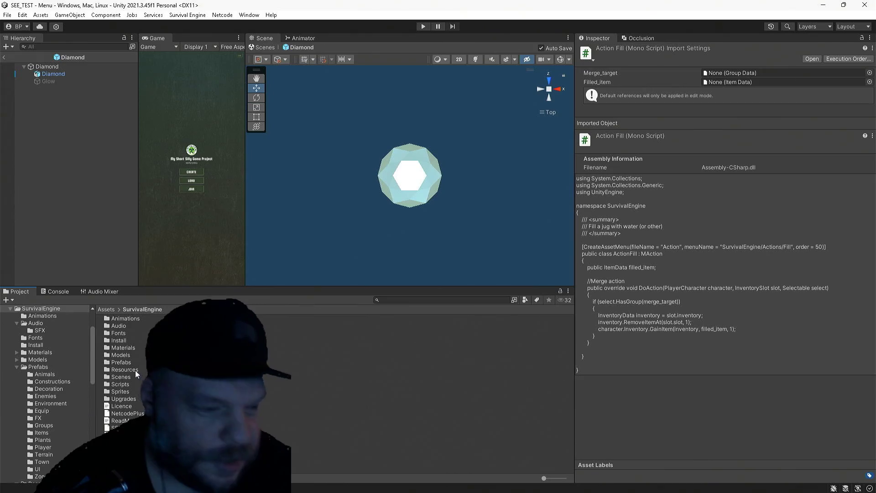
double_click(126, 385)
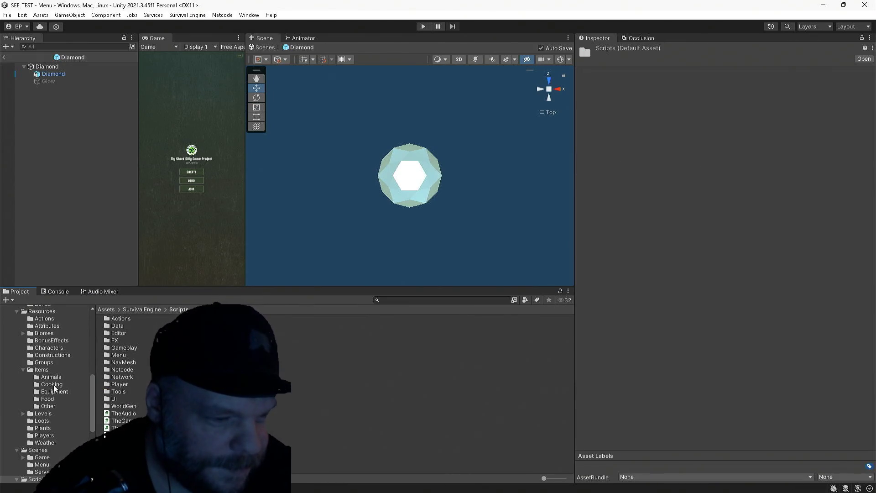
click(48, 406)
scroll(123, 372, down, 5)
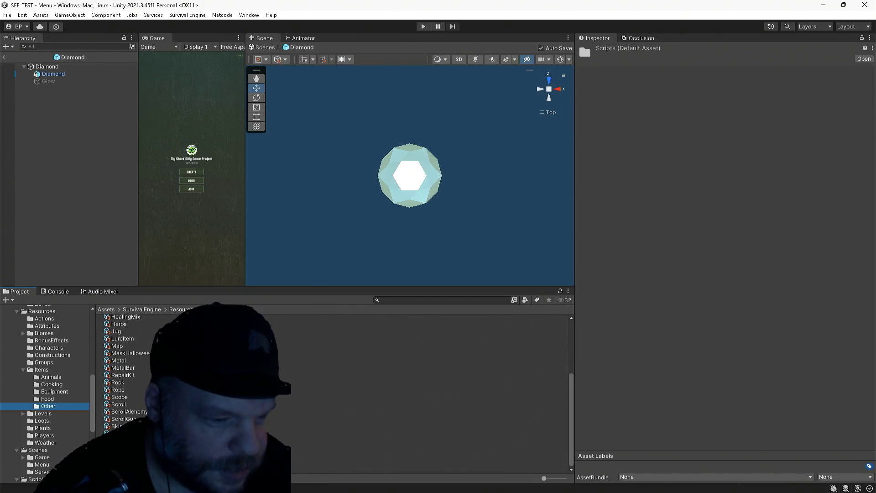
click(144, 413)
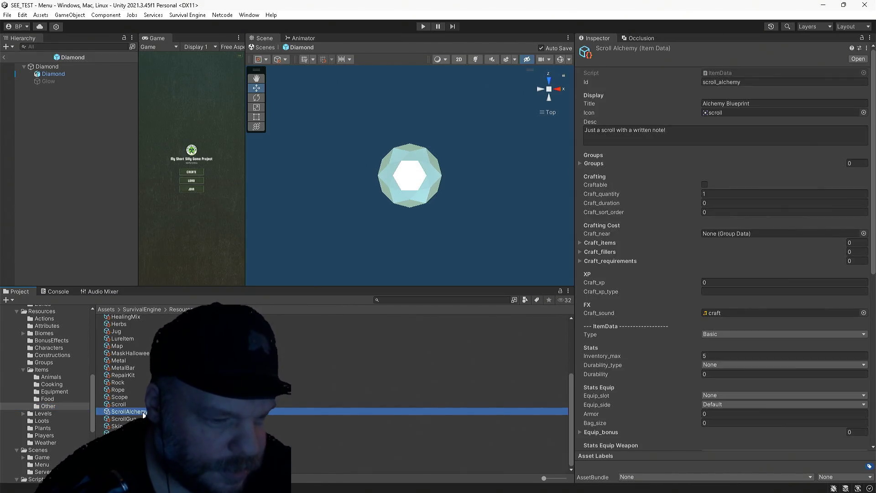
click(137, 419)
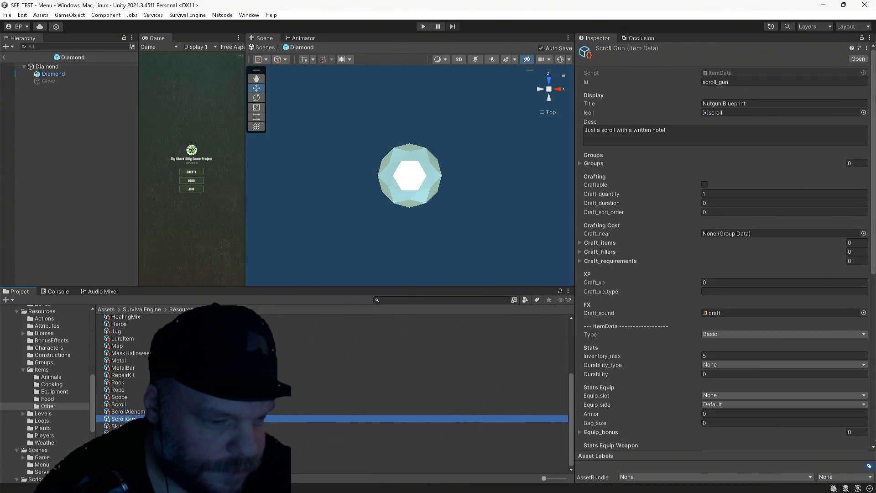
click(137, 433)
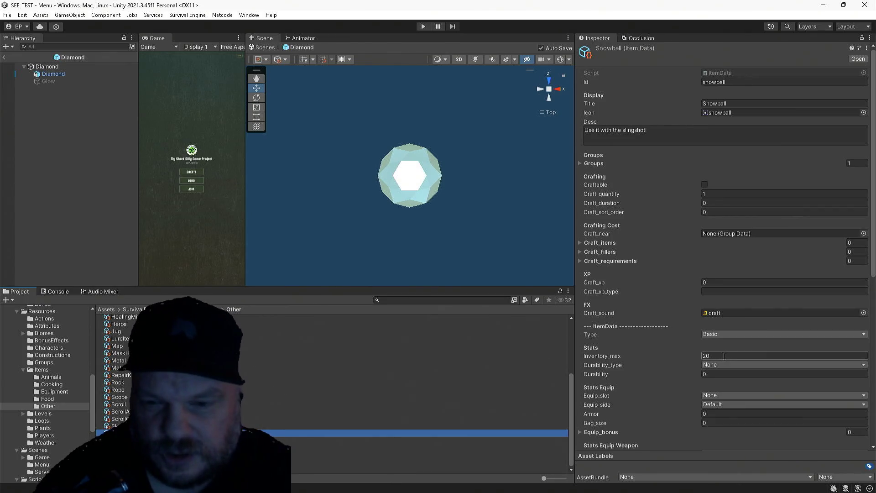
- Review the Snowball item data's settings and ping its prefab via the Item_prefab field
scroll(669, 360, down, 1)
scroll(670, 363, down, 10)
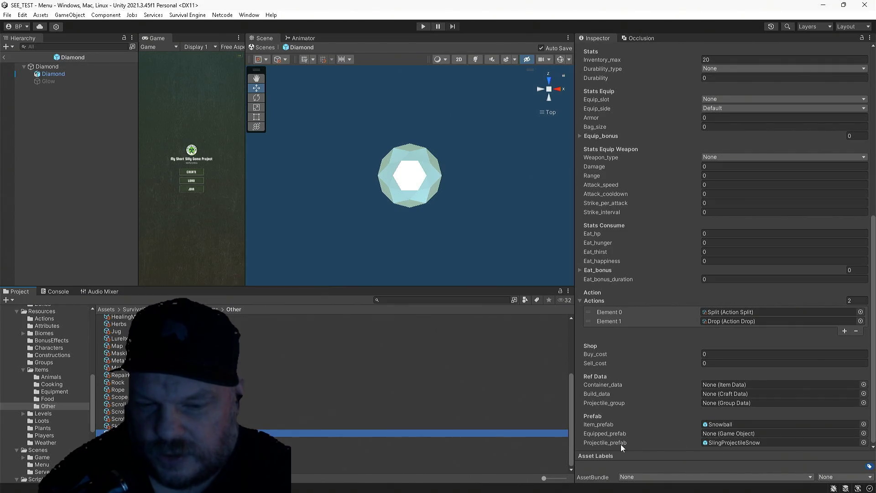
scroll(663, 415, up, 5)
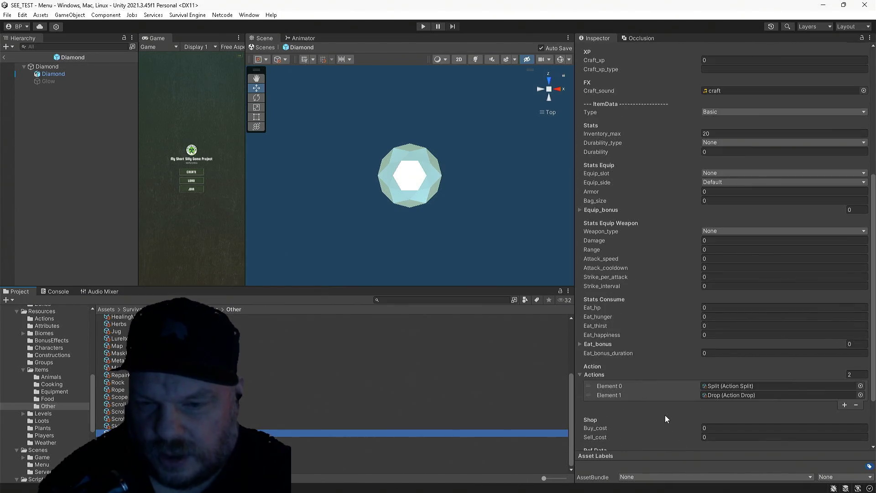
scroll(661, 381, up, 3)
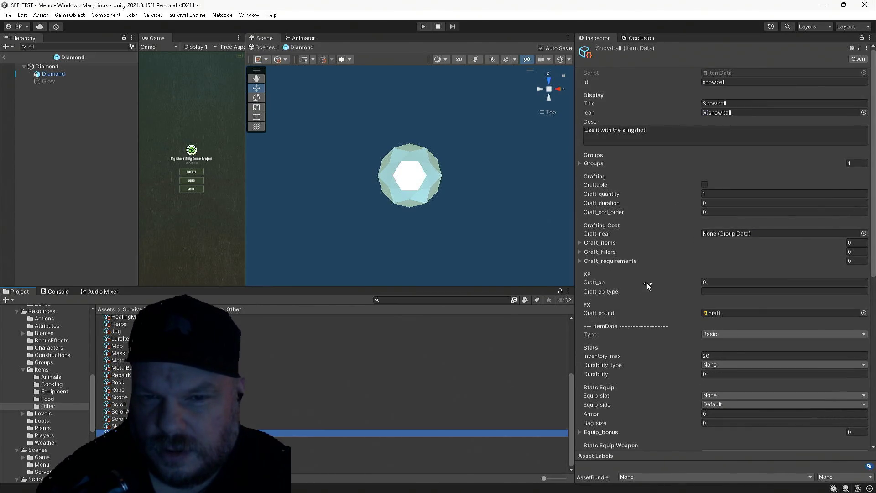
scroll(647, 280, down, 8)
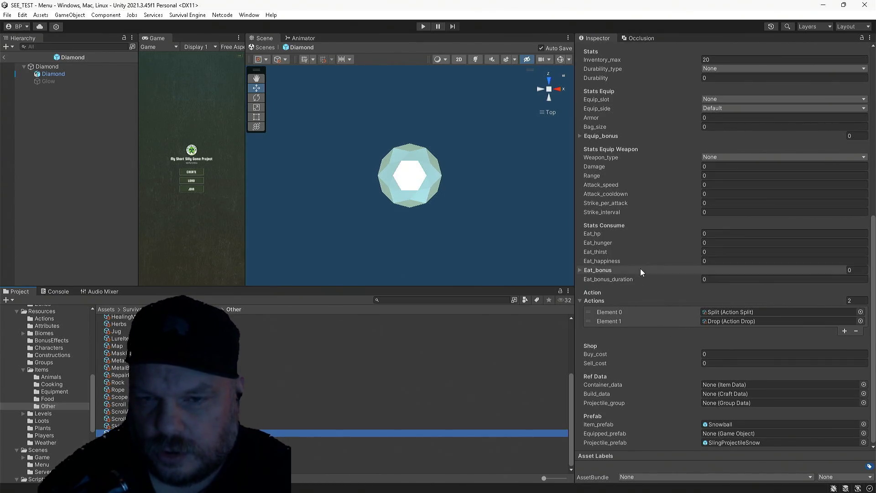
scroll(640, 272, up, 4)
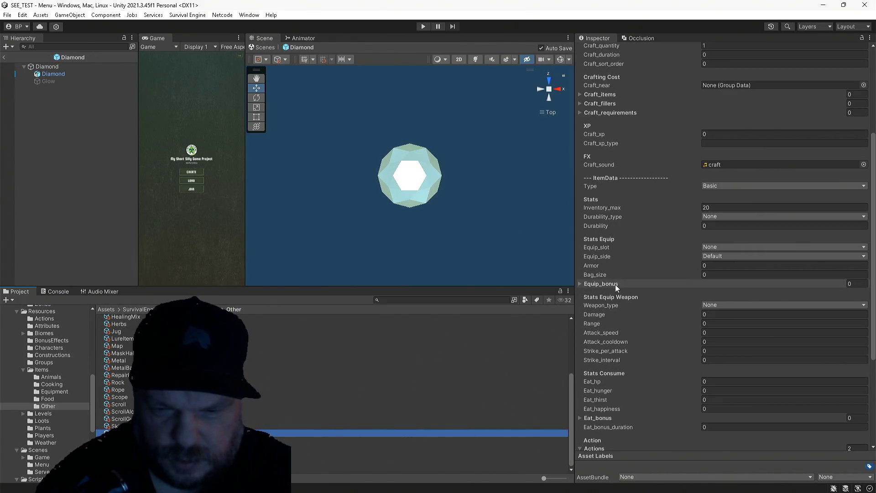
scroll(611, 328, down, 2)
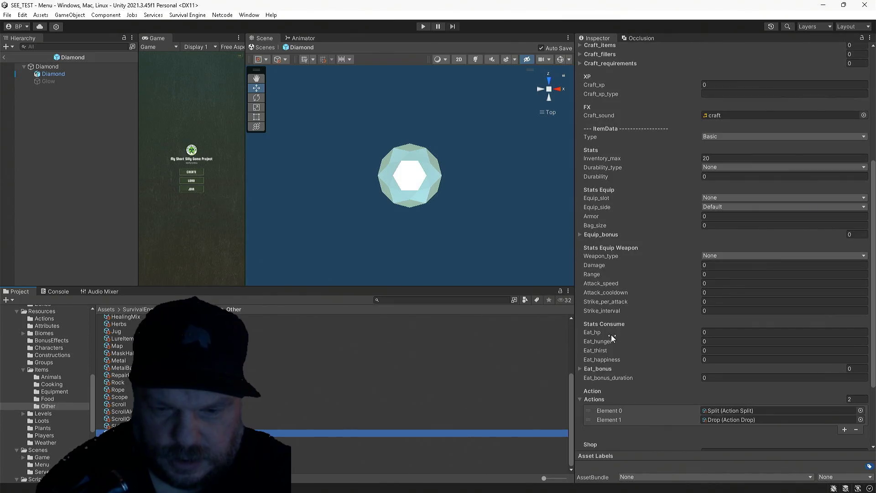
scroll(612, 337, down, 4)
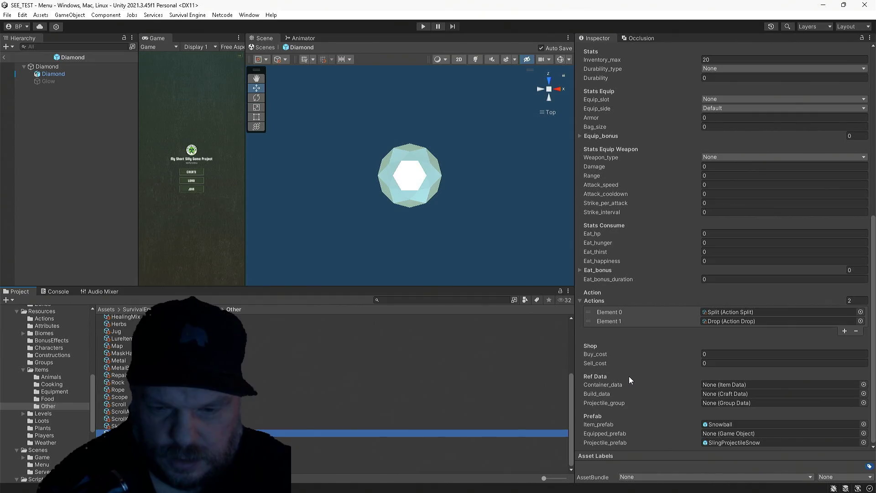
click(716, 424)
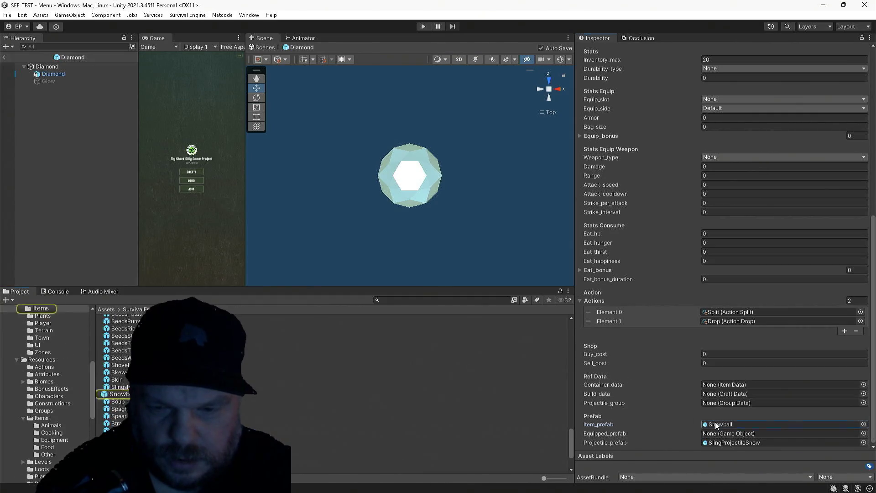
- Select the Snowball prefab and check its Selectable component's empty actions list
click(123, 393)
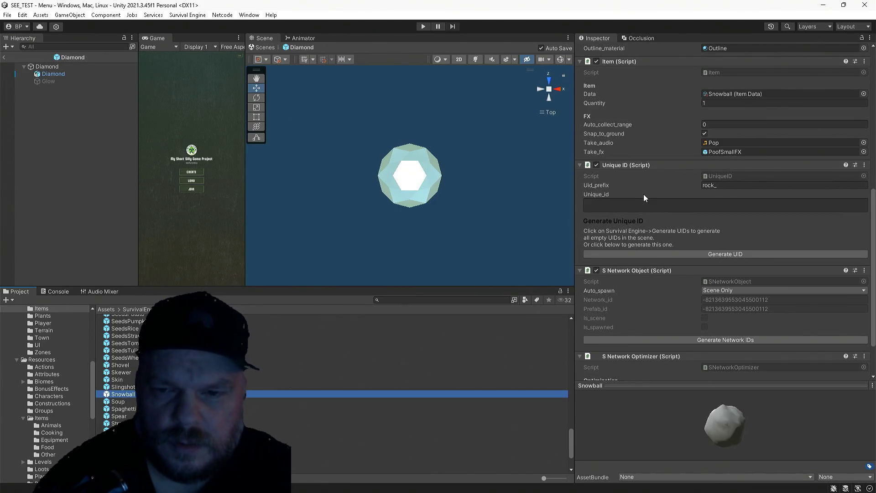
scroll(640, 180, down, 3)
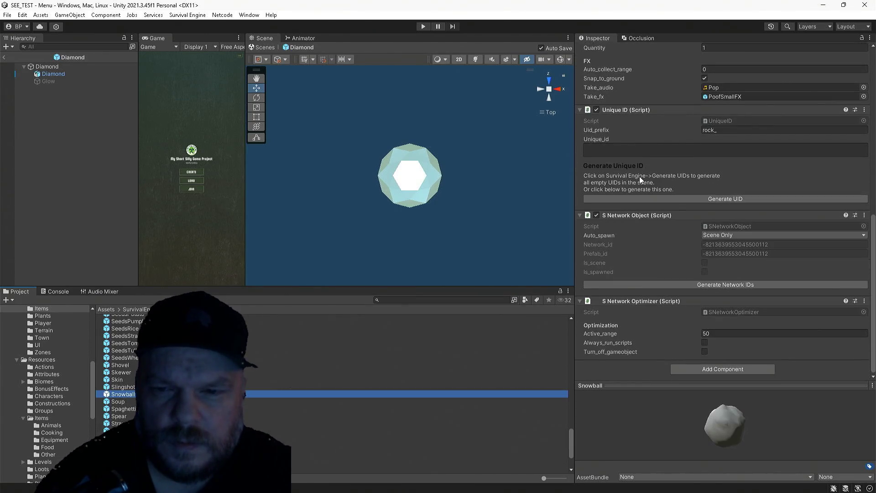
scroll(639, 176, up, 12)
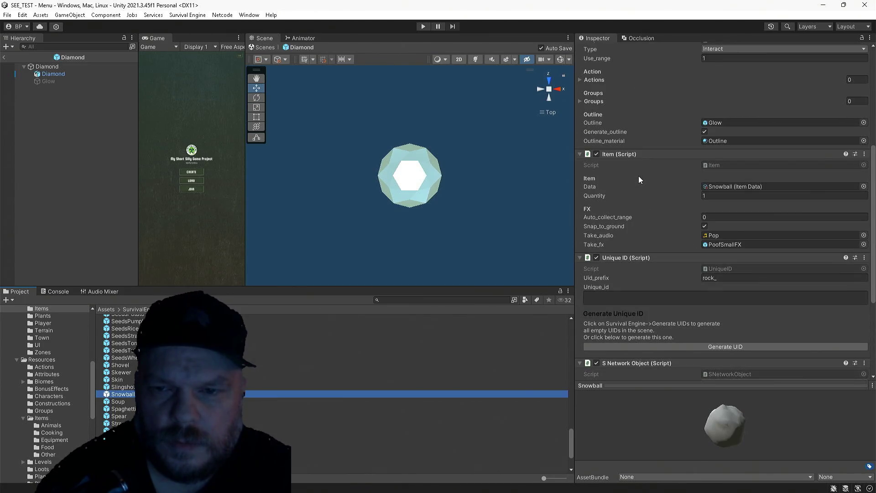
scroll(639, 177, up, 4)
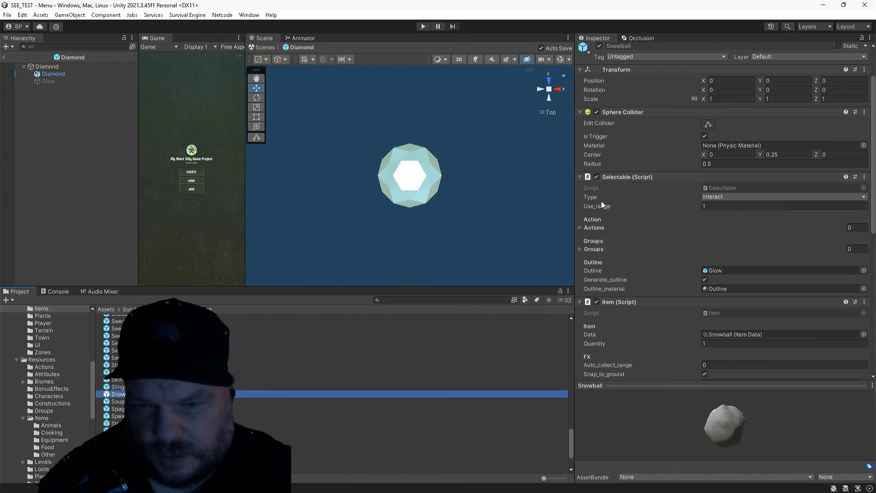
click(580, 226)
click(579, 227)
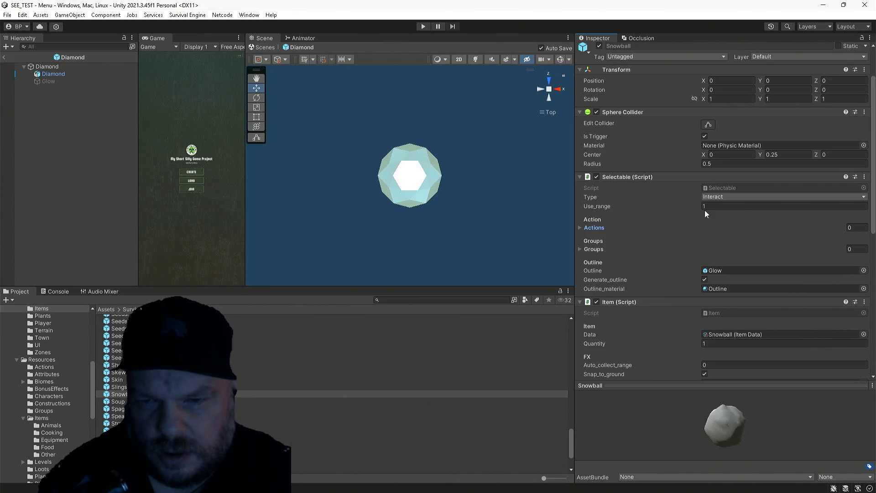
- Ping the Snowball item data from the prefab's Data field
scroll(647, 216, up, 3)
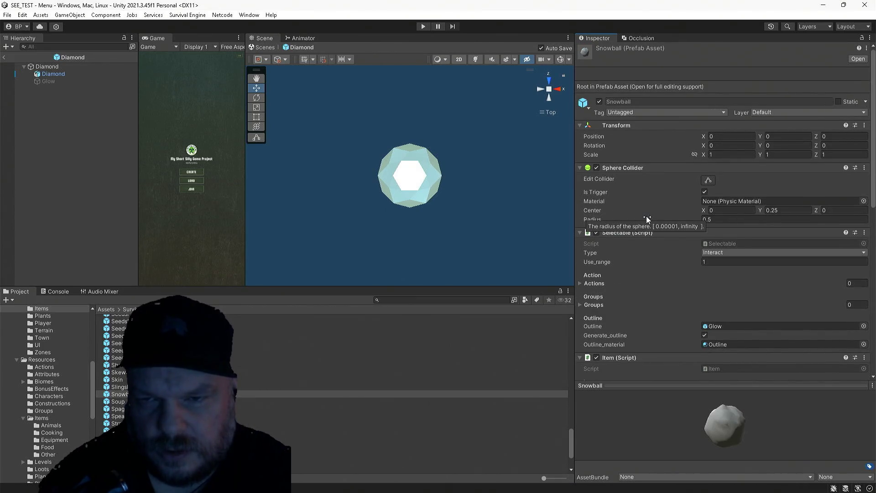
scroll(646, 216, down, 3)
scroll(655, 237, down, 3)
click(729, 243)
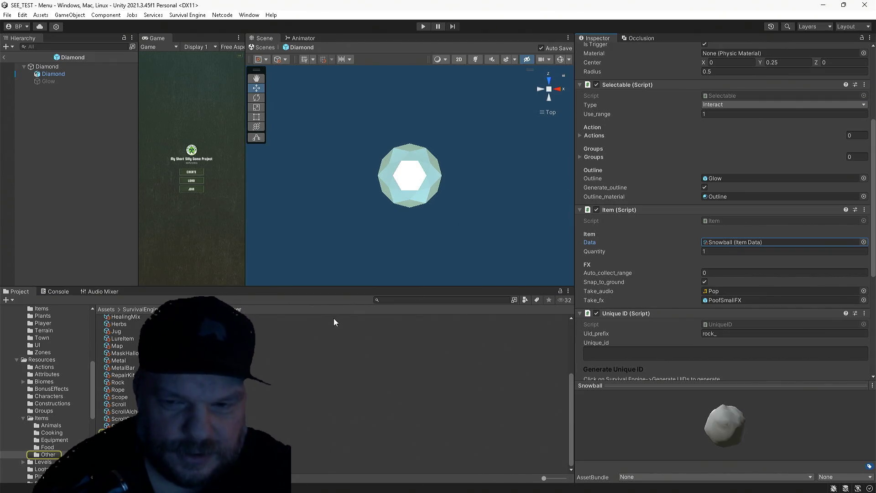
- Select the Snowball item data and ping its ItemData script via the Script field
click(137, 432)
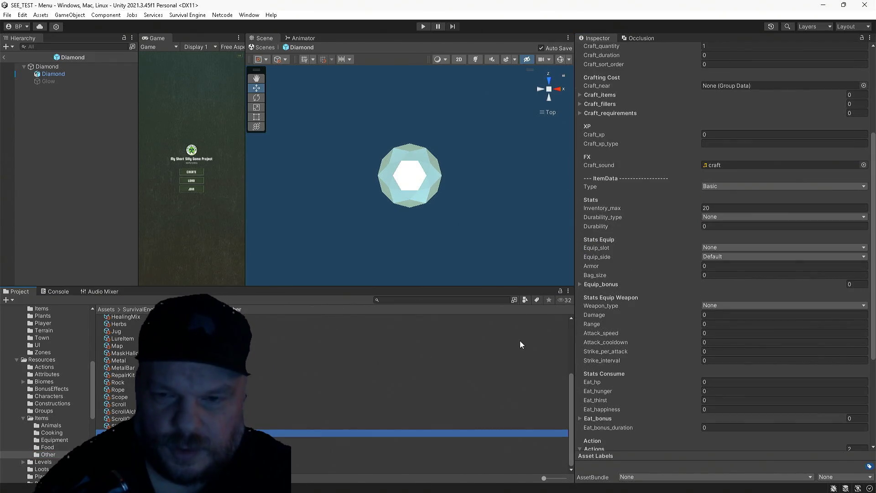
scroll(645, 137, up, 5)
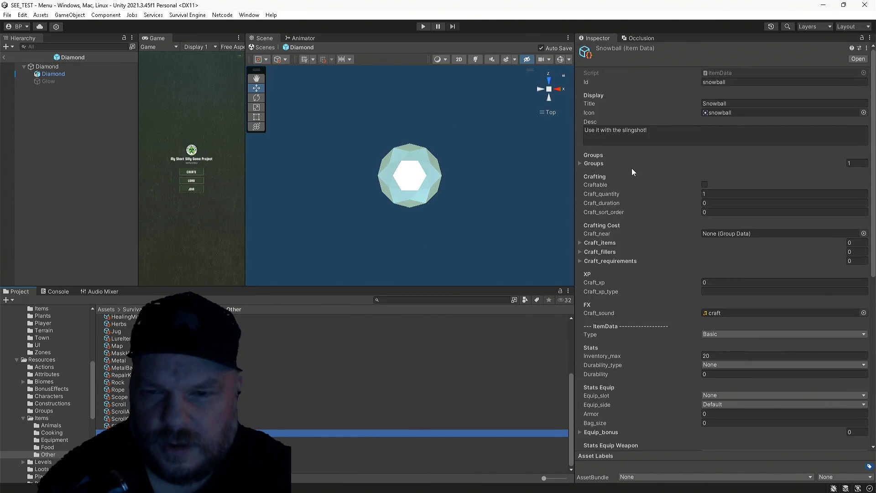
scroll(633, 171, down, 10)
scroll(634, 172, up, 10)
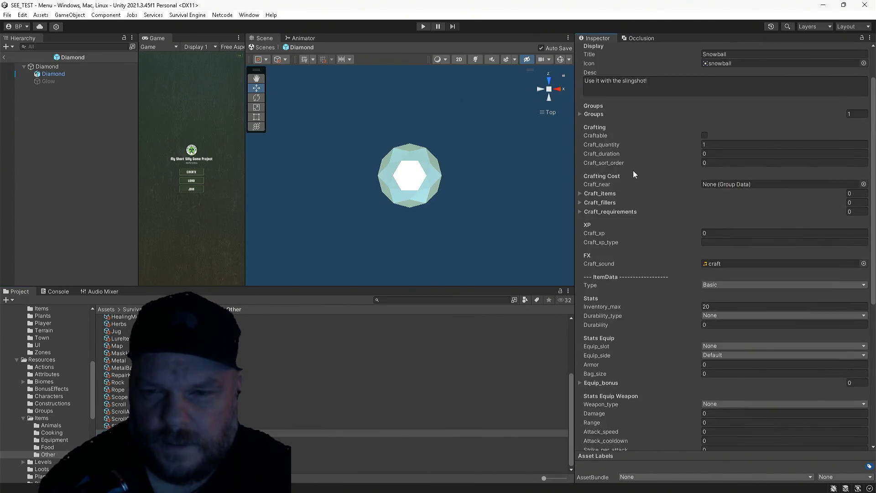
click(723, 62)
click(725, 71)
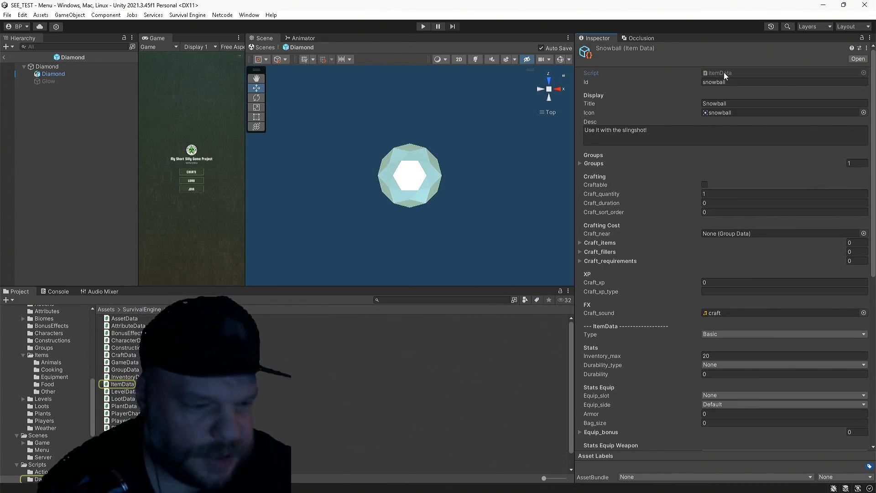
- Open ItemData.cs in Visual Studio, scroll through it, then switch away
double_click(122, 383)
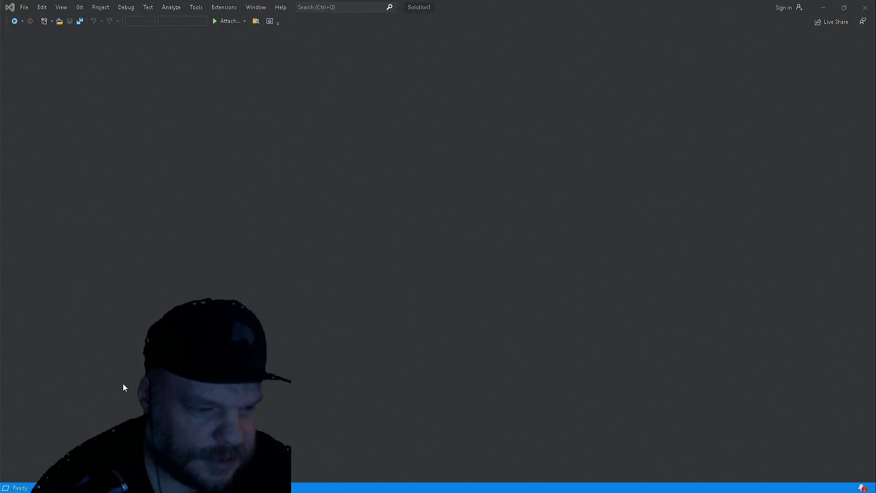
scroll(291, 319, down, 2)
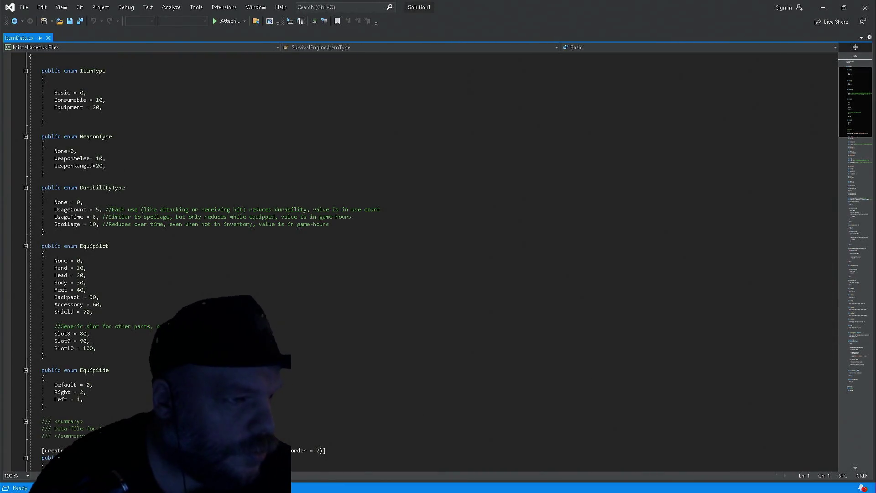
key(alt+Tab)
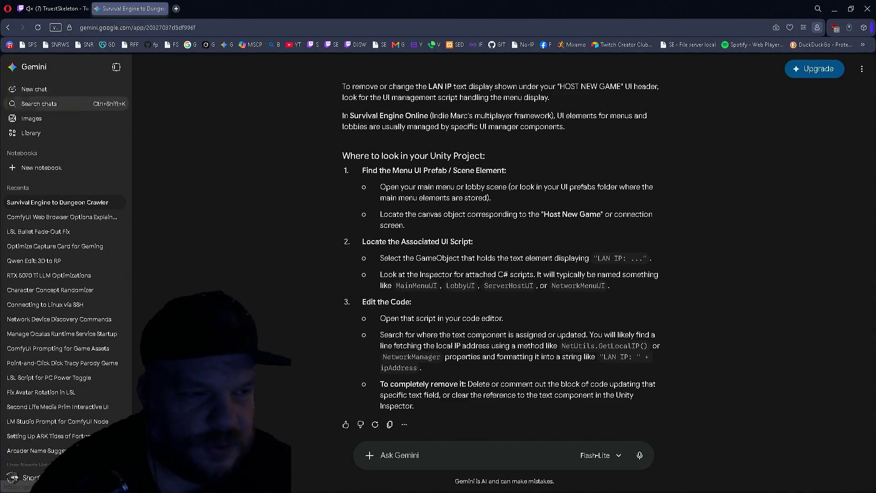
- Switch to the discord-share music folder and play Kernel Uprising.mp3
key(alt+Tab)
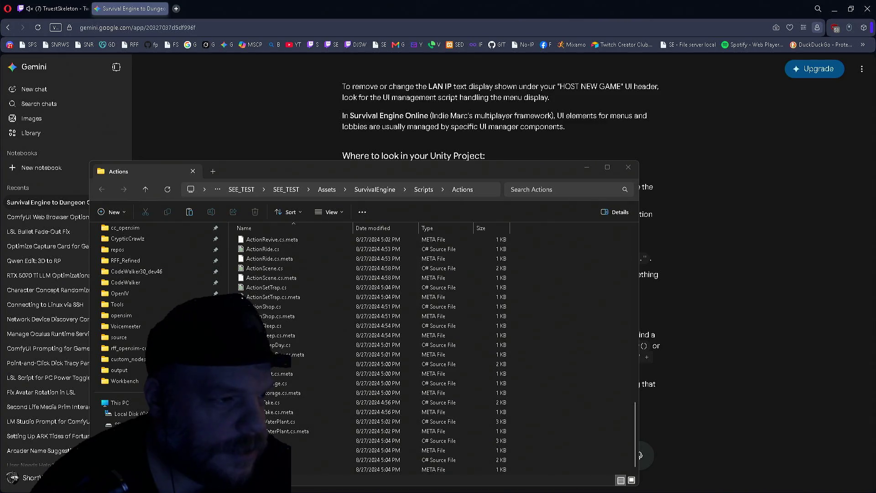
key(alt+Tab)
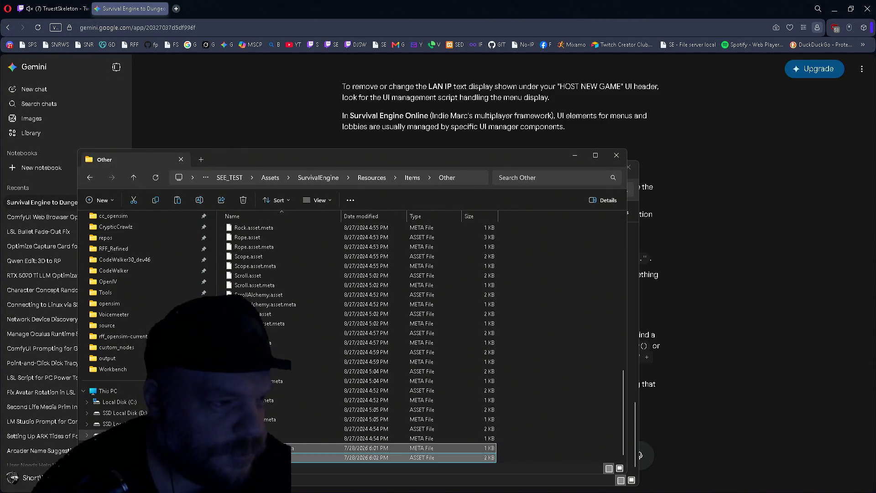
key(alt+Tab)
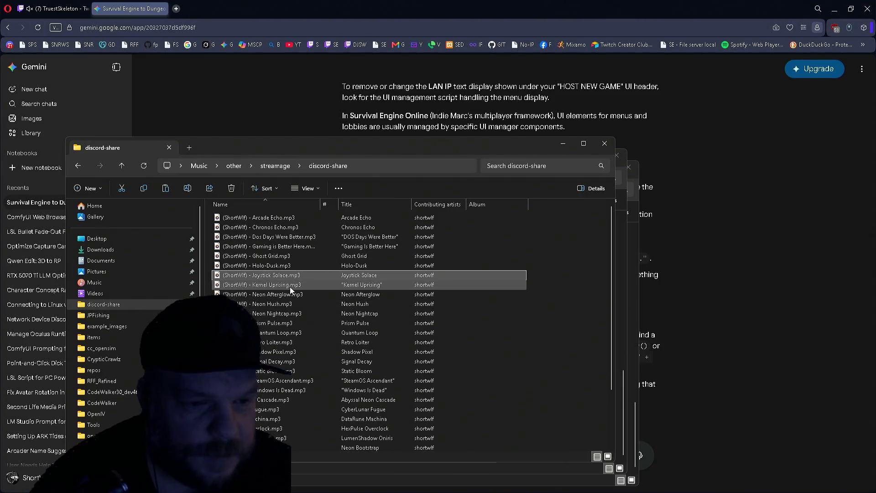
double_click(290, 284)
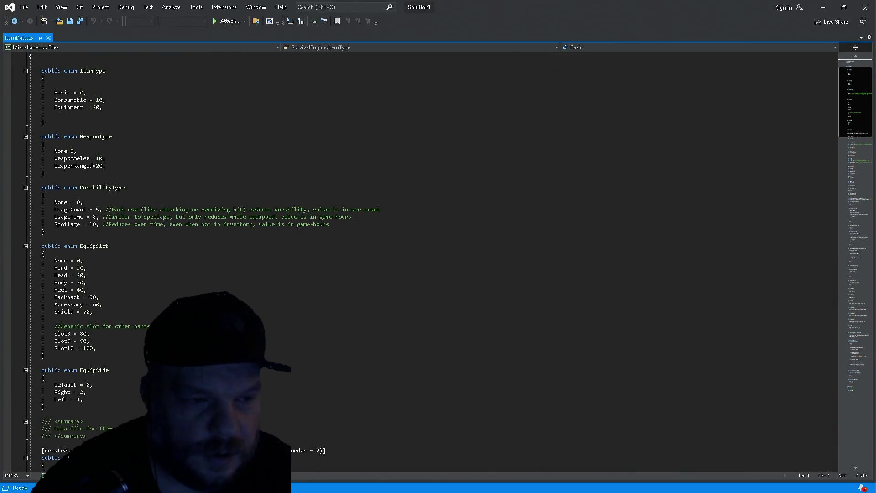
- Scroll ItemData.cs to the ItemData class and go to the SAction[] actions declaration
scroll(420, 260, down, 13)
scroll(419, 260, down, 2)
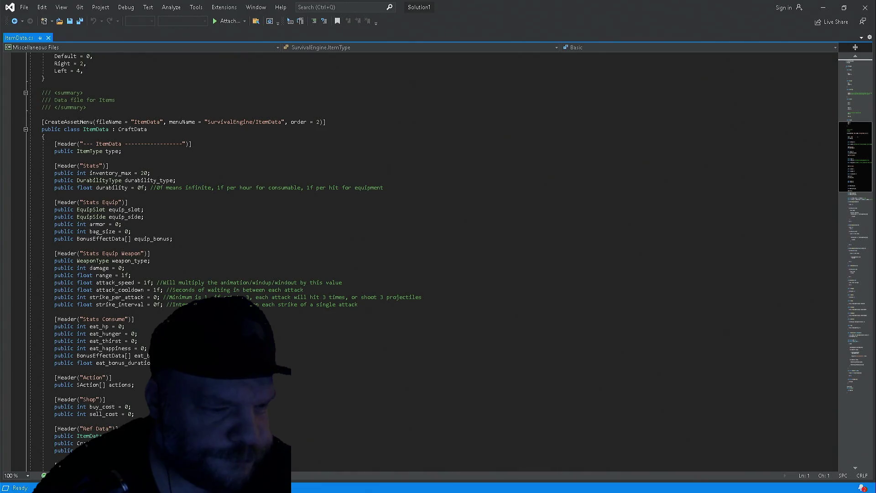
scroll(420, 260, down, 3)
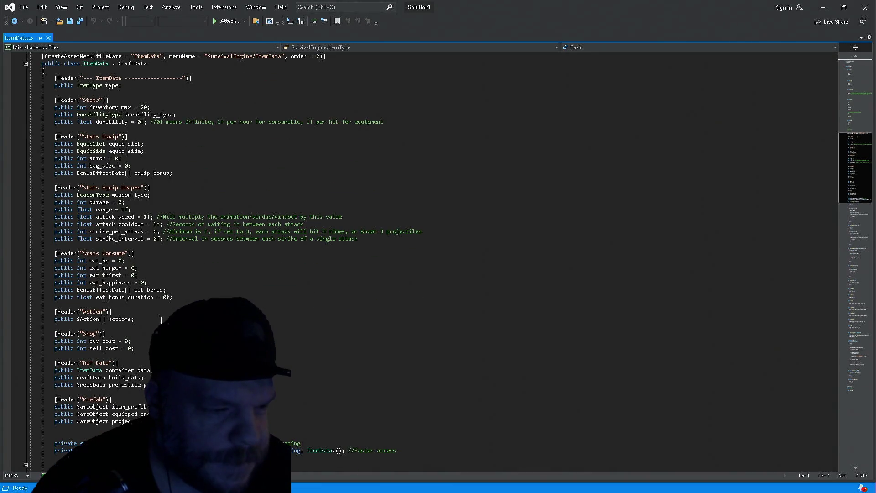
click(65, 312)
click(74, 319)
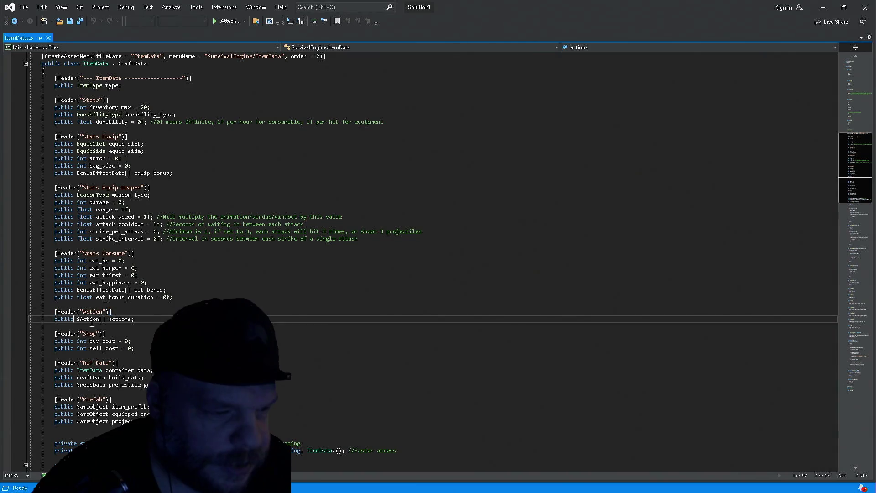
scroll(129, 327, down, 2)
key(End)
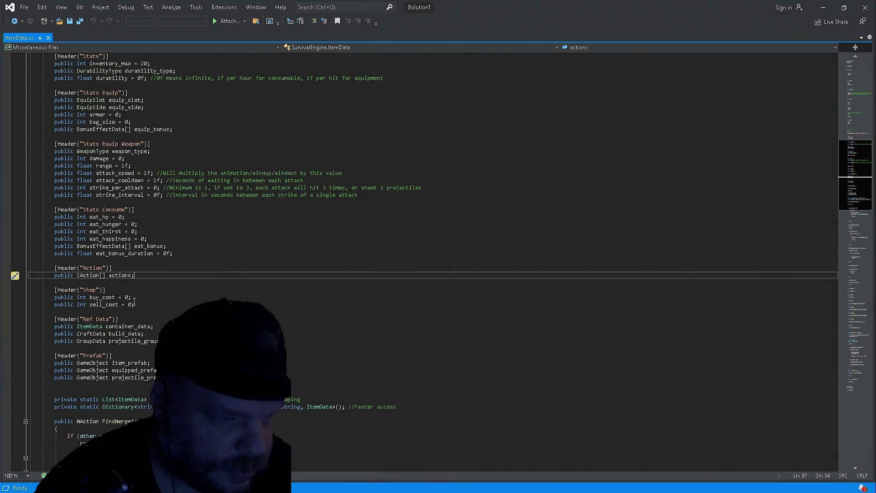
- Scroll through the remaining ItemData fields, then minimize Visual Studio to return to Unity
scroll(120, 292, down, 3)
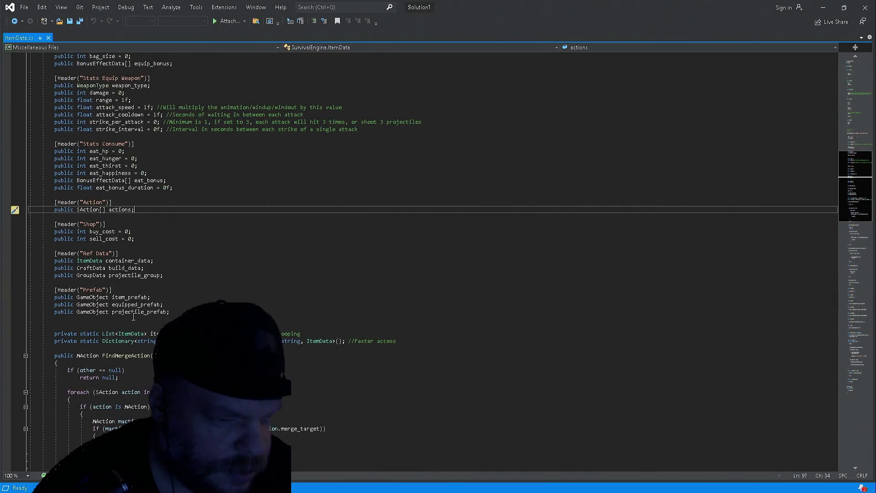
scroll(134, 316, down, 3)
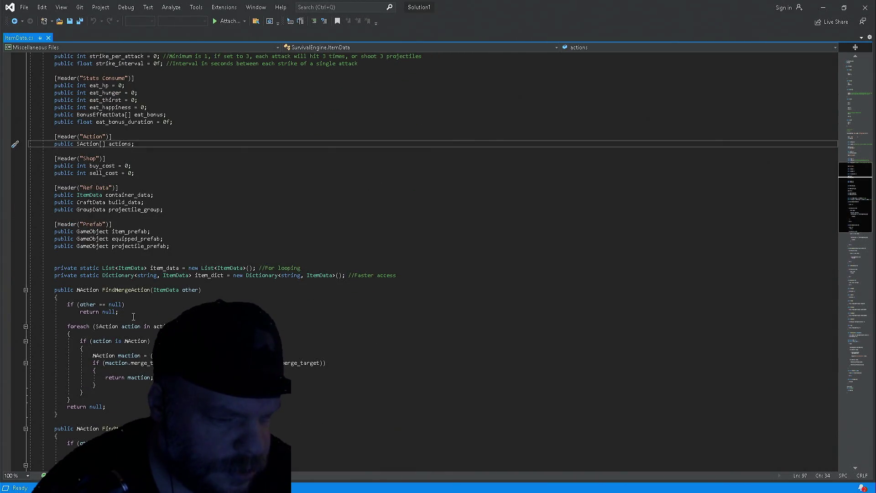
scroll(133, 316, down, 2)
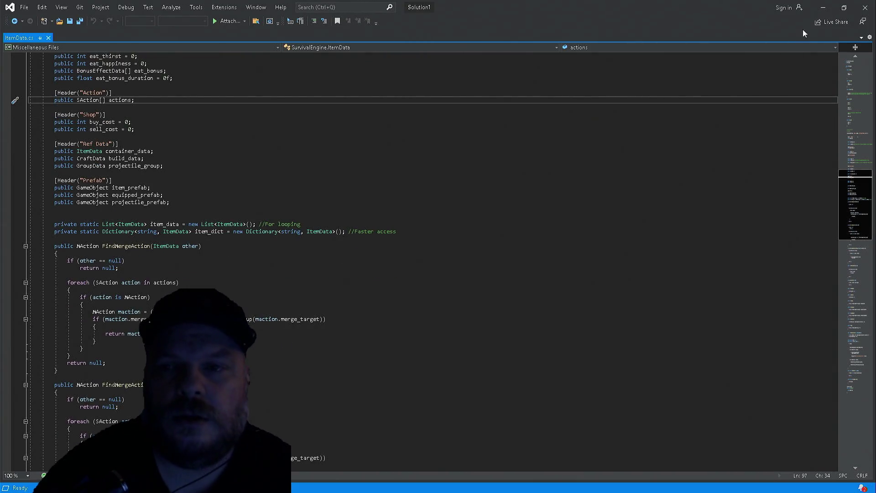
click(825, 7)
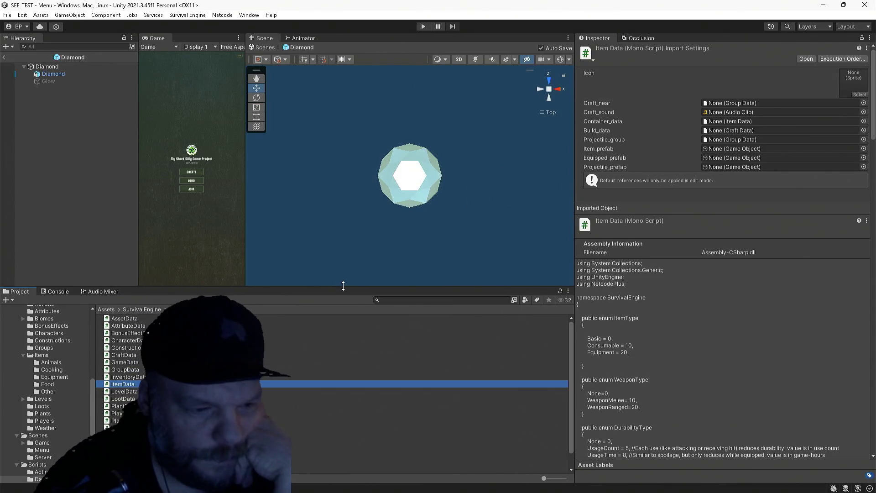
- Select the Snowball item data in the Other folder and peek into its Equip_bonus list
click(52, 393)
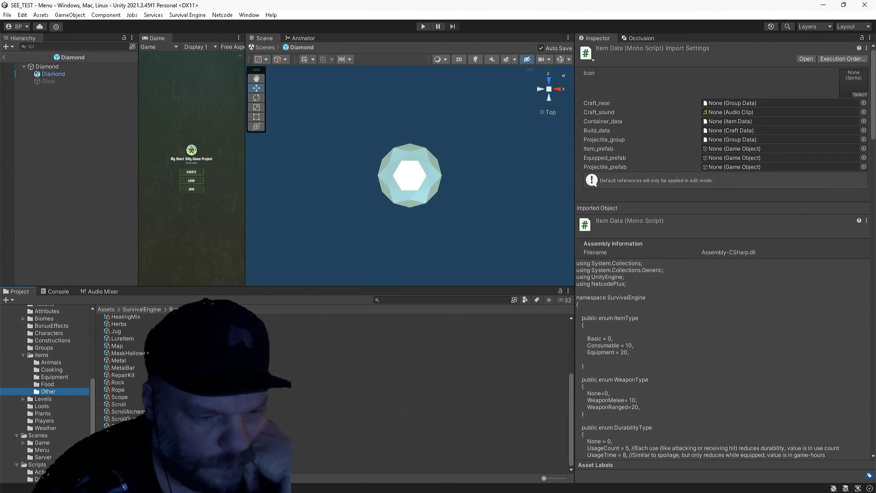
click(120, 433)
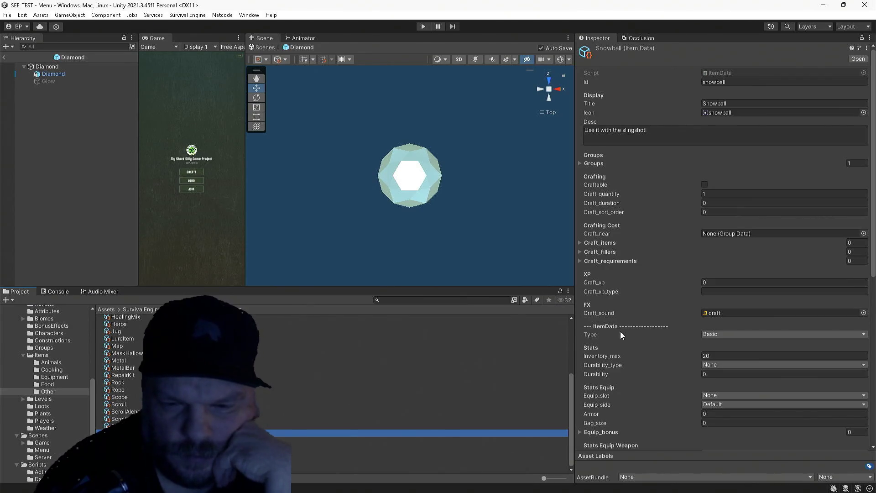
scroll(618, 331, down, 3)
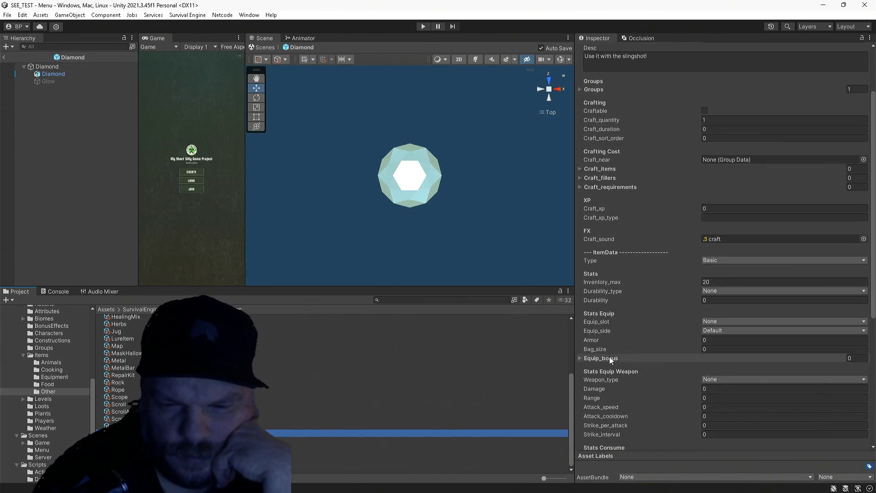
click(586, 358)
click(584, 358)
- Scroll through Snowball's crafting settings and 'Use it with the slingshot!' description, then show the SurvivalEngine folder
scroll(596, 371, down, 3)
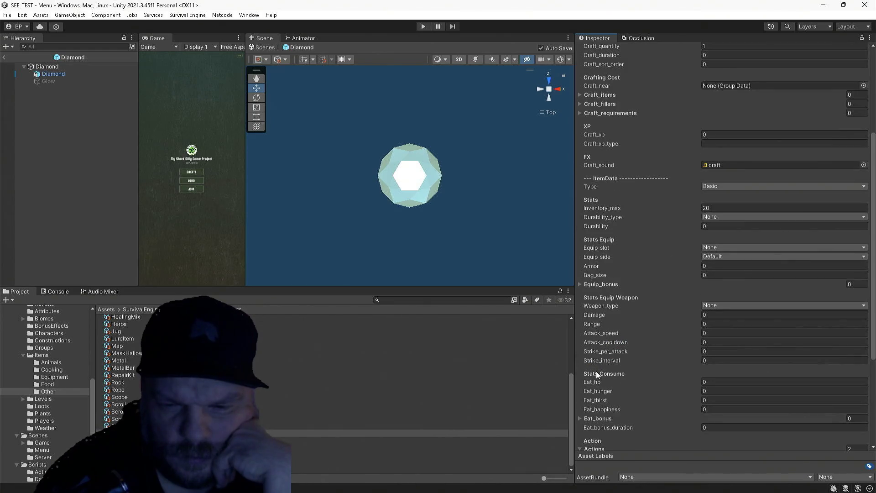
scroll(630, 355, down, 6)
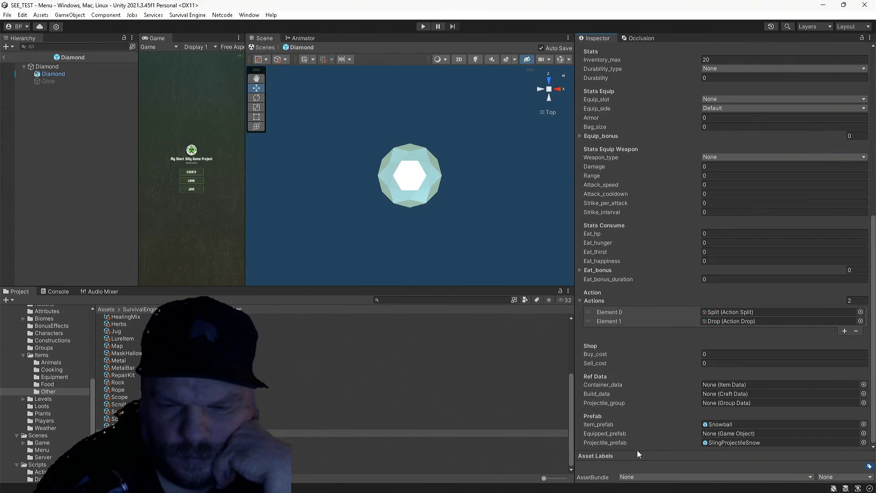
scroll(647, 436, up, 10)
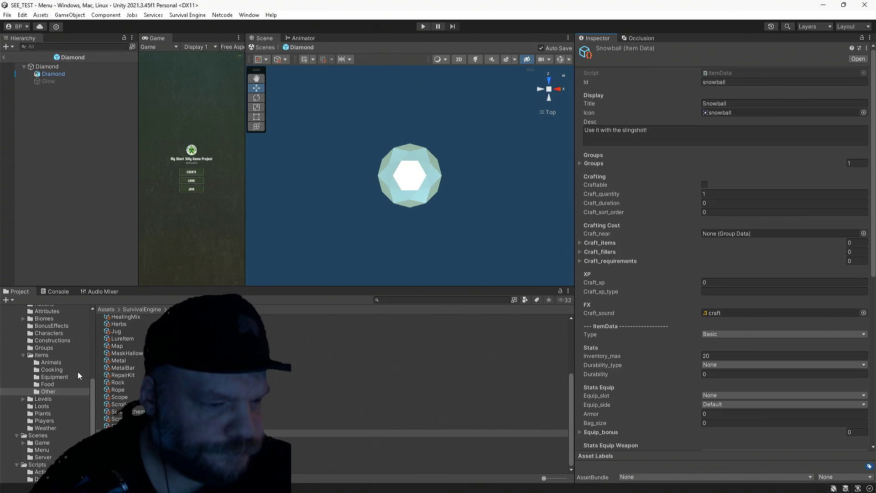
scroll(48, 410, up, 10)
scroll(48, 410, up, 5)
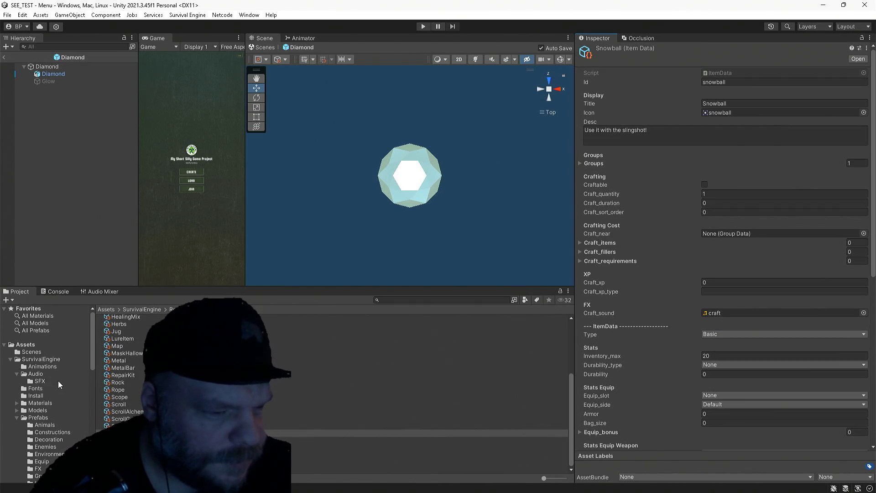
click(51, 363)
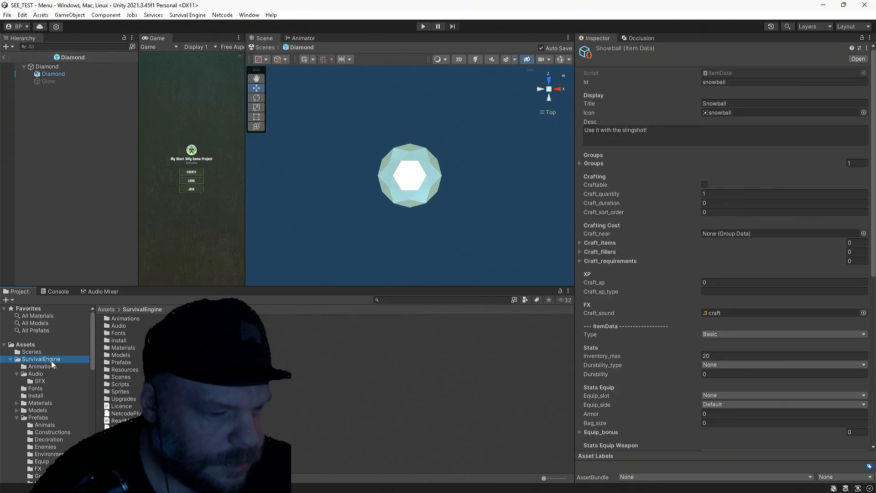
- Read the SurvivalEngine ReadMe setup notes in Notepad and close them
double_click(120, 421)
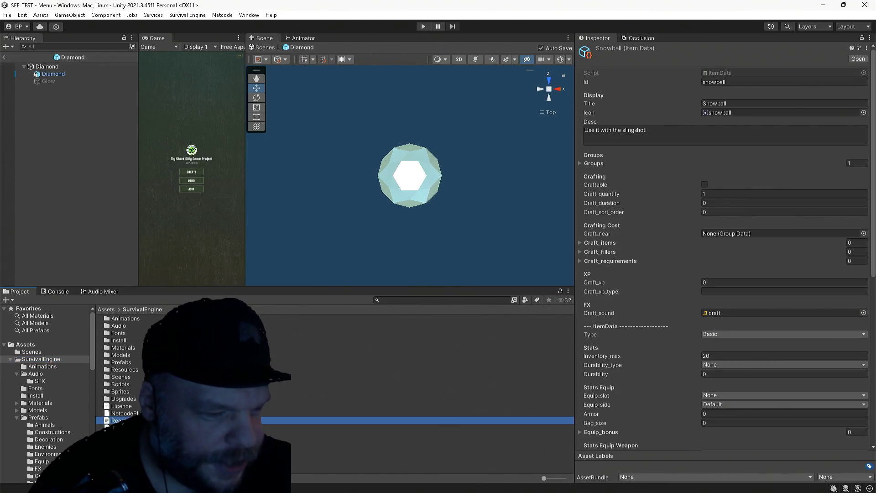
scroll(674, 146, down, 5)
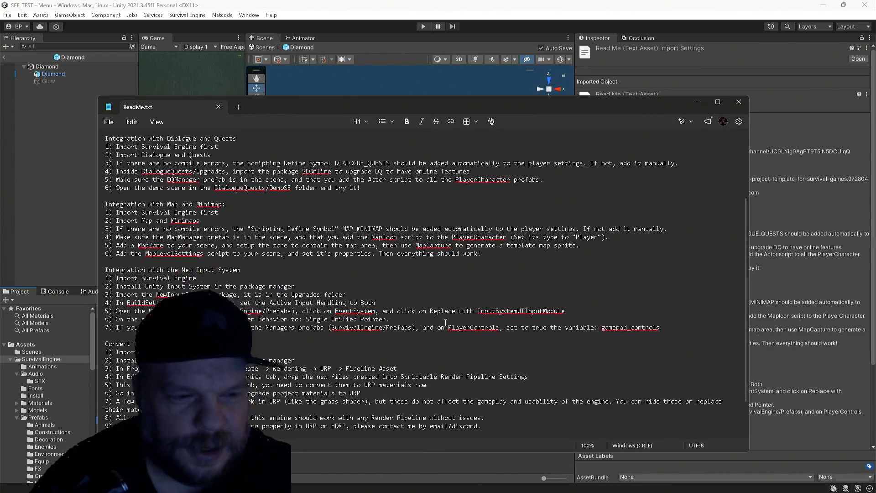
click(732, 106)
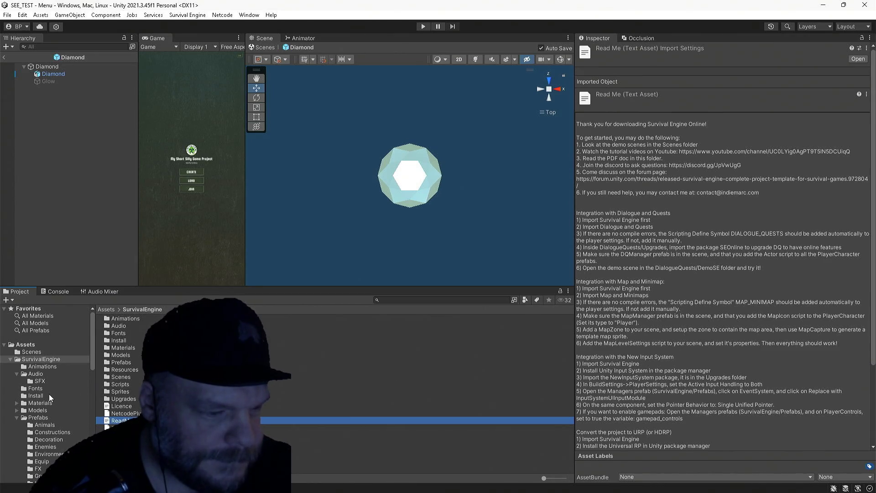
- Exit the Diamond prefab back to the Menu scene
scroll(48, 394, down, 3)
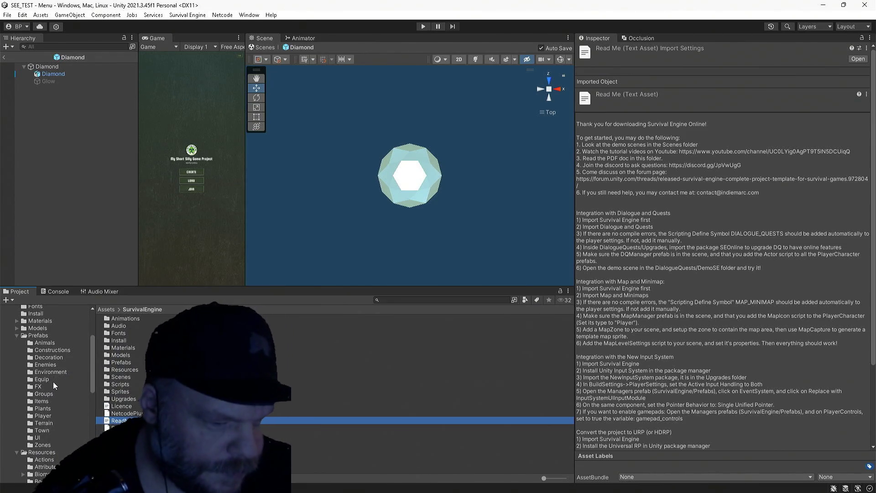
scroll(39, 383, up, 5)
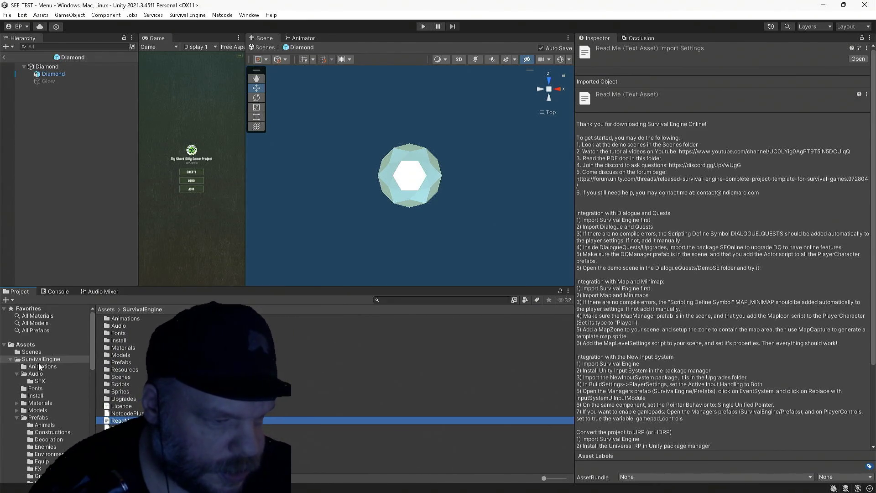
click(4, 56)
scroll(41, 79, up, 5)
- Inspect the Menu object's panel references and collapse Canvas to shorten the Hierarchy
click(43, 69)
click(24, 70)
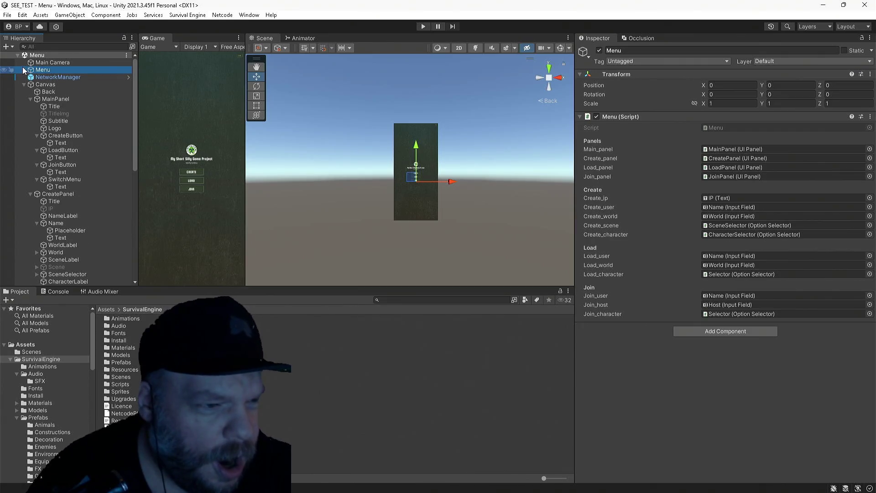
click(24, 85)
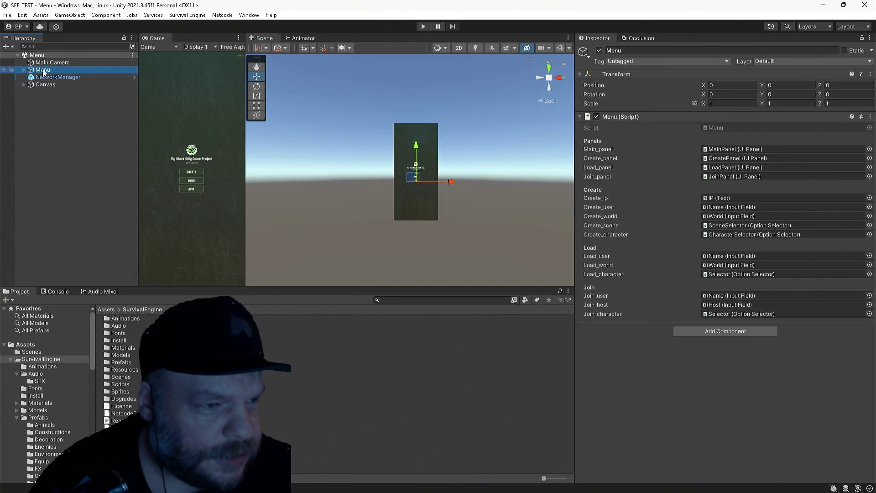
click(24, 69)
- Look over the Data, EventSystem, NetworkManager and Canvas objects, expanding Canvas's UI panels
click(44, 77)
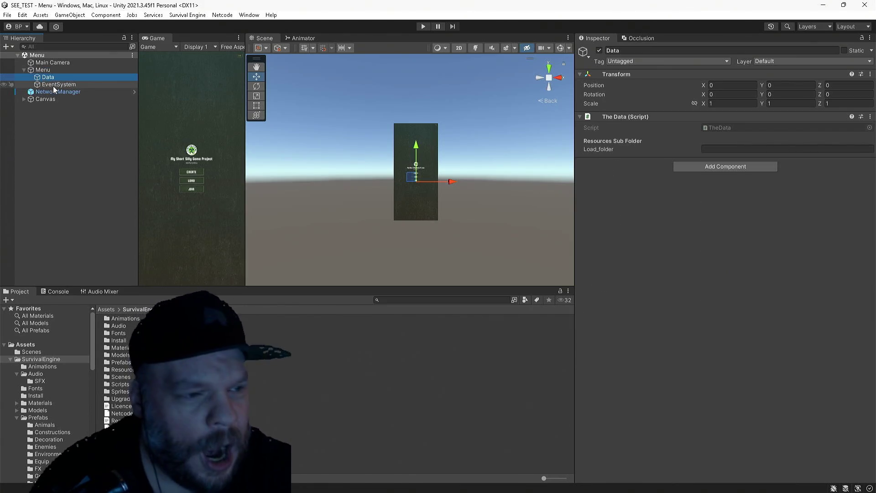
click(53, 86)
click(53, 93)
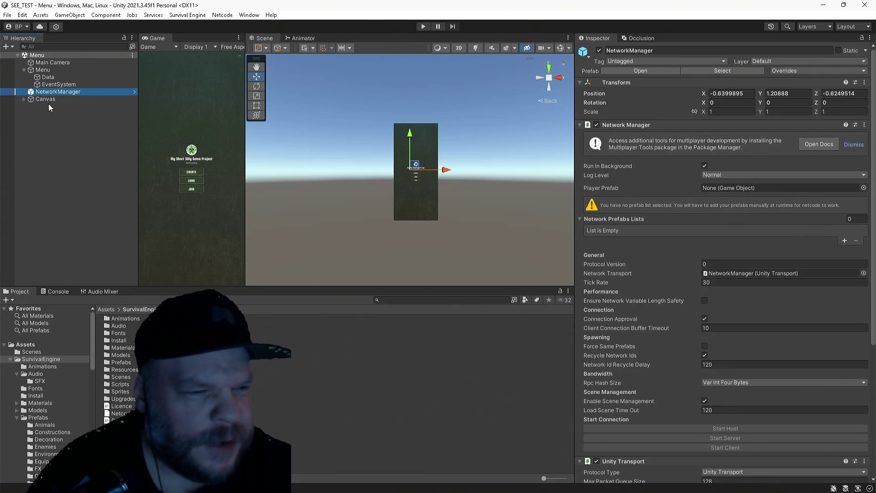
click(28, 101)
click(26, 100)
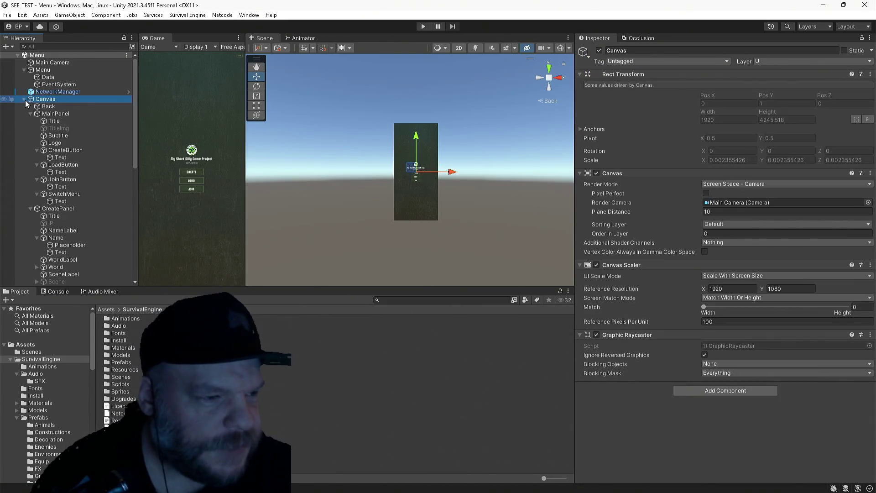
scroll(70, 134, down, 10)
scroll(72, 135, up, 10)
- Recheck Data and Menu, scroll the NetworkManager's network settings, and list the Prefabs folder
click(46, 76)
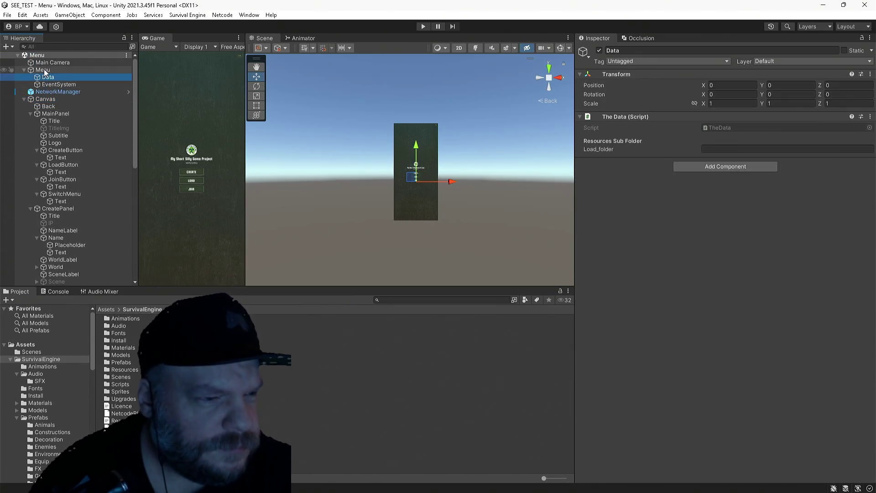
click(44, 70)
click(48, 77)
click(58, 91)
click(58, 84)
click(58, 92)
scroll(71, 128, down, 3)
scroll(72, 130, down, 10)
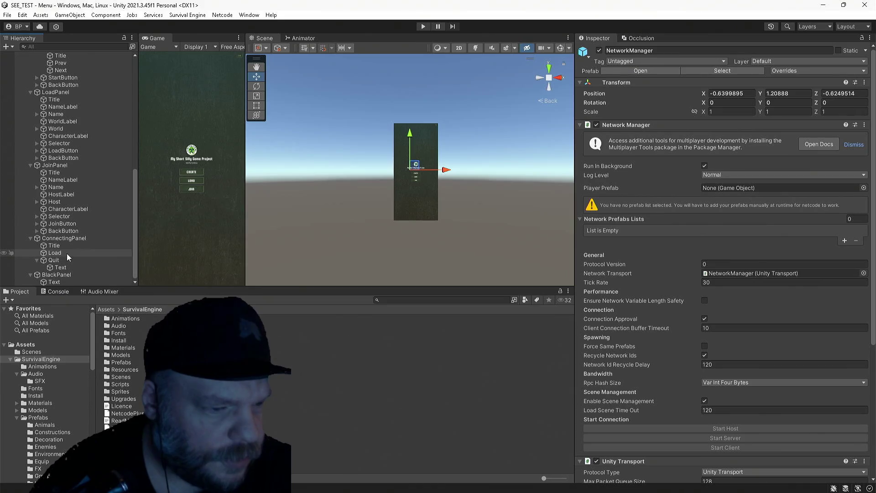
scroll(63, 349, down, 3)
scroll(60, 365, down, 2)
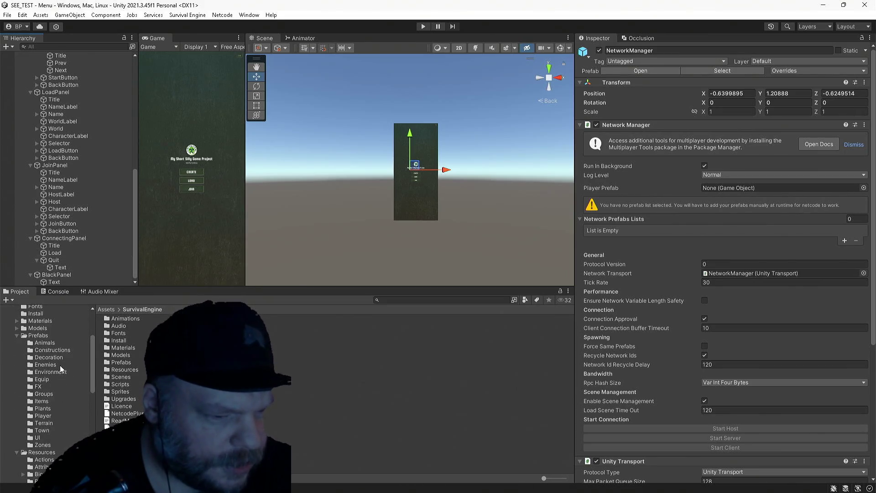
click(50, 334)
- Inspect the WorldGenerator prefab's generation settings, then the Transform-only Managers prefab
scroll(66, 371, down, 1)
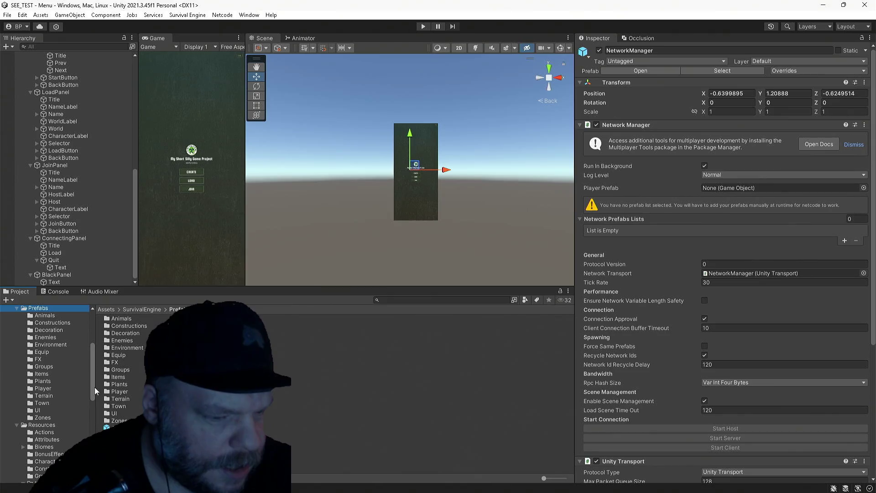
click(123, 450)
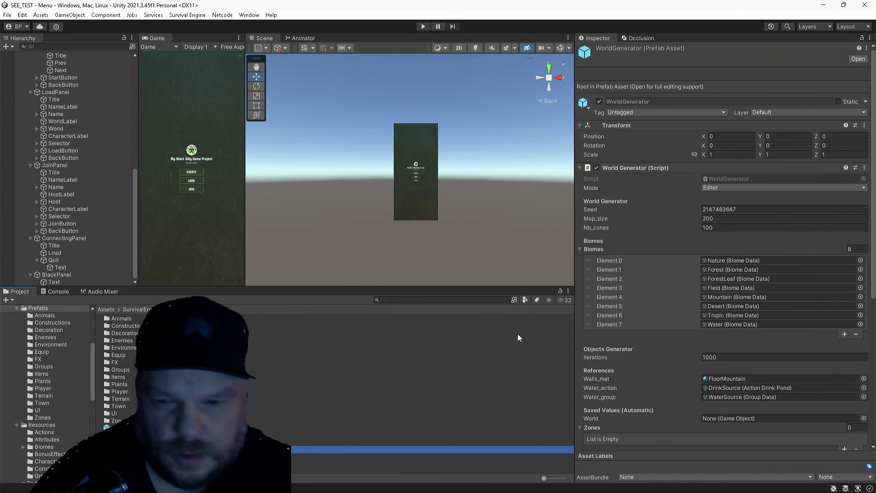
scroll(602, 314, down, 4)
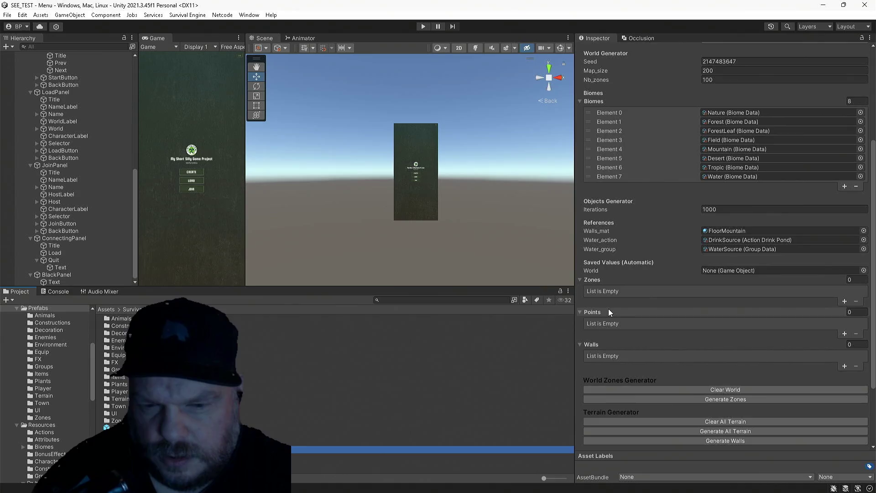
scroll(606, 328, up, 4)
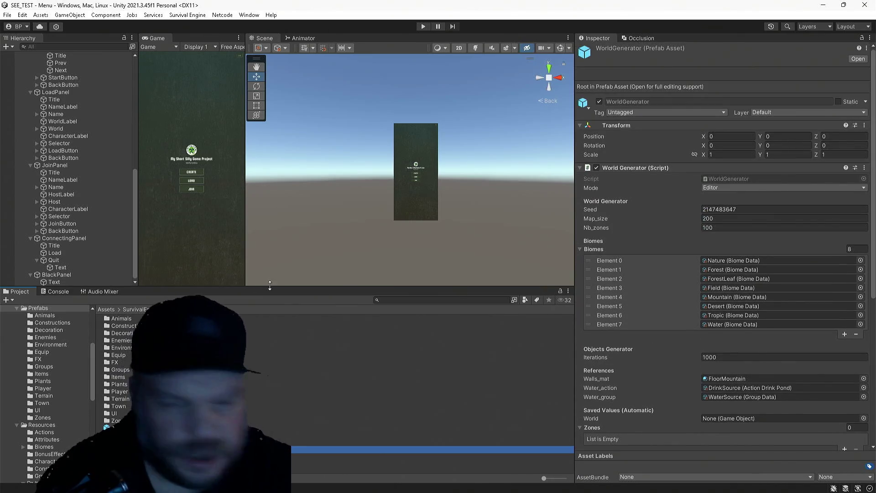
click(456, 435)
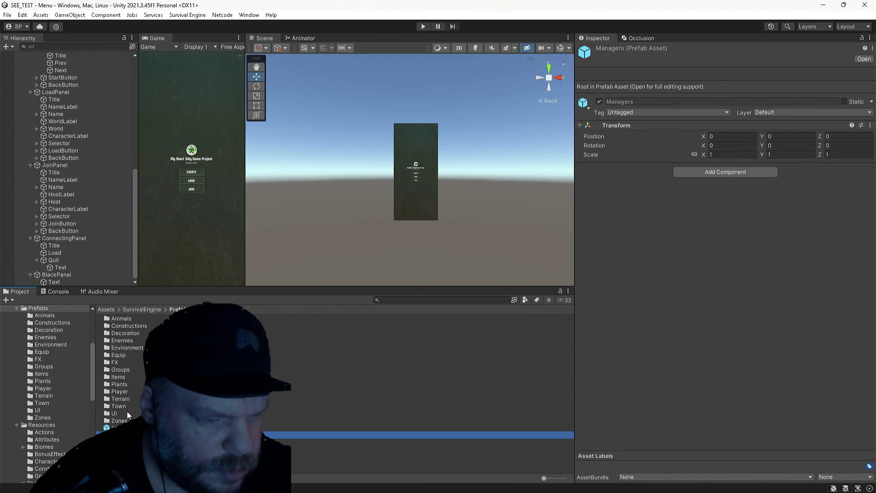
- Open the Items prefab folder, scroll its list from Acorn to Water, and select the Snowball prefab
double_click(121, 377)
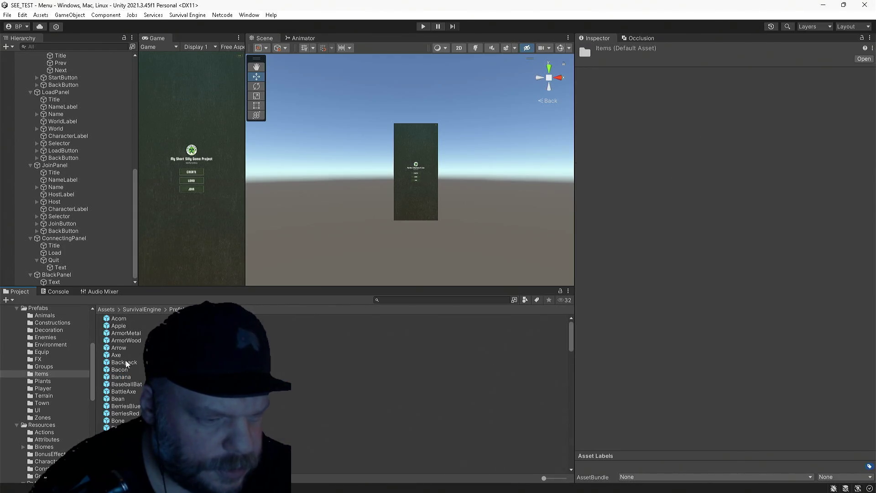
scroll(124, 368, down, 20)
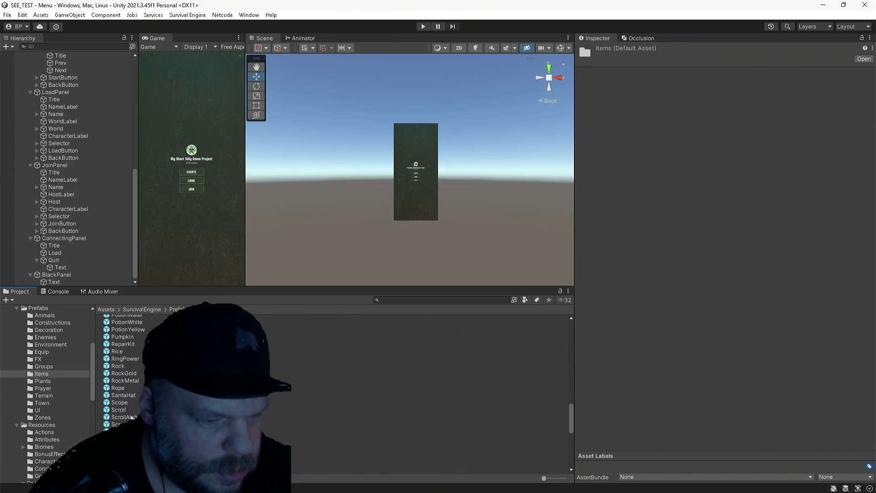
scroll(132, 417, down, 6)
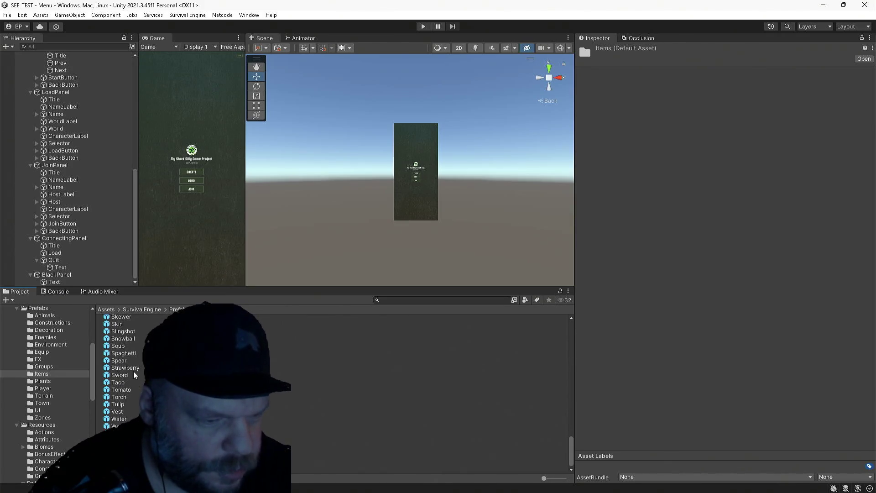
scroll(130, 347, up, 3)
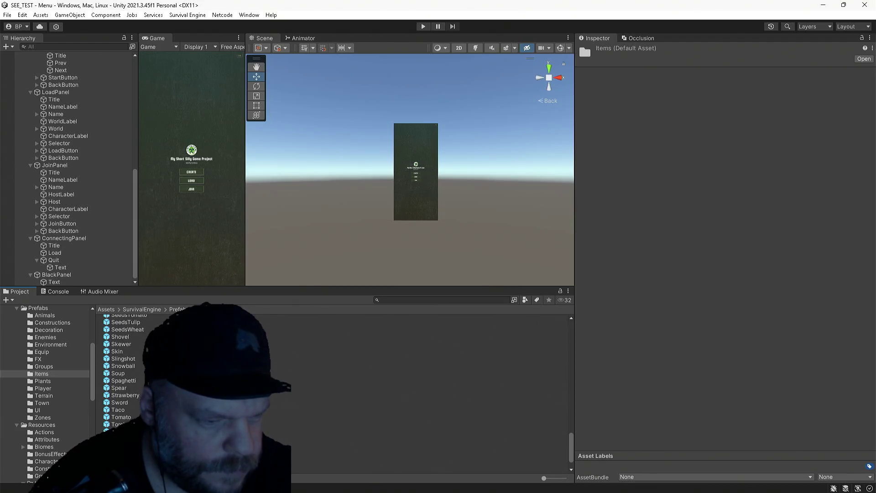
scroll(125, 369, up, 3)
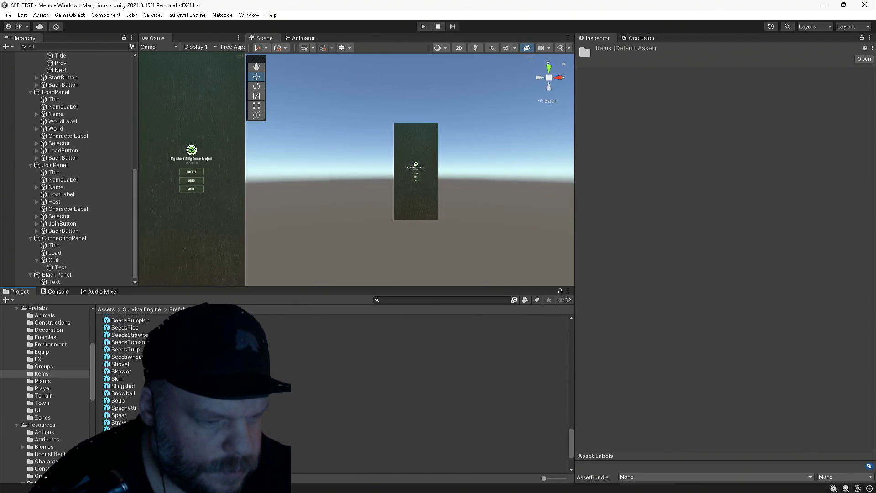
scroll(131, 417, up, 5)
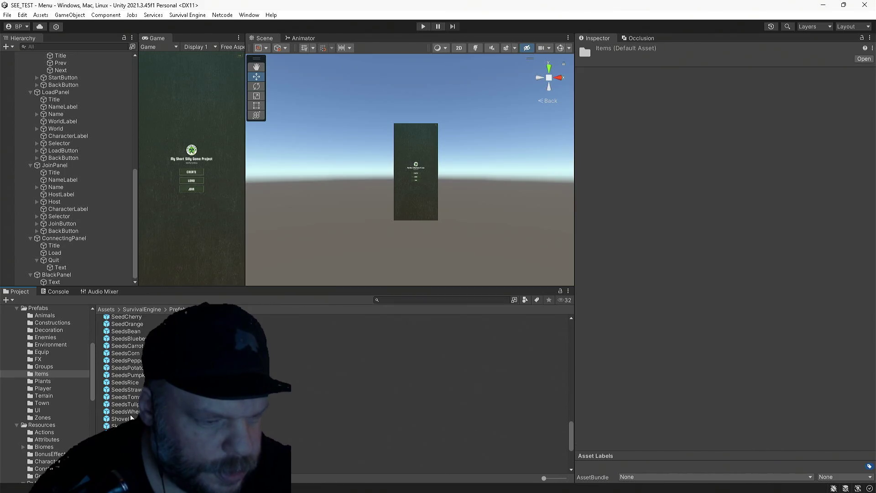
scroll(131, 417, up, 5)
scroll(131, 417, down, 10)
click(123, 393)
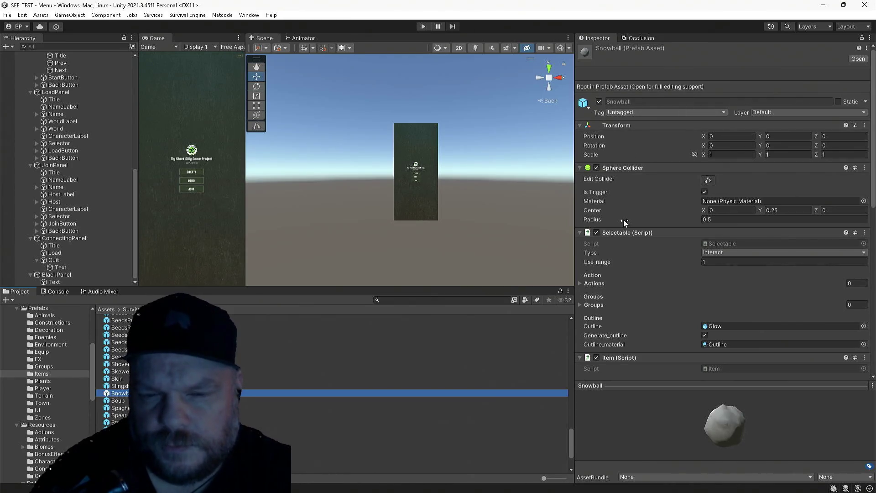
scroll(616, 240, down, 3)
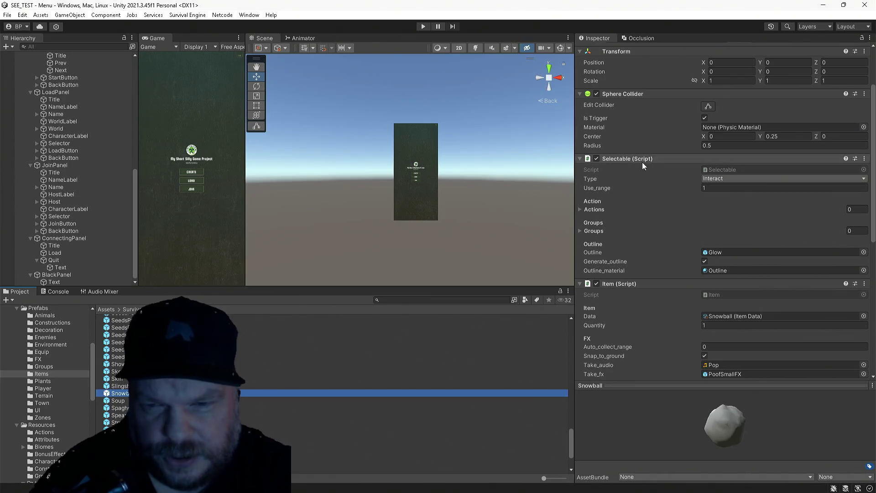
scroll(661, 228, down, 3)
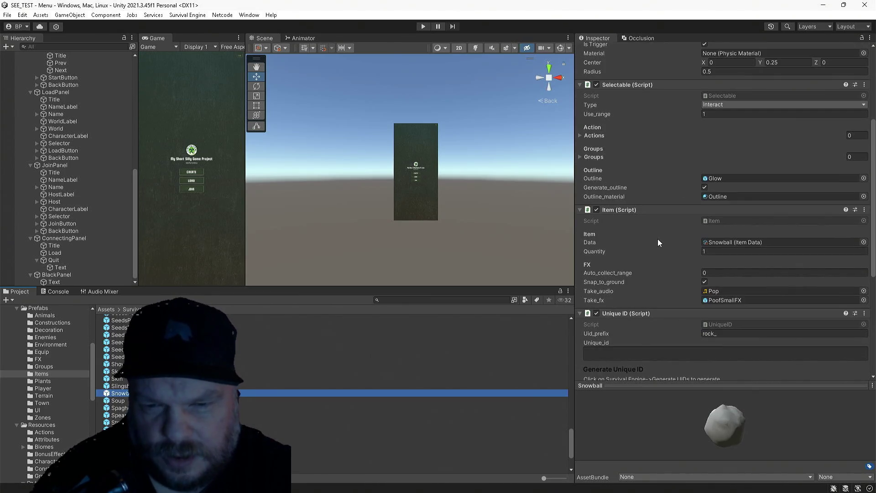
scroll(670, 235, down, 2)
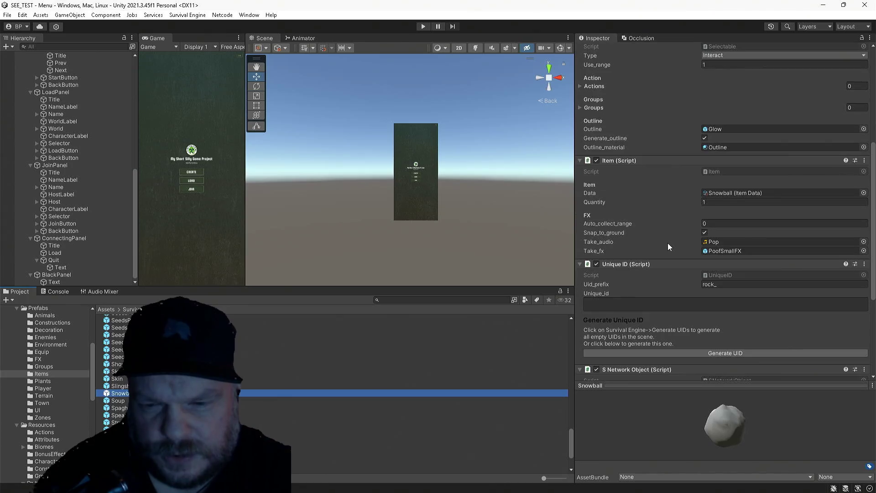
scroll(668, 245, down, 6)
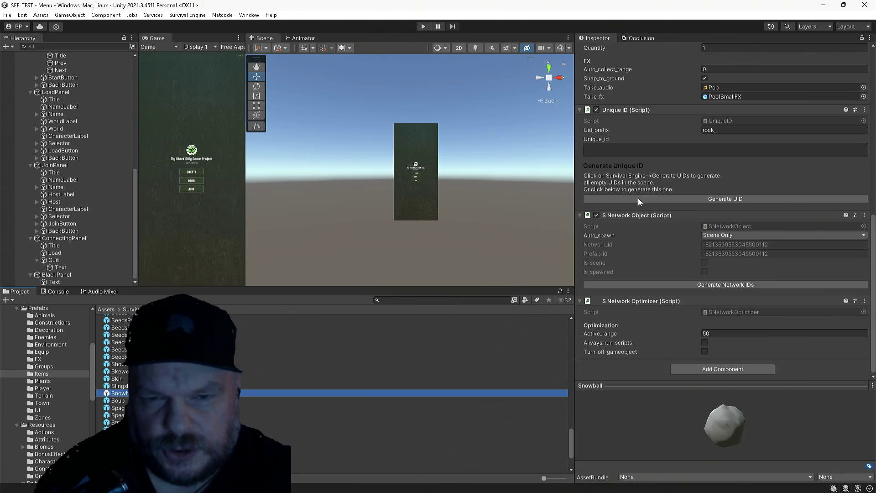
scroll(638, 196, up, 4)
scroll(638, 208, up, 1)
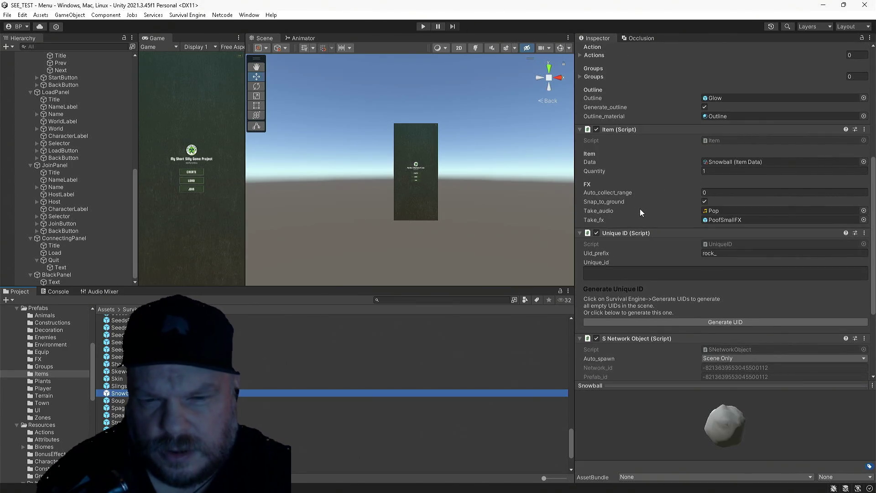
scroll(640, 209, up, 2)
scroll(641, 212, up, 3)
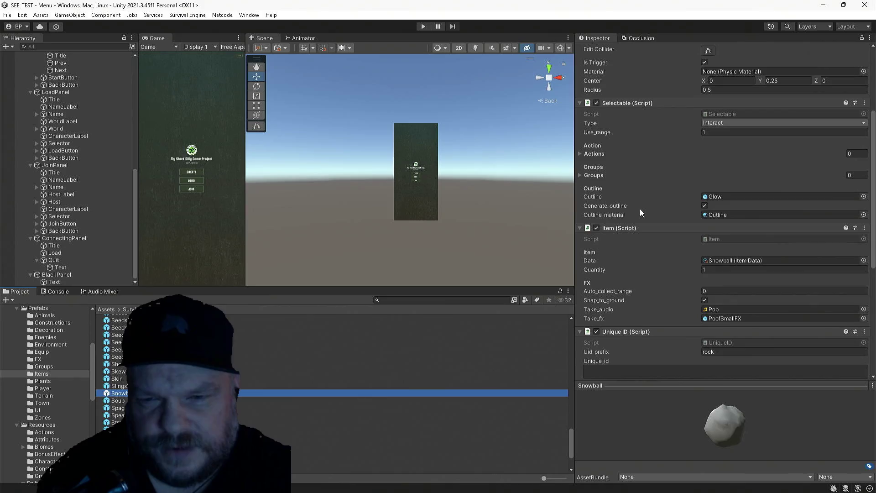
scroll(640, 213, up, 3)
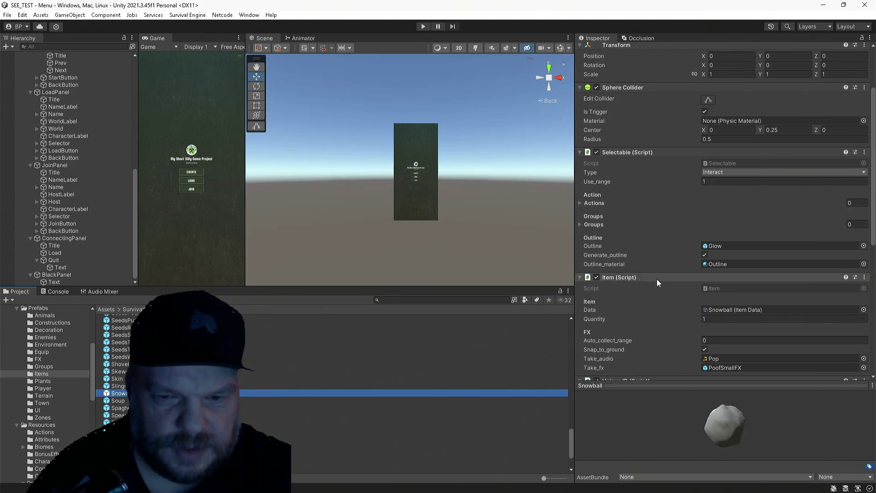
click(581, 205)
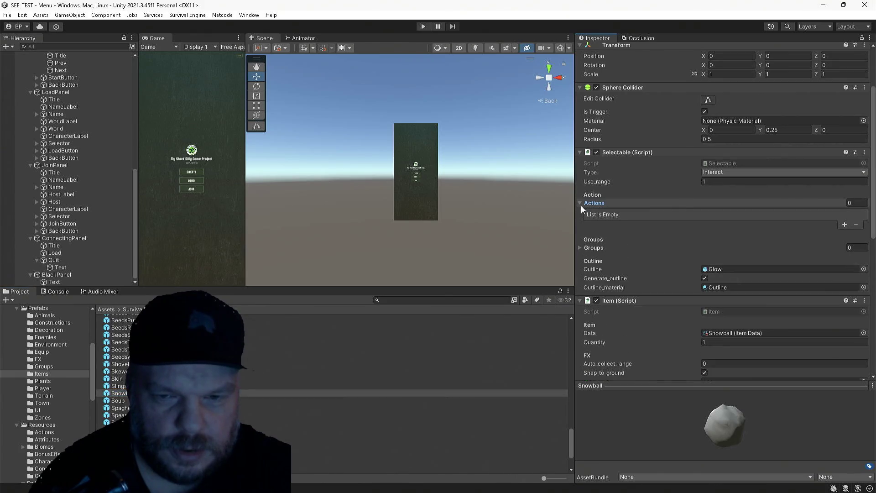
click(582, 205)
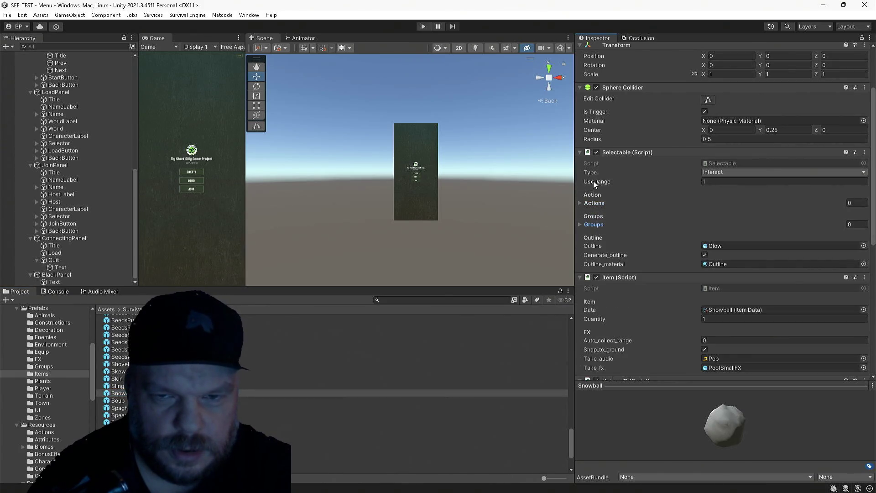
scroll(593, 183, up, 3)
scroll(597, 190, up, 1)
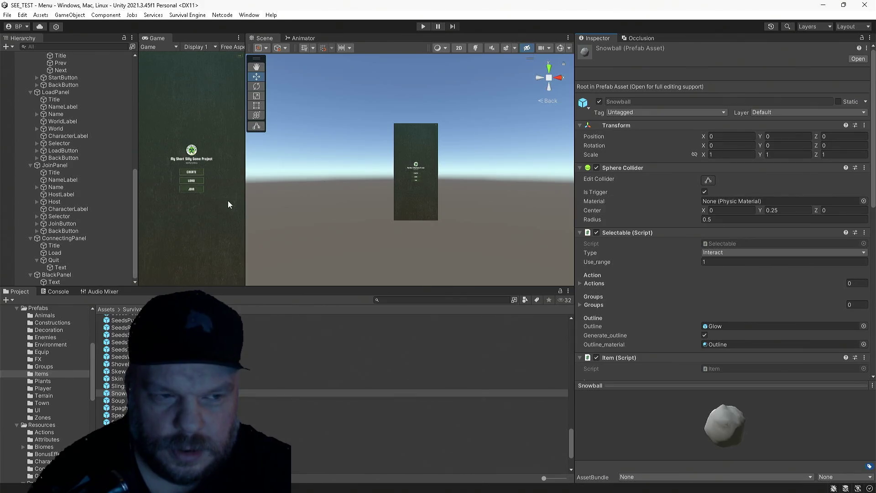
- Check the Slingshot prefab, then select SeedsCorn and expand its empty Selectable Actions list
click(128, 386)
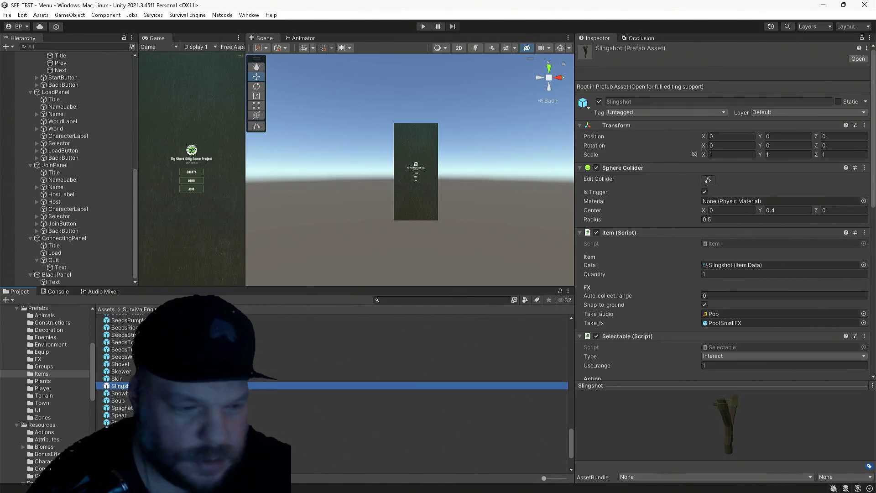
scroll(129, 391, up, 3)
scroll(130, 391, up, 3)
click(131, 407)
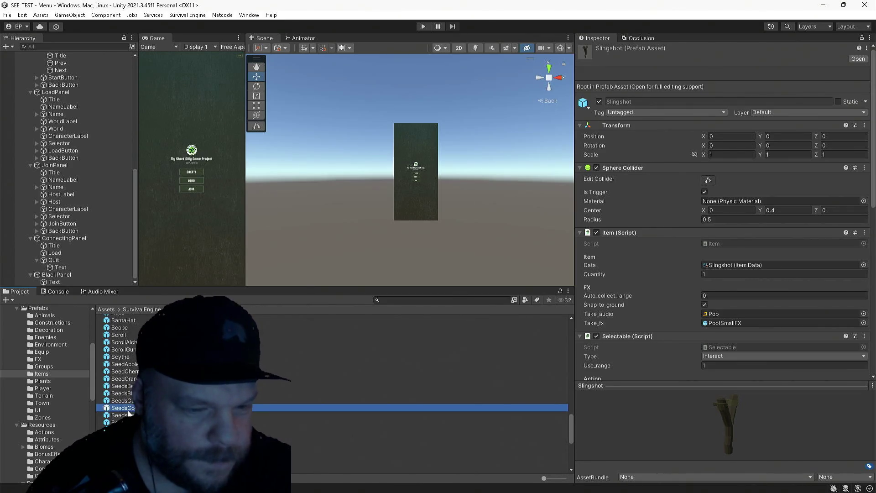
scroll(636, 289, down, 5)
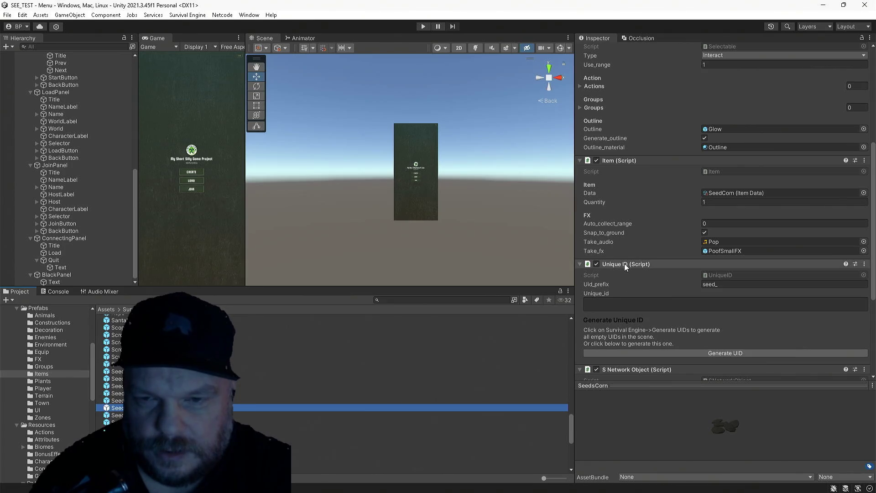
scroll(615, 240, up, 2)
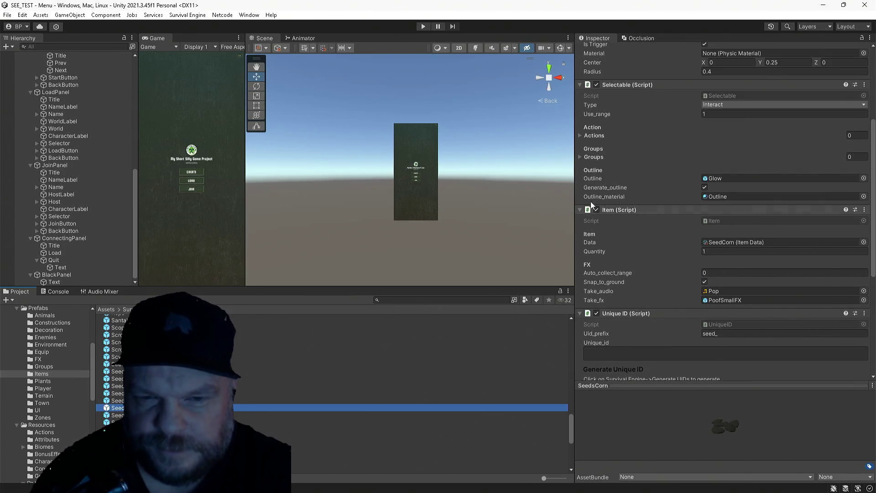
click(580, 136)
scroll(601, 176, up, 3)
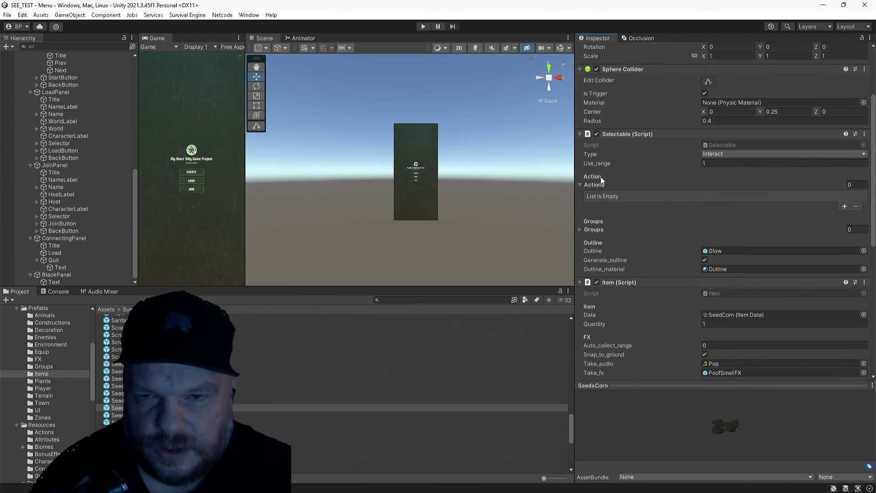
scroll(602, 167, up, 2)
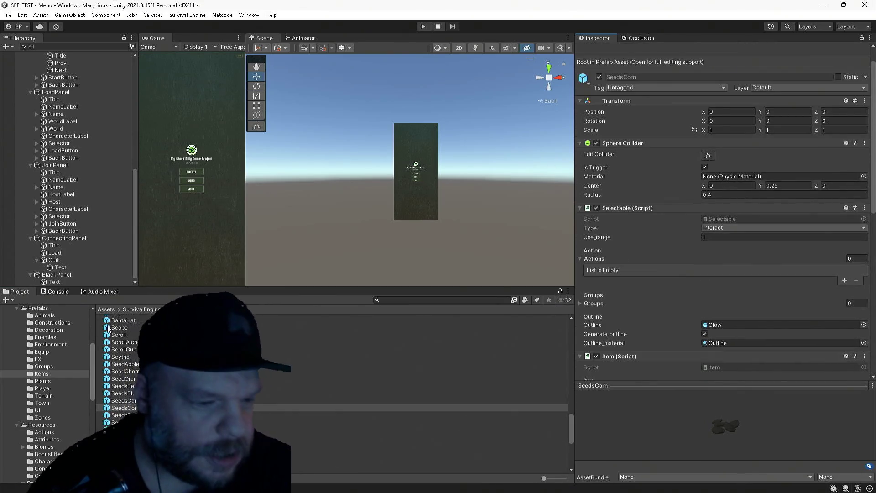
scroll(320, 388, up, 15)
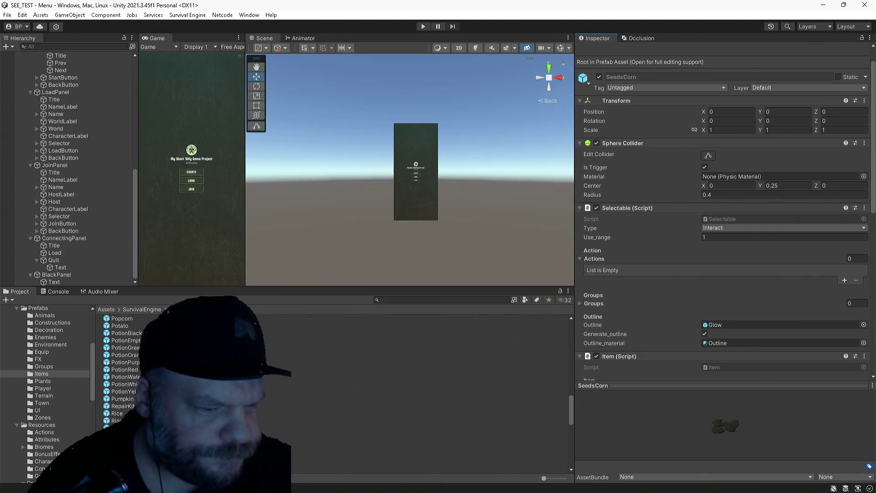
- Play Neon Afterglow.mp3 from the discord-share folder in Media Player, then return to Unity
key(alt+Tab)
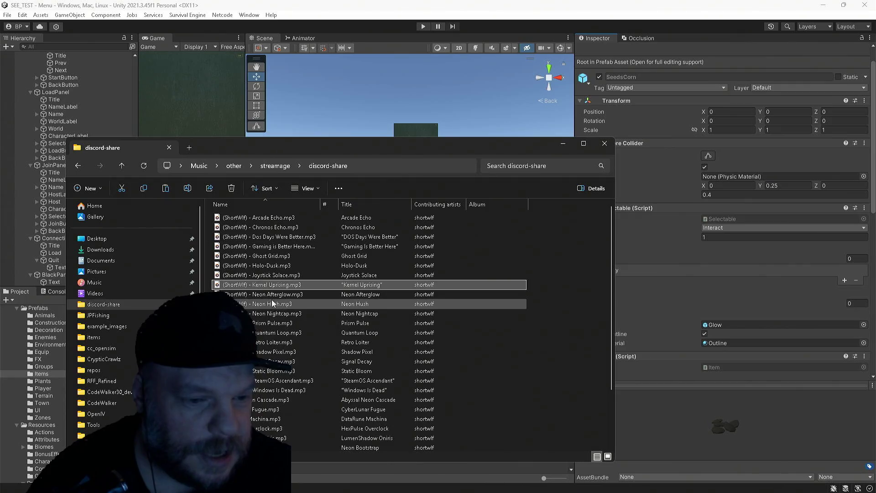
double_click(272, 297)
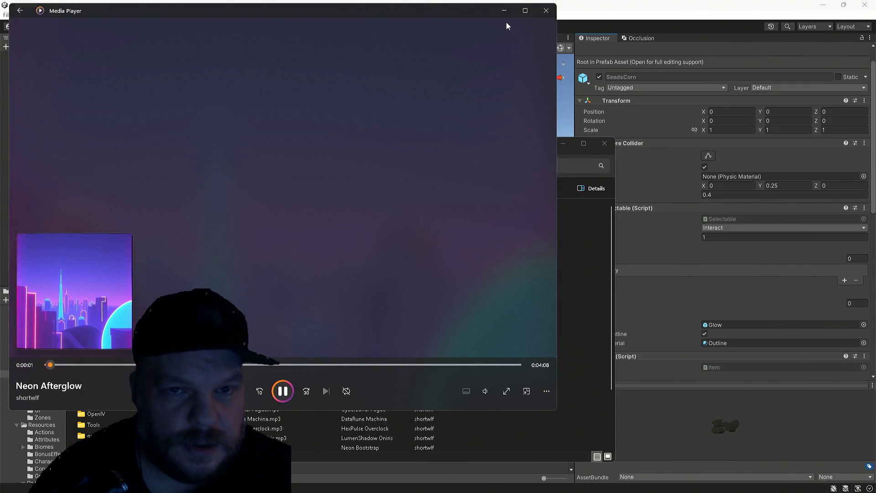
click(505, 10)
key(alt+Tab)
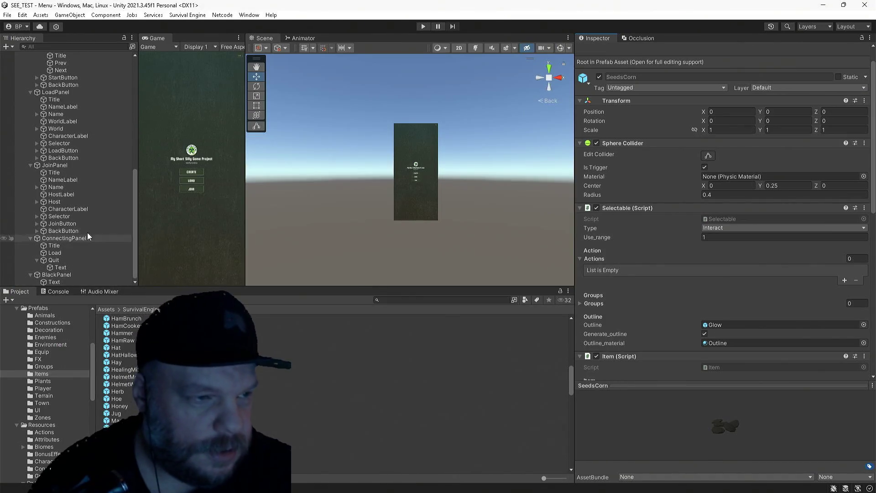
scroll(54, 398, down, 3)
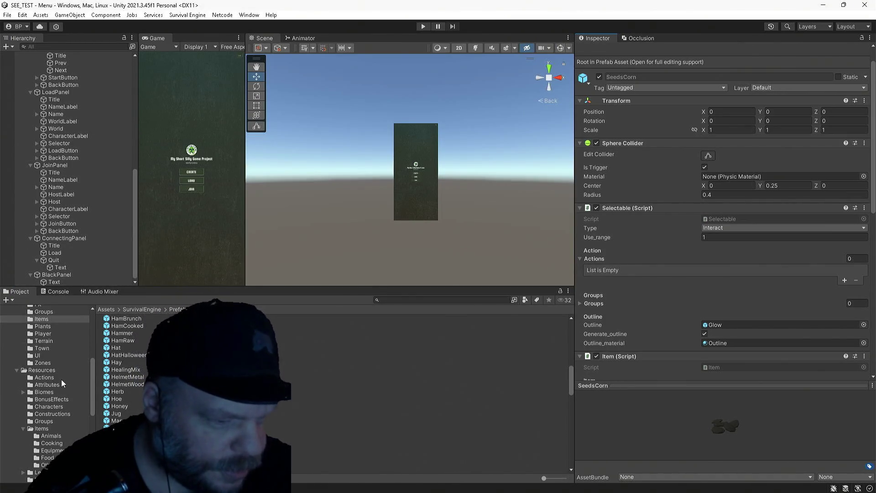
- Browse the Menu, Game and Server scene folders, then open Scripts/Gameplay and select the Item script
scroll(59, 413, down, 9)
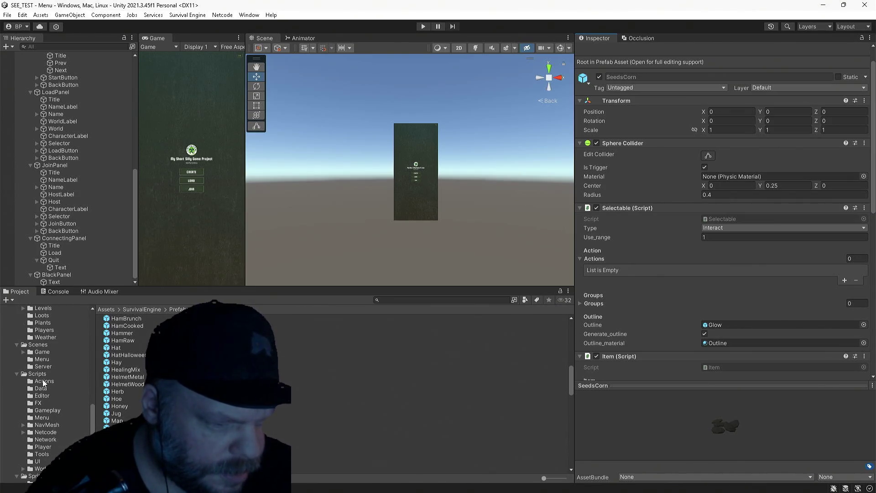
click(45, 359)
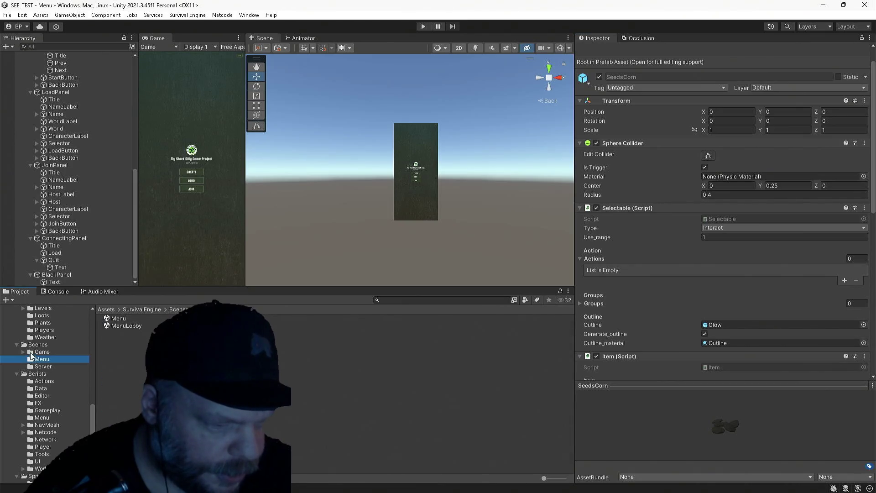
click(26, 353)
click(23, 351)
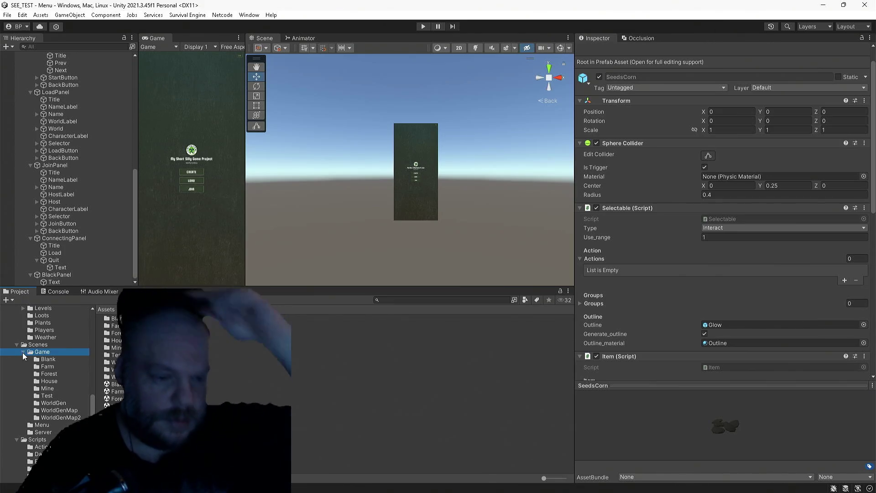
scroll(47, 396, down, 3)
click(41, 377)
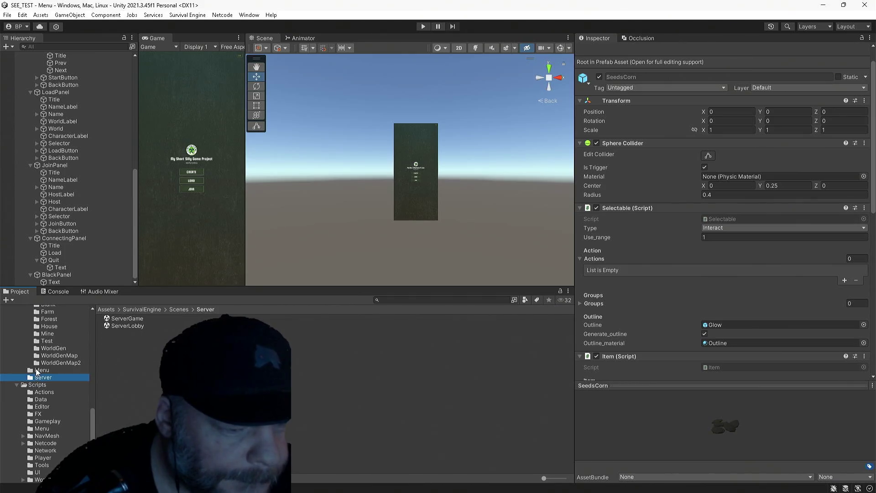
scroll(35, 374, down, 3)
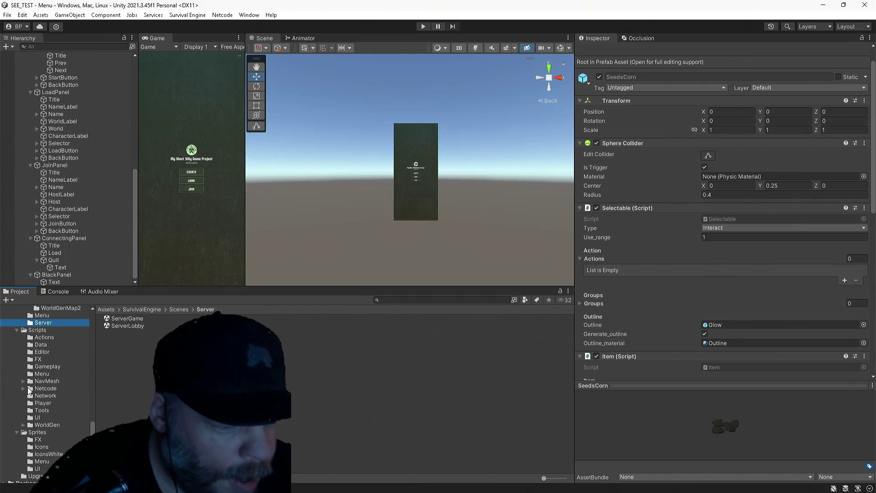
click(41, 366)
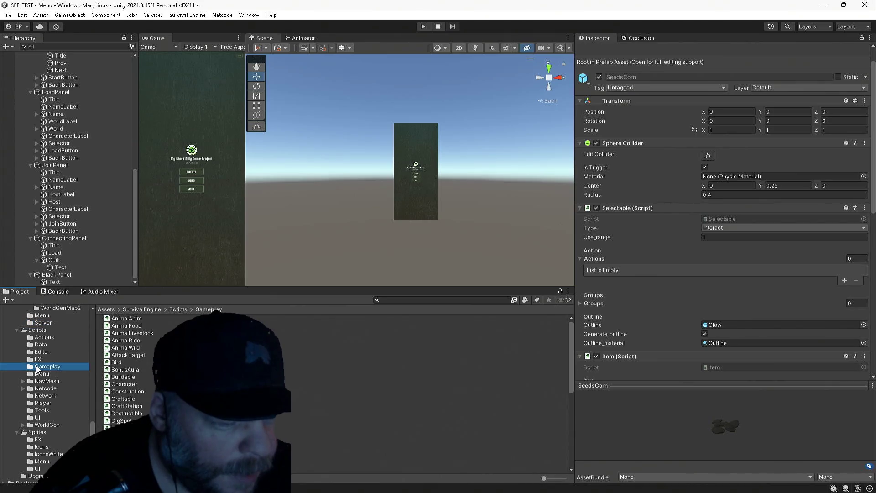
scroll(144, 409, down, 5)
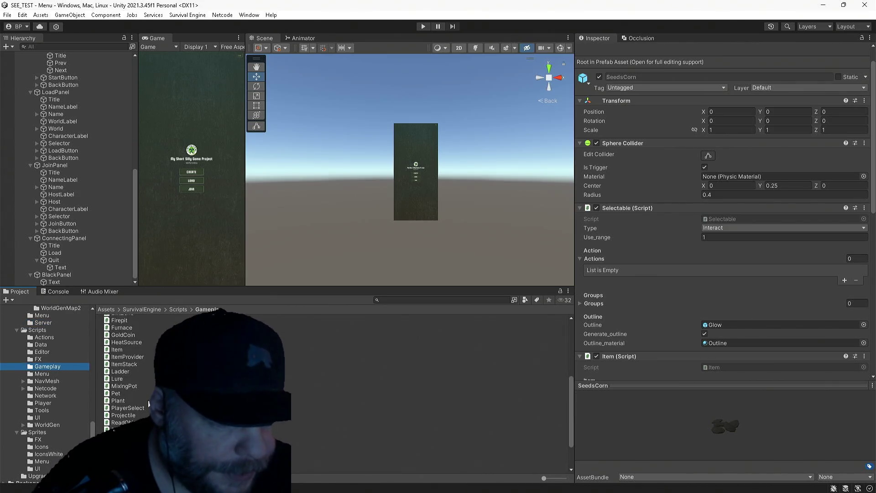
click(120, 350)
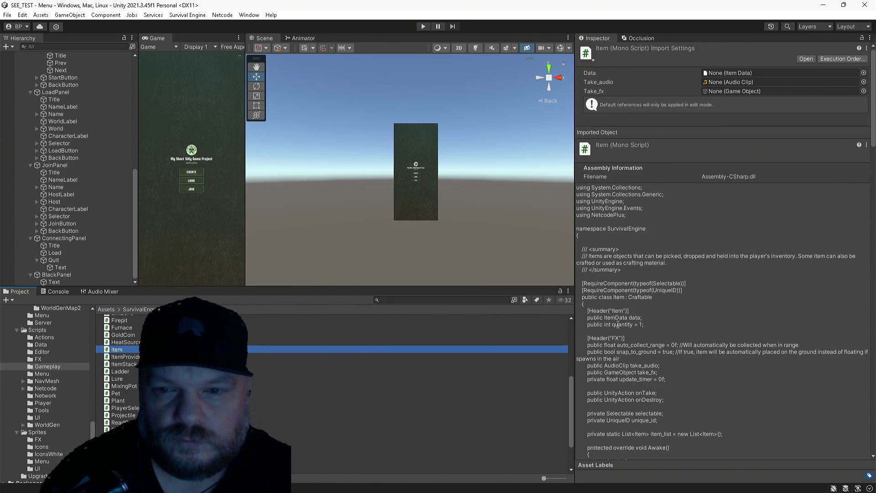
- Scroll the Gameplay scripts and view the ItemProvider and ItemStack code
scroll(619, 329, down, 15)
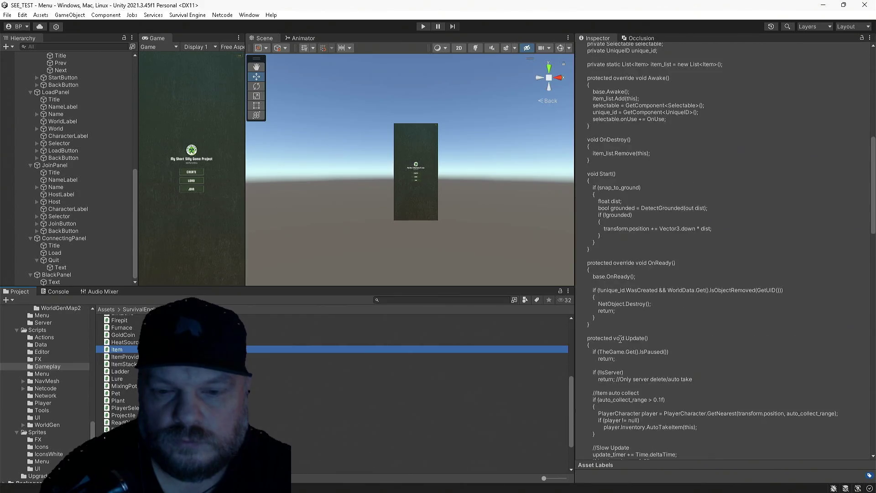
scroll(620, 339, down, 3)
scroll(152, 389, down, 3)
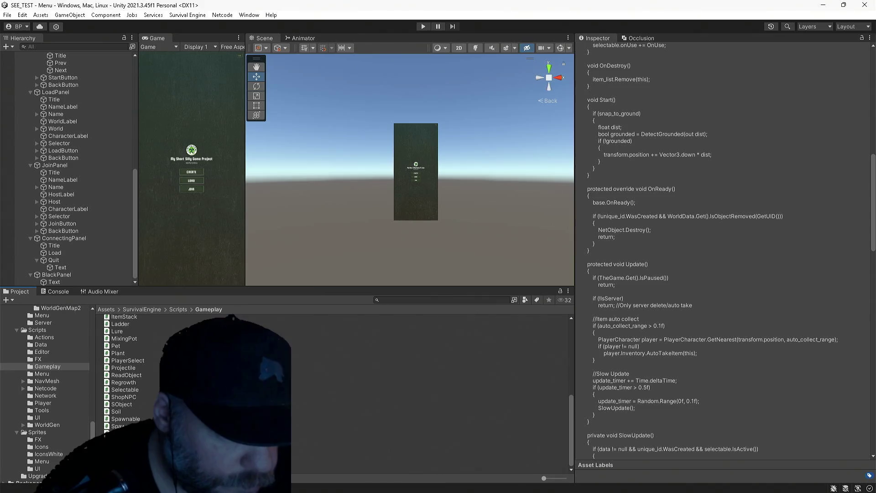
scroll(152, 390, up, 2)
scroll(152, 390, up, 4)
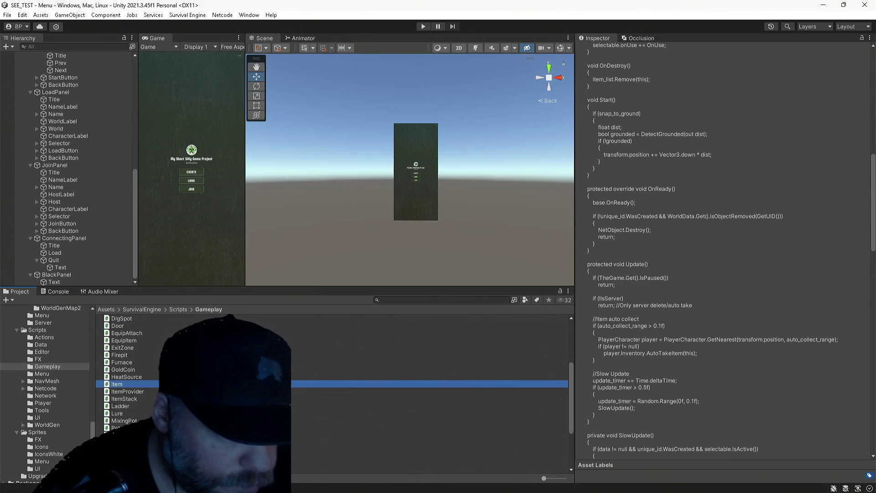
click(134, 393)
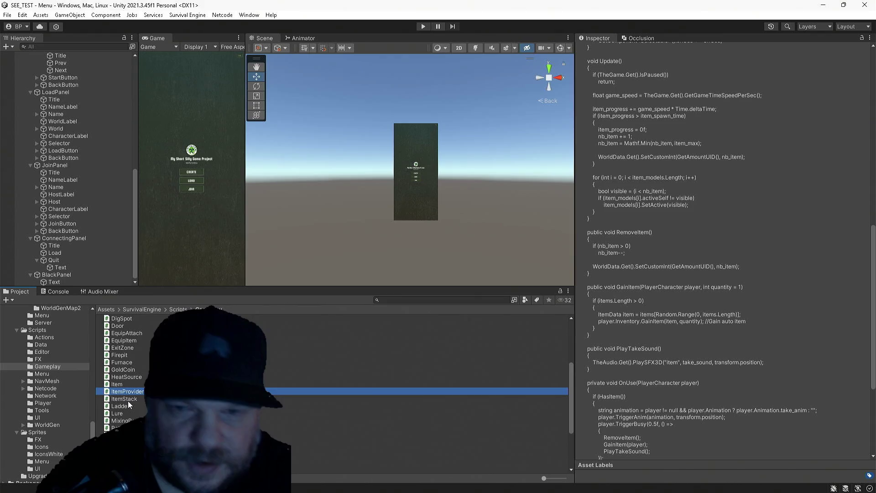
click(128, 400)
scroll(570, 409, up, 6)
scroll(670, 426, up, 10)
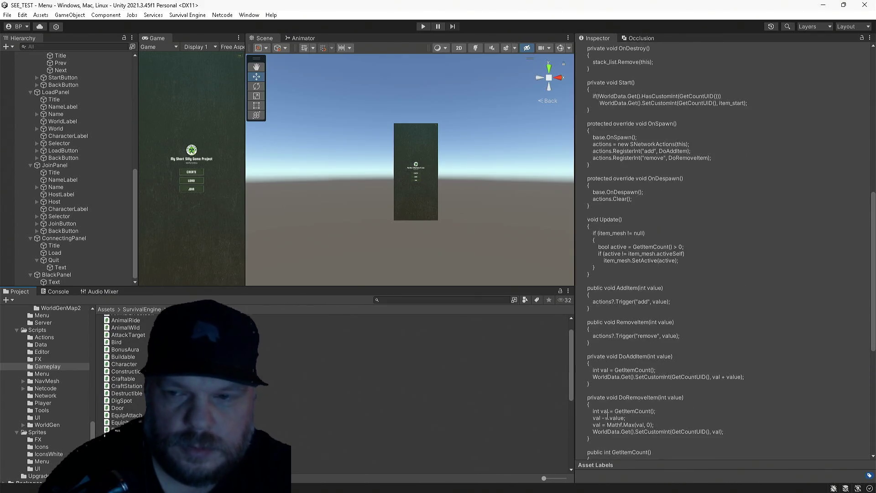
scroll(670, 427, up, 8)
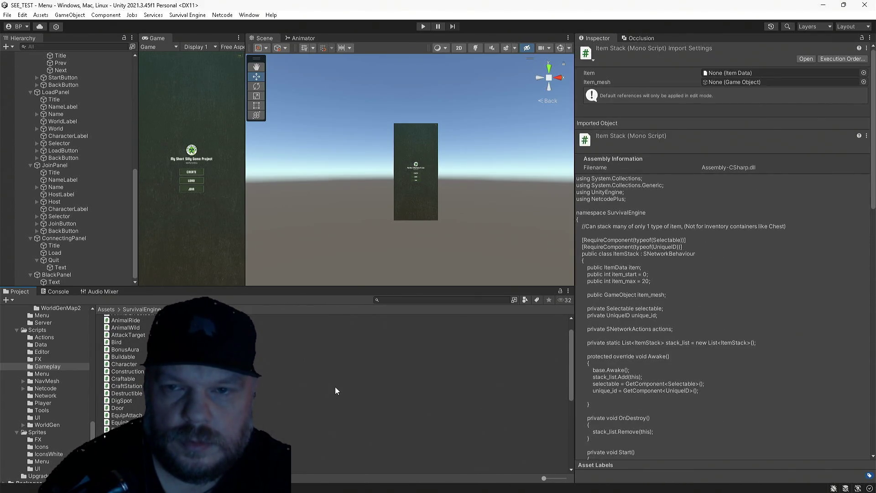
scroll(335, 391, down, 3)
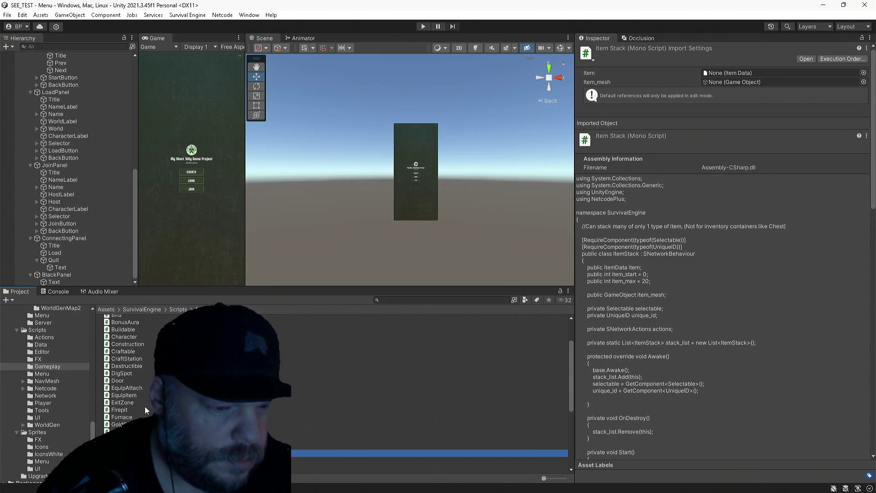
- Step through EquipAttach, EquipItem, Item, ItemProvider and ItemStack, ending on the Character script
click(133, 389)
click(133, 396)
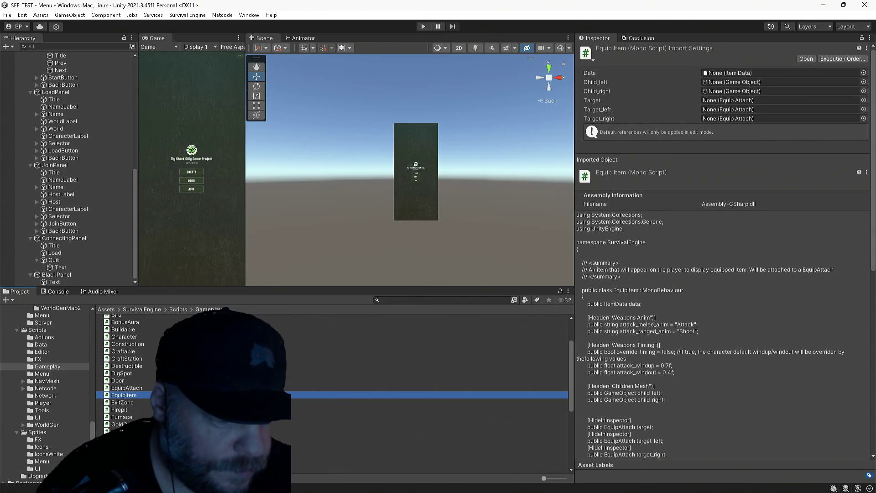
scroll(135, 402, down, 2)
click(130, 411)
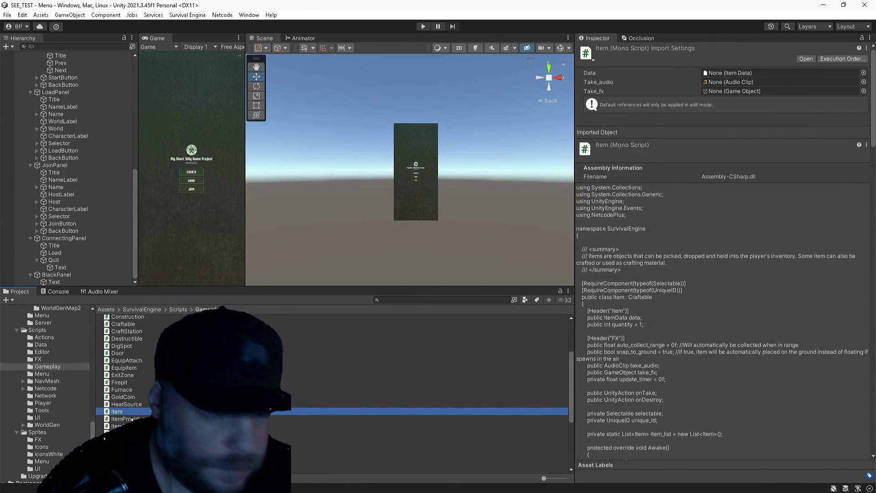
click(132, 419)
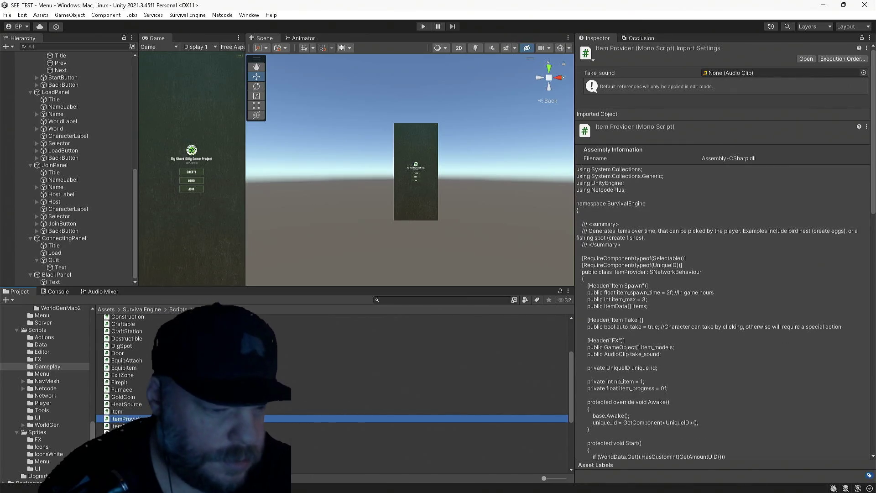
click(132, 426)
scroll(132, 410, down, 5)
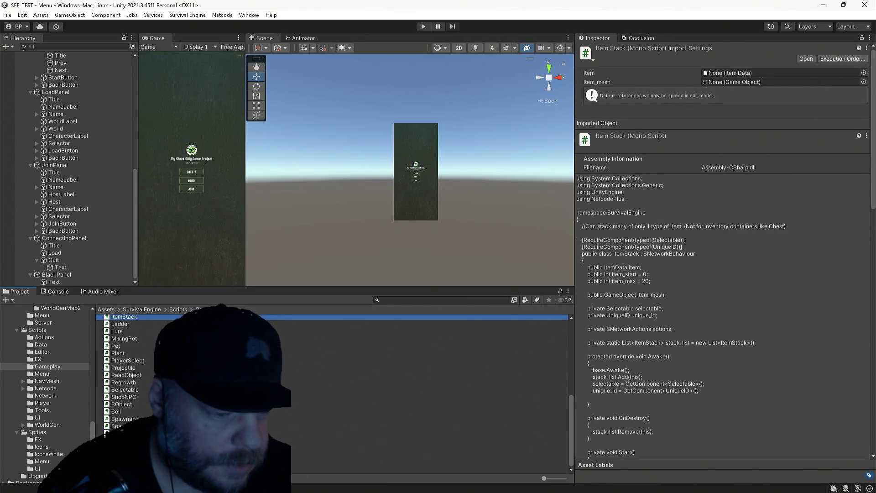
scroll(132, 388, up, 10)
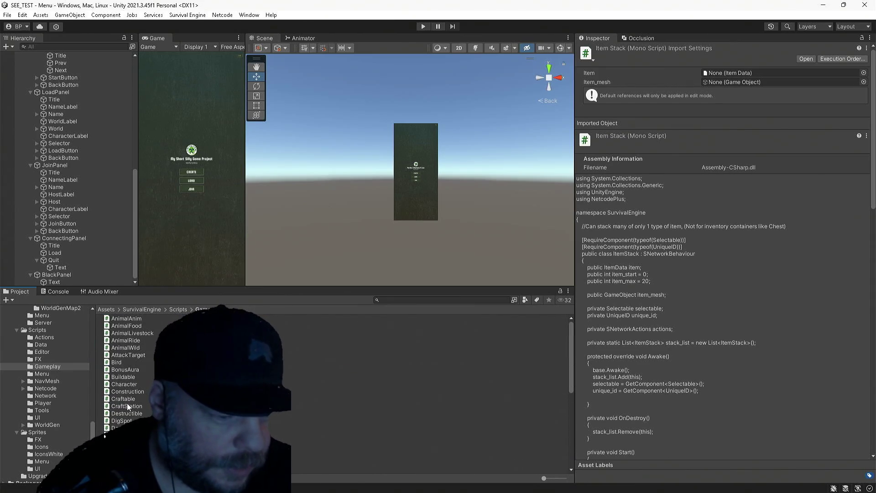
click(119, 384)
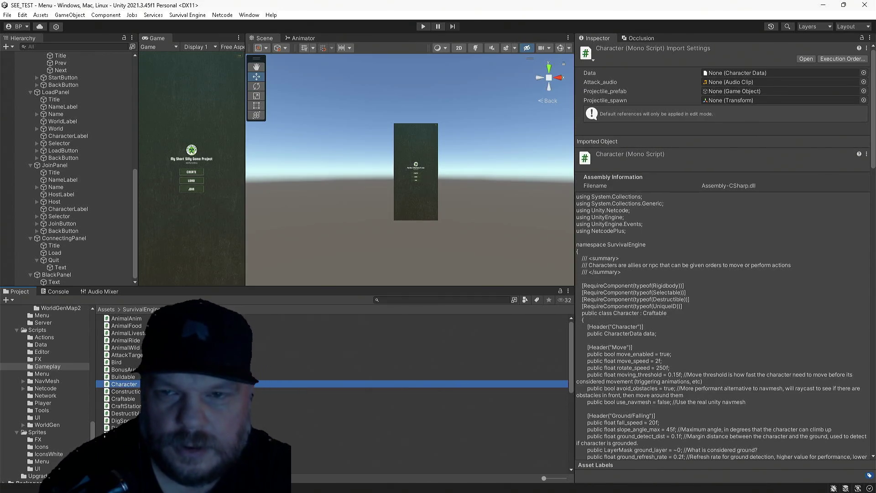
- View the ItemData script in Scripts/Data, with its ItemType, WeaponType and DurabilityType enums
scroll(50, 383, down, 1)
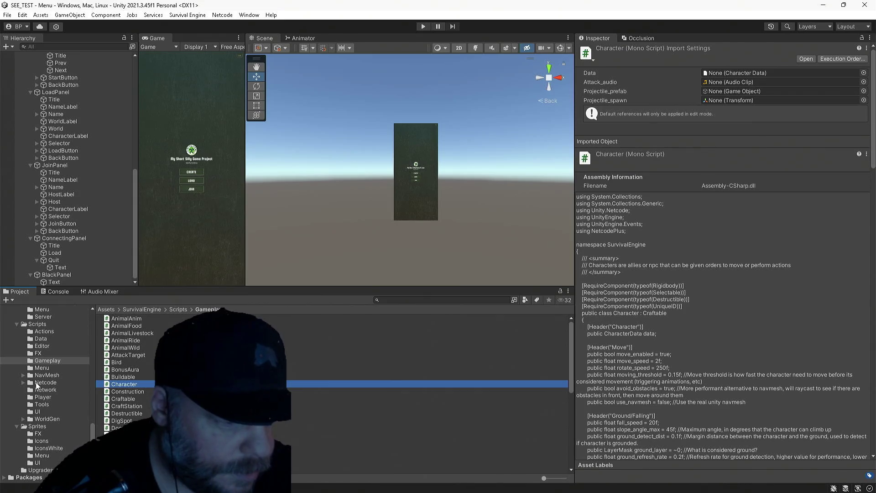
click(43, 339)
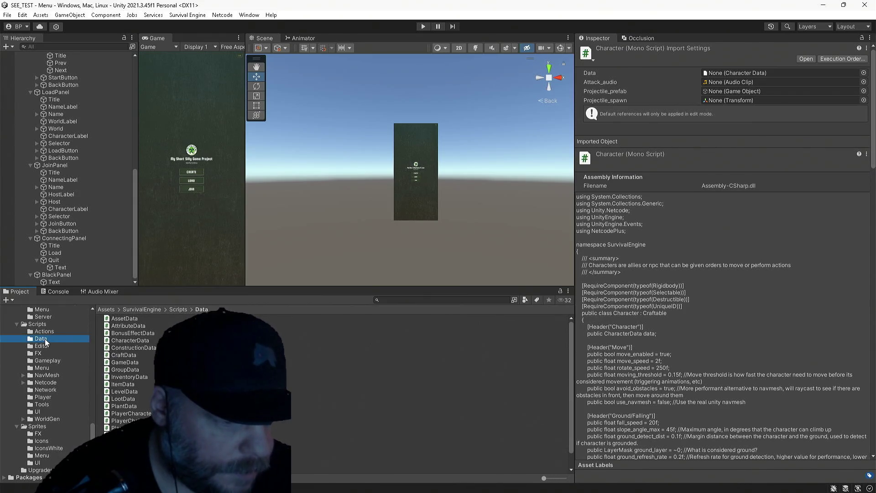
scroll(128, 366, up, 1)
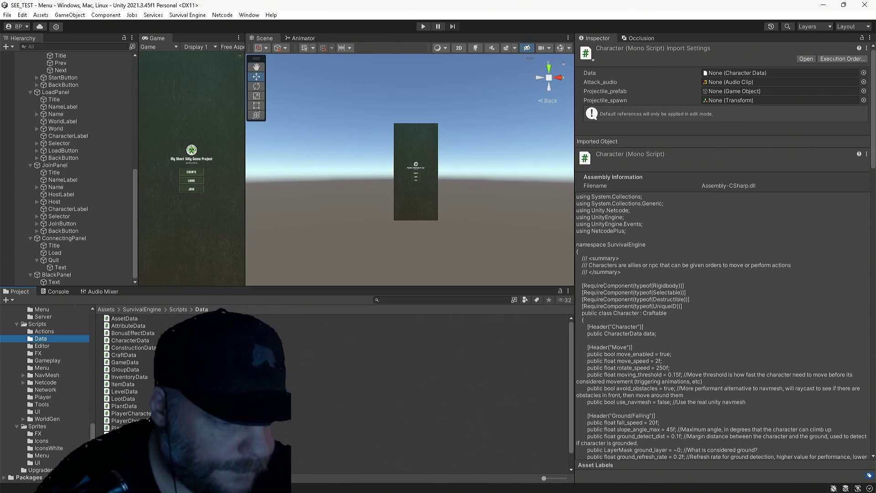
click(128, 385)
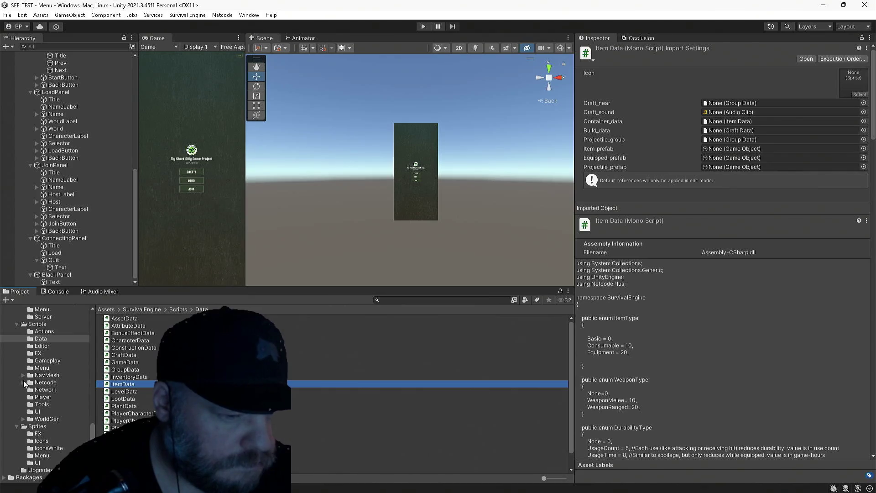
scroll(23, 377, up, 10)
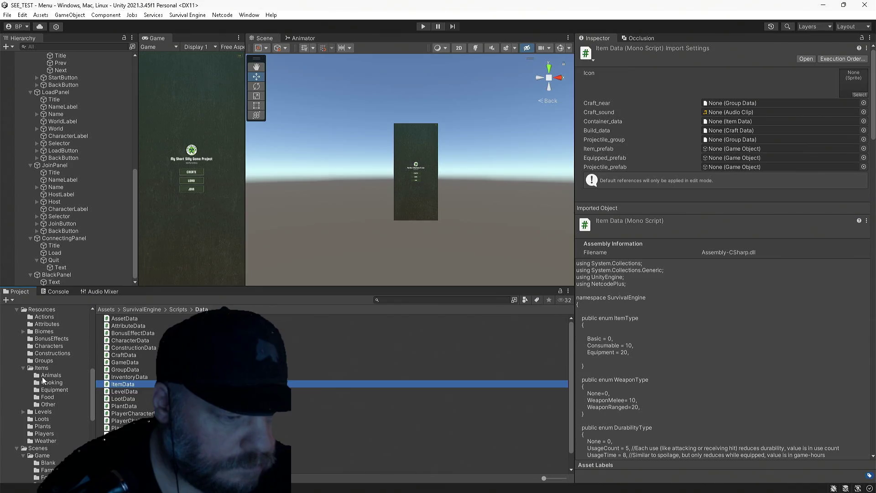
scroll(45, 394, up, 5)
scroll(46, 397, up, 1)
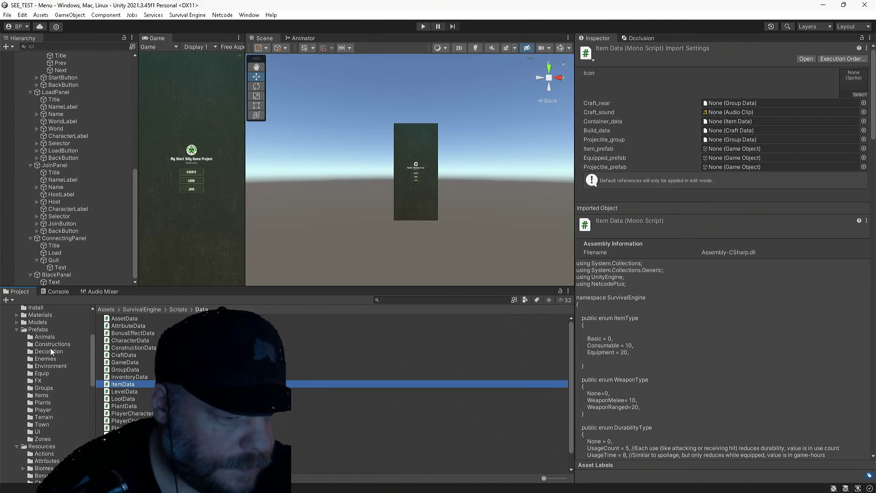
- Browse the Constructions, Decoration, Environment, Equip, Items and Plants prefab folders
click(50, 345)
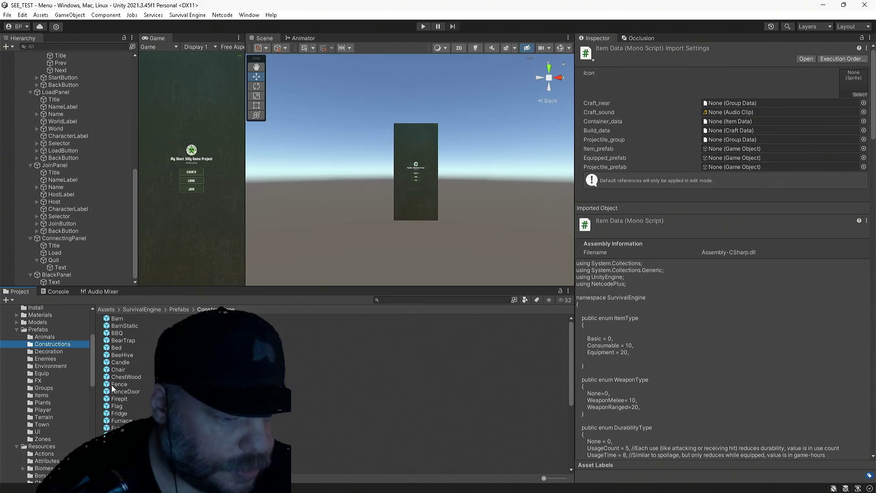
scroll(113, 389, down, 3)
click(42, 361)
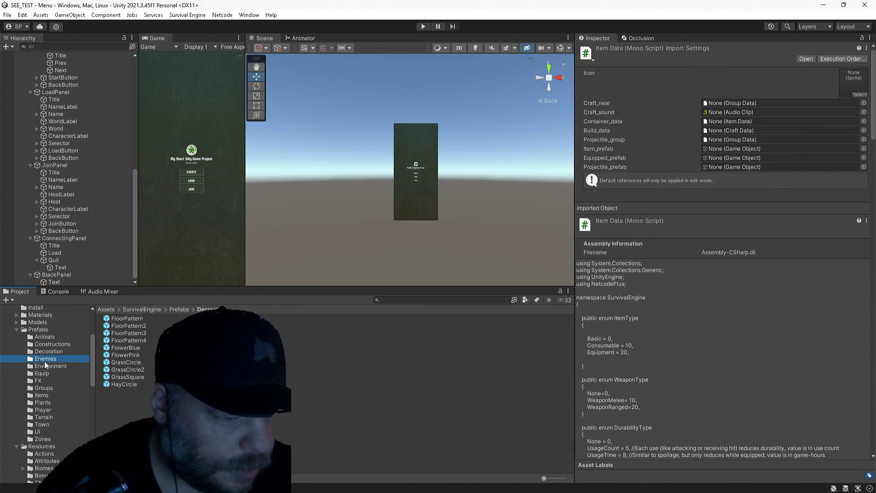
click(46, 368)
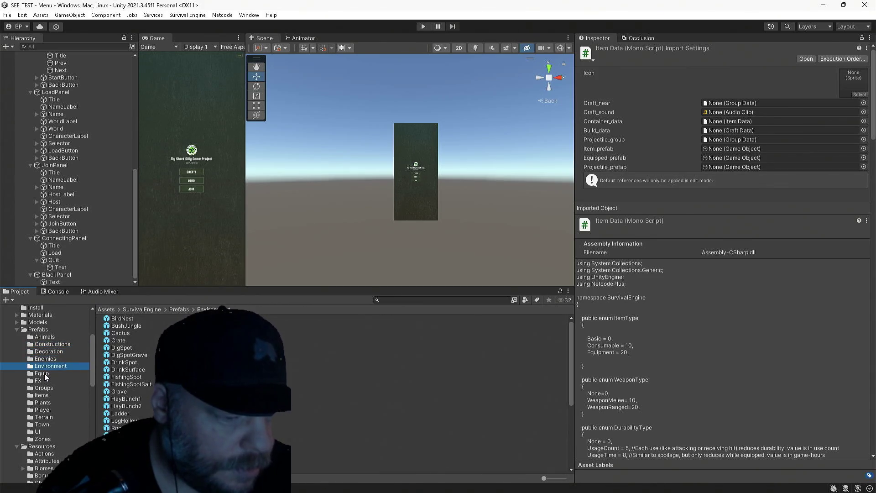
click(46, 374)
scroll(206, 388, down, 4)
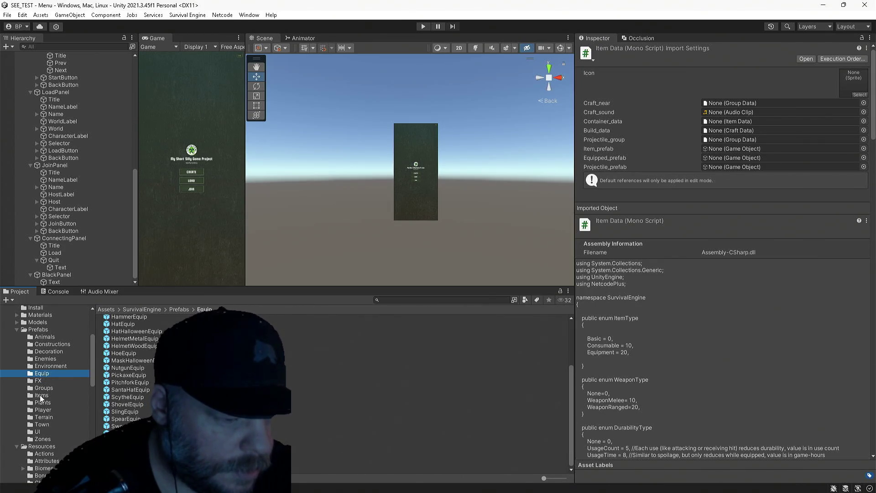
click(41, 396)
click(48, 403)
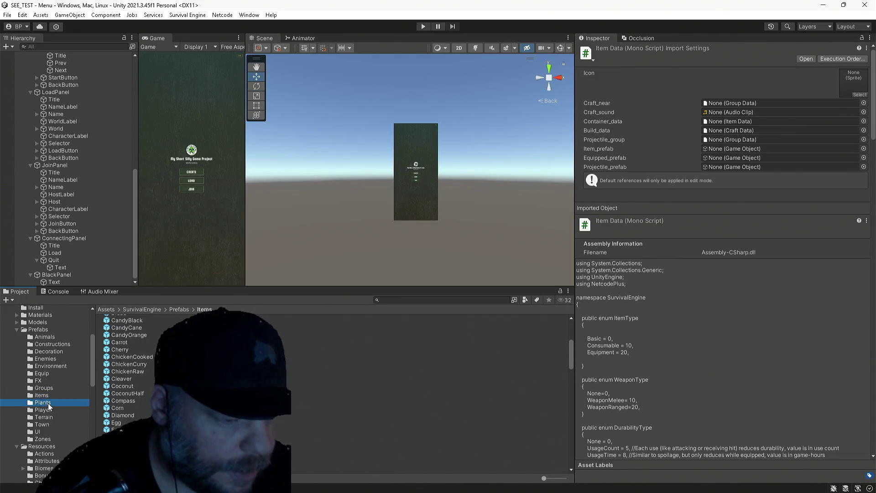
- Inspect the ActionSelector prefab in Prefabs/UI and expand its six Action Selector Button slots
click(38, 431)
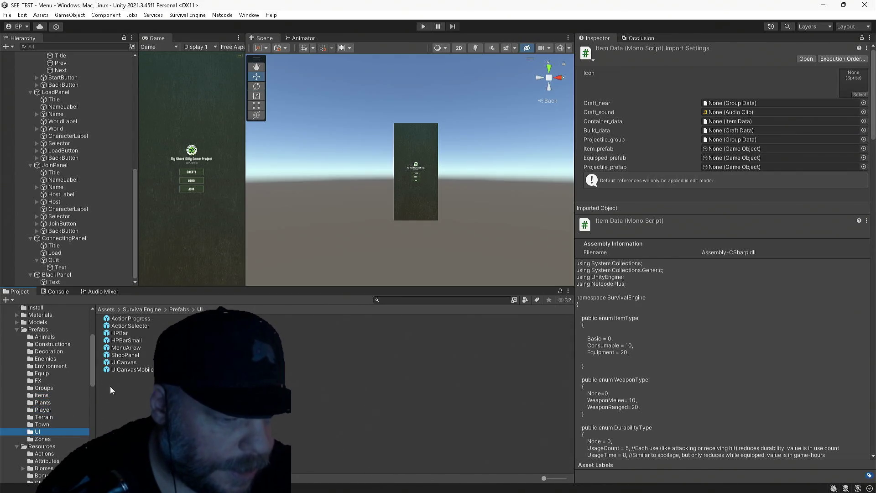
click(136, 326)
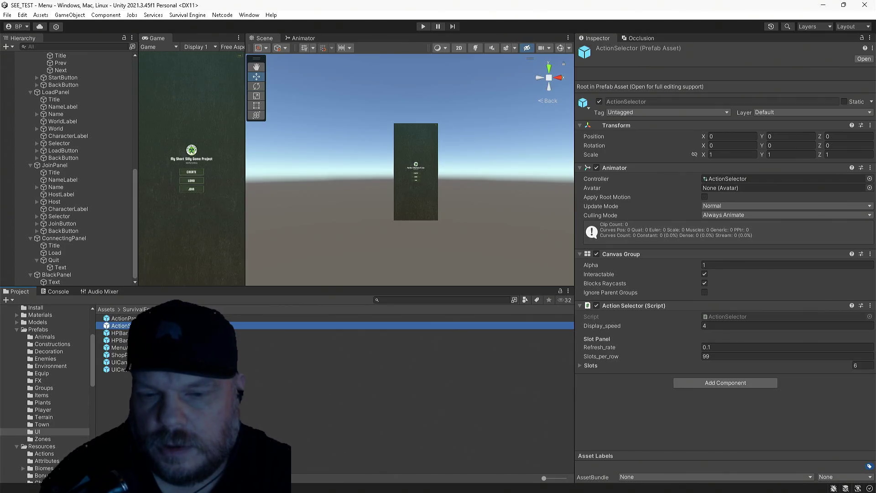
click(579, 365)
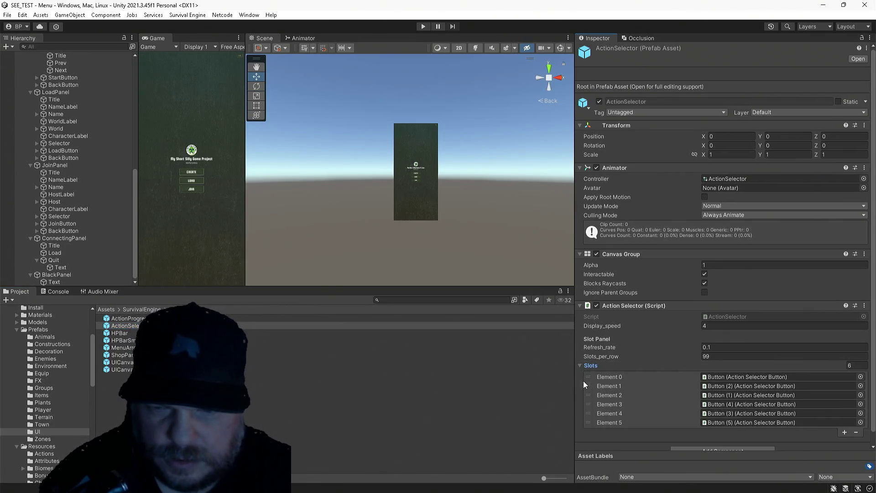
scroll(594, 376, down, 1)
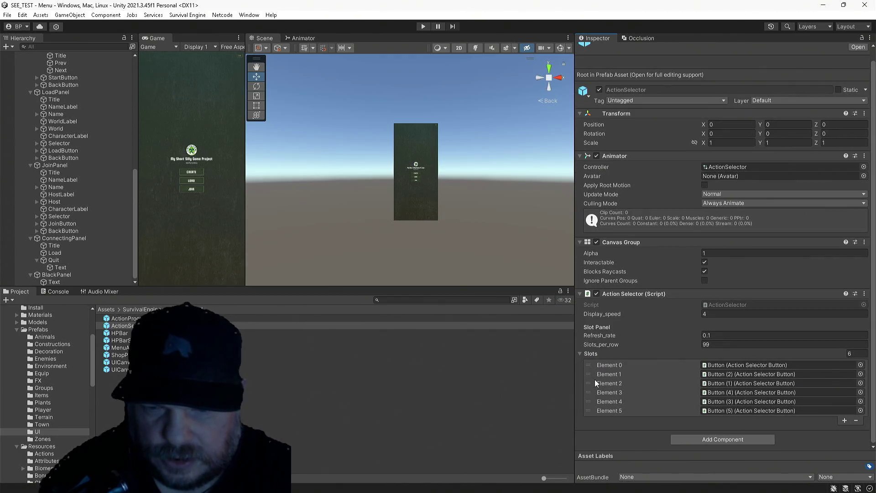
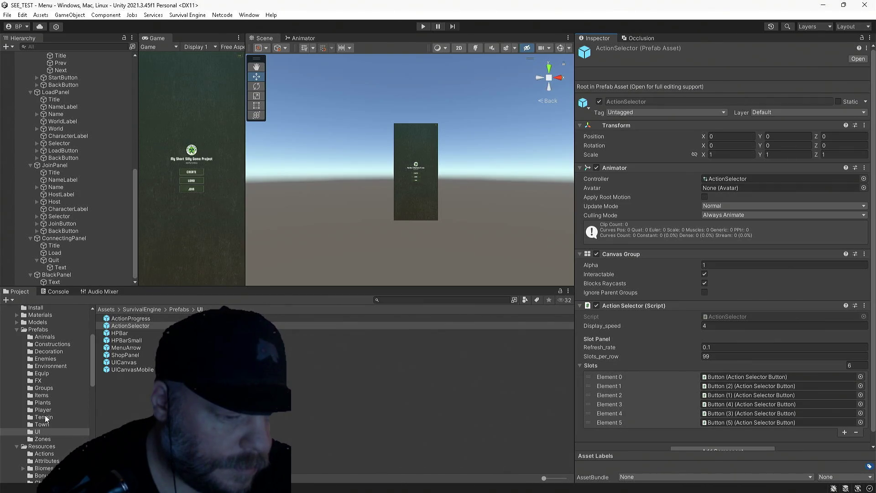
- Inspect the Attack action asset in the Resources/Actions folder
scroll(51, 429, down, 3)
click(48, 400)
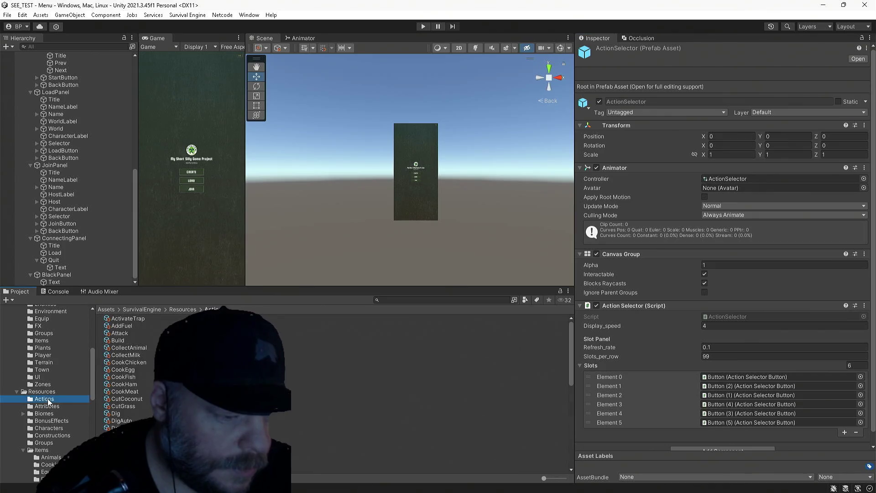
scroll(128, 407, down, 10)
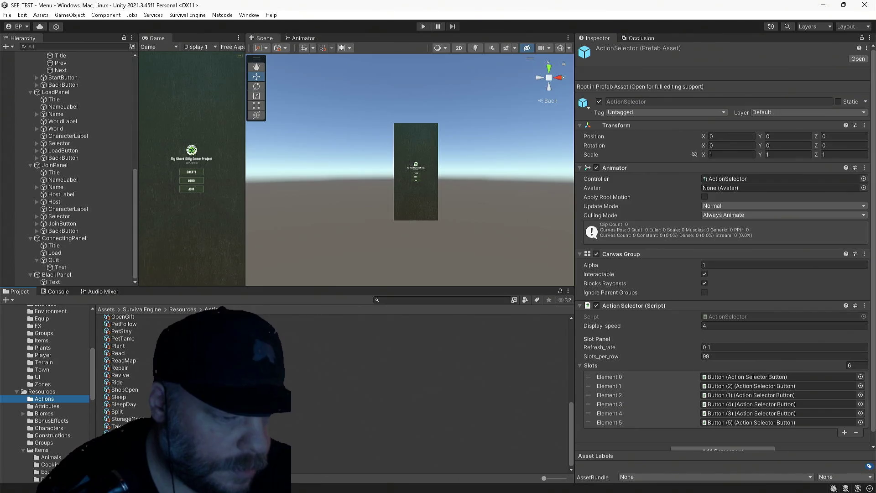
scroll(128, 388, up, 10)
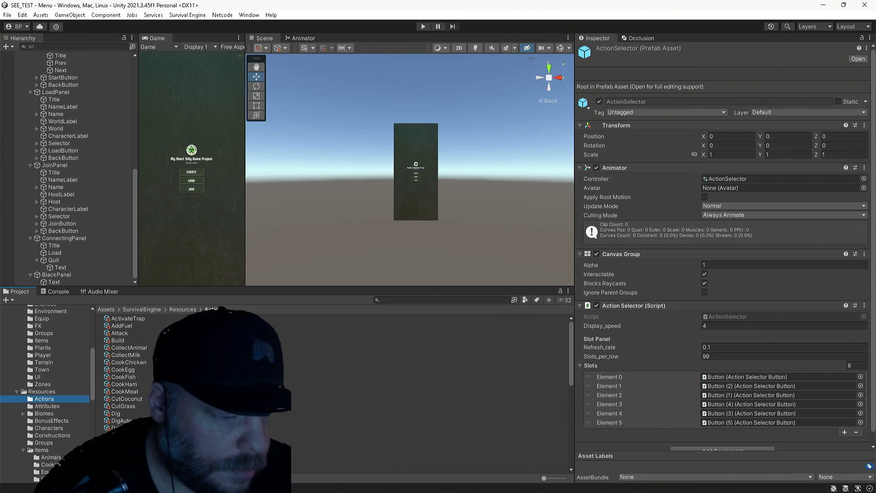
click(120, 333)
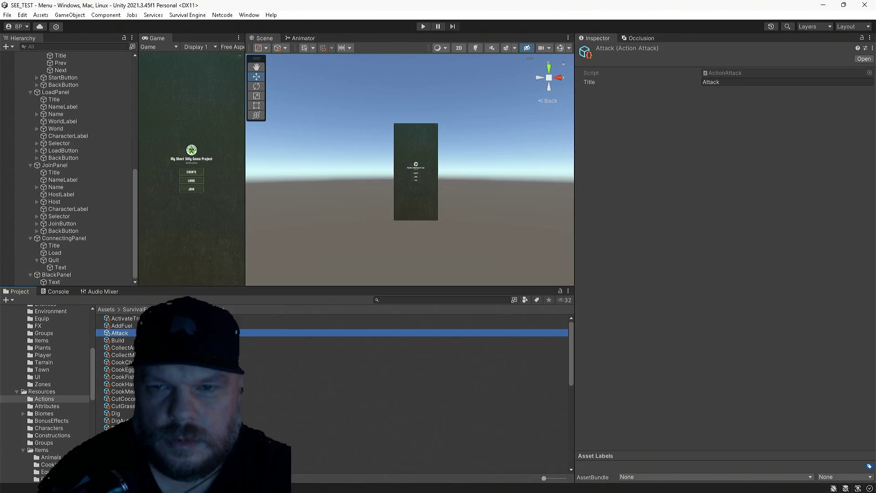
- Open the Scripts/Actions folder and view the SAction base class code
scroll(120, 365, down, 8)
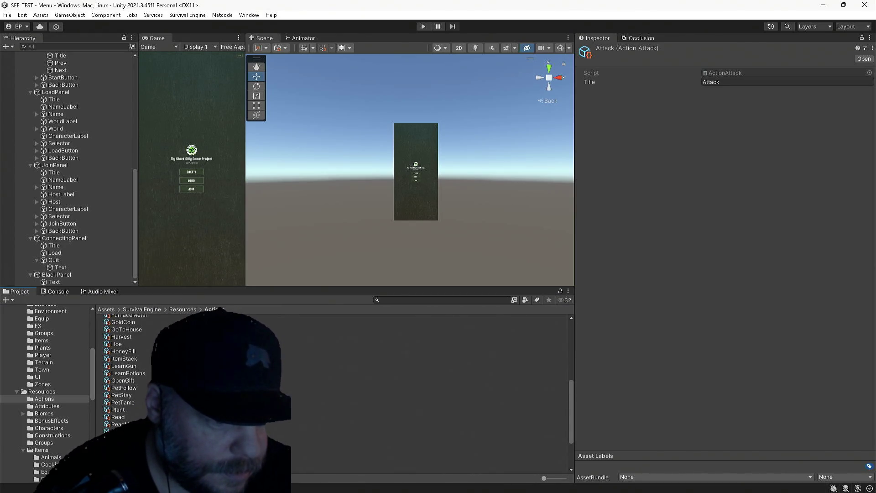
scroll(119, 365, down, 3)
scroll(81, 402, down, 5)
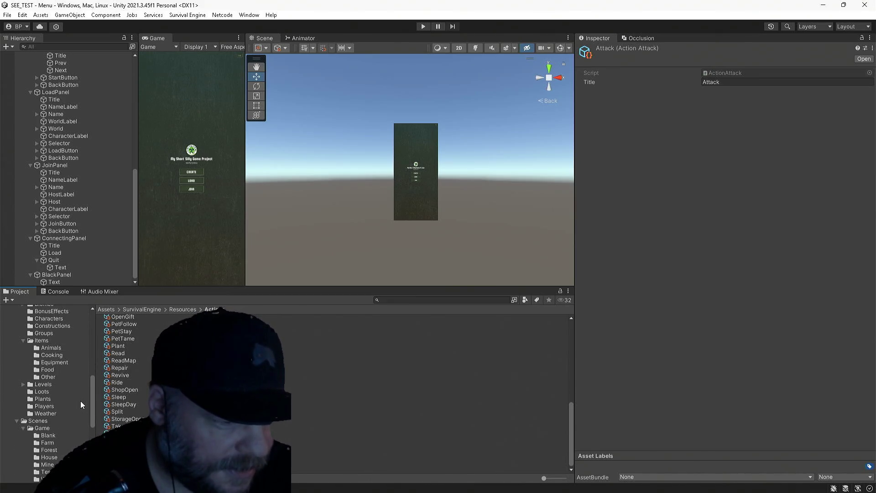
scroll(79, 401, down, 1)
scroll(78, 401, down, 5)
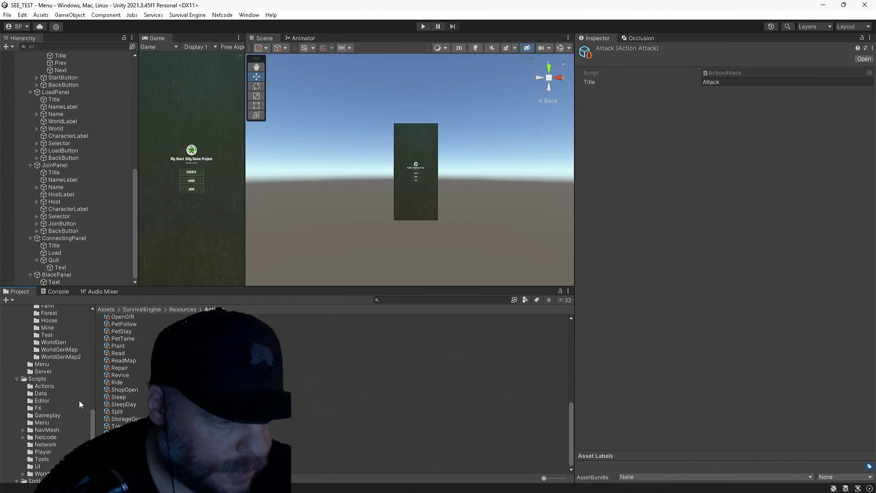
click(54, 387)
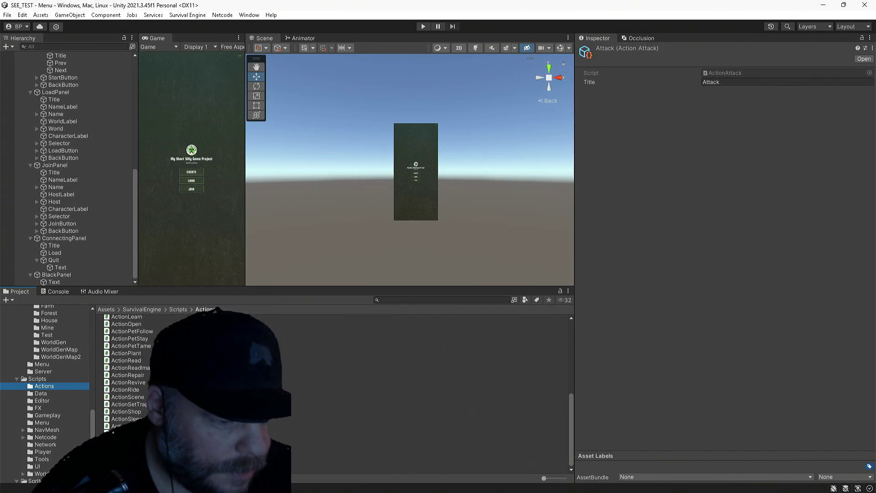
click(128, 470)
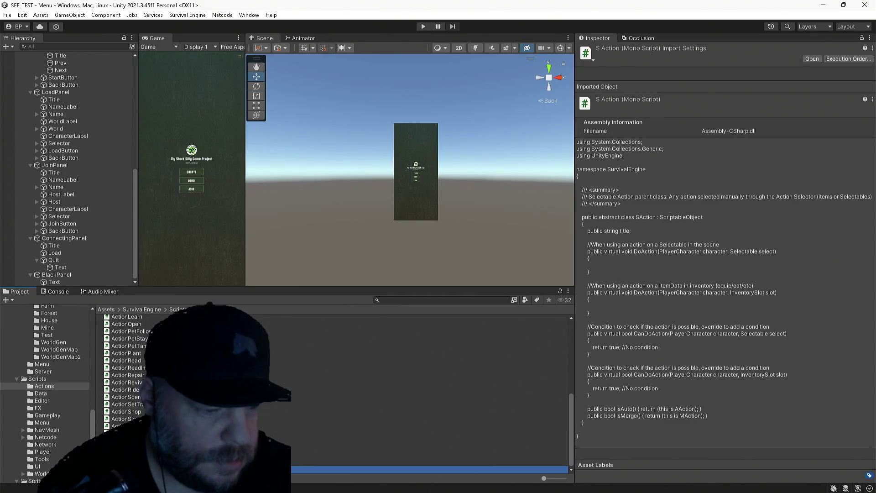
- Preview the ActionSplit, ActionShop and ActionAttack script code in the Inspector
click(205, 433)
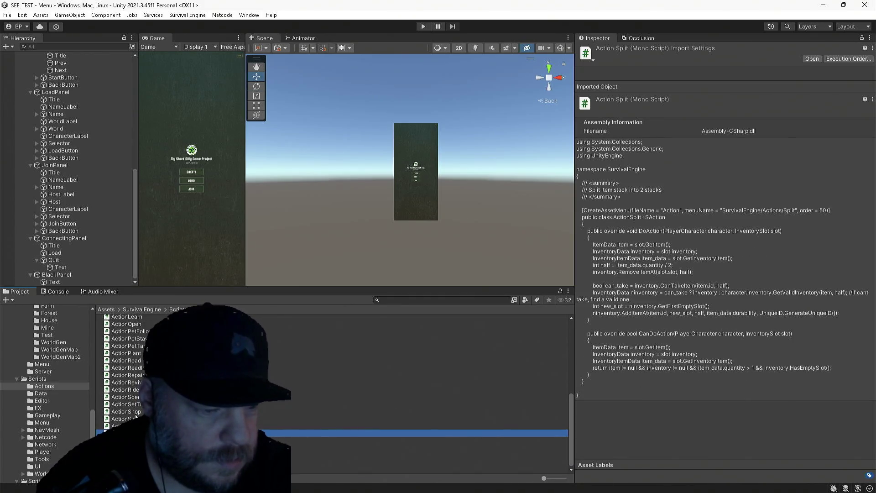
click(206, 411)
scroll(333, 388, up, 5)
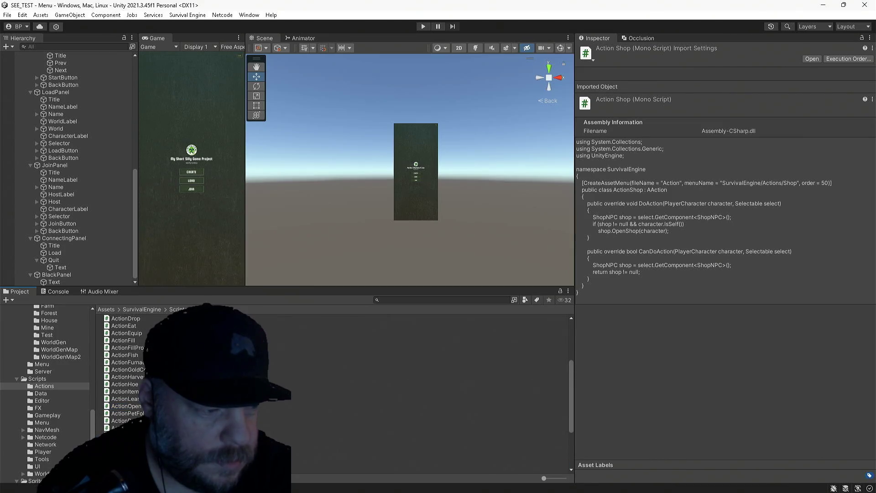
scroll(333, 388, up, 3)
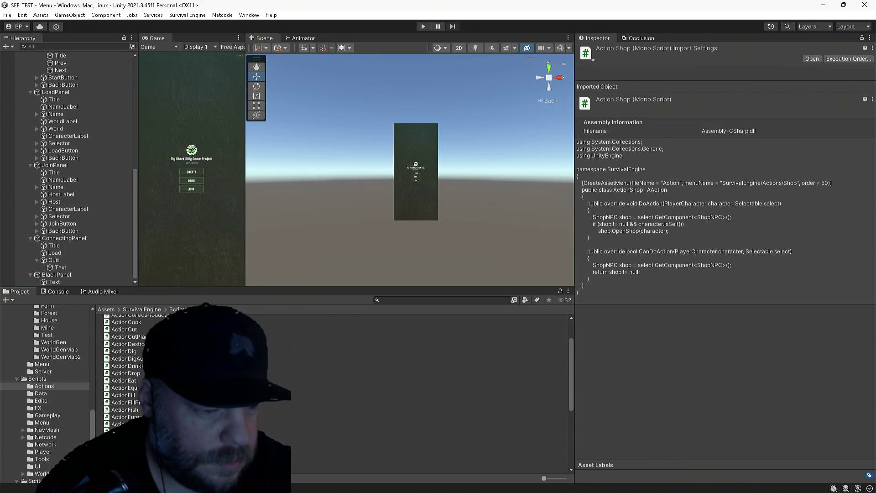
scroll(333, 388, up, 3)
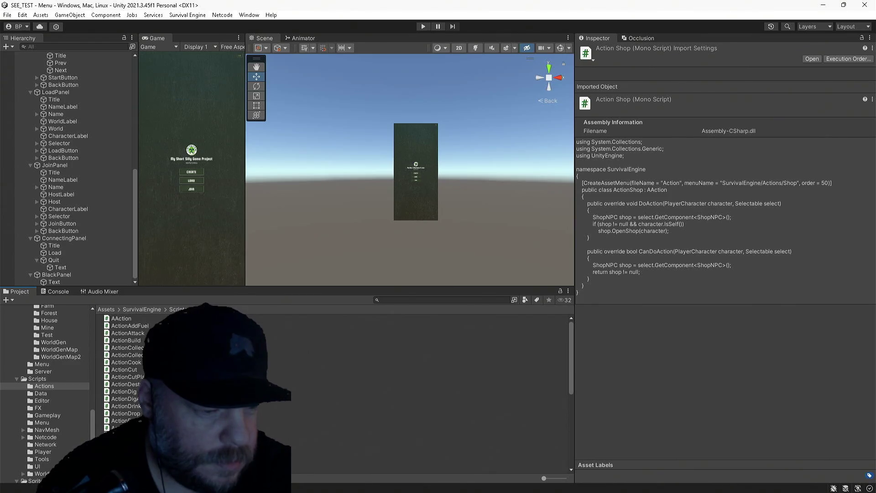
click(133, 333)
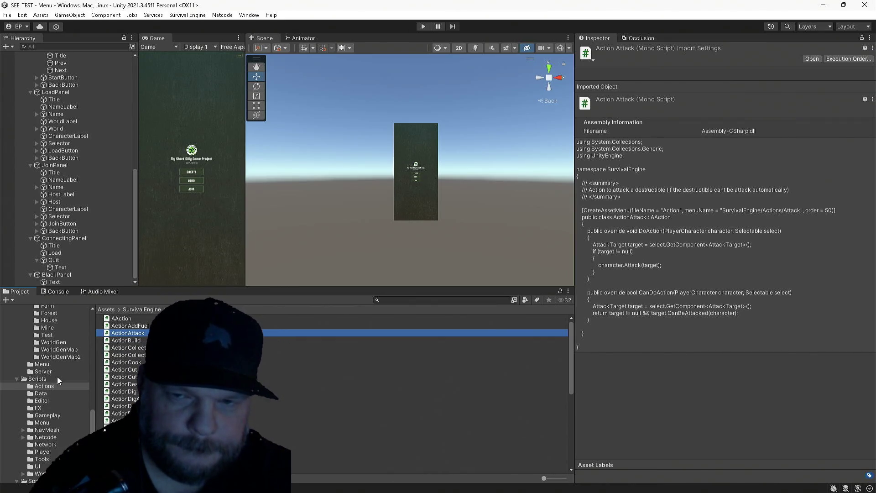
scroll(52, 387, down, 3)
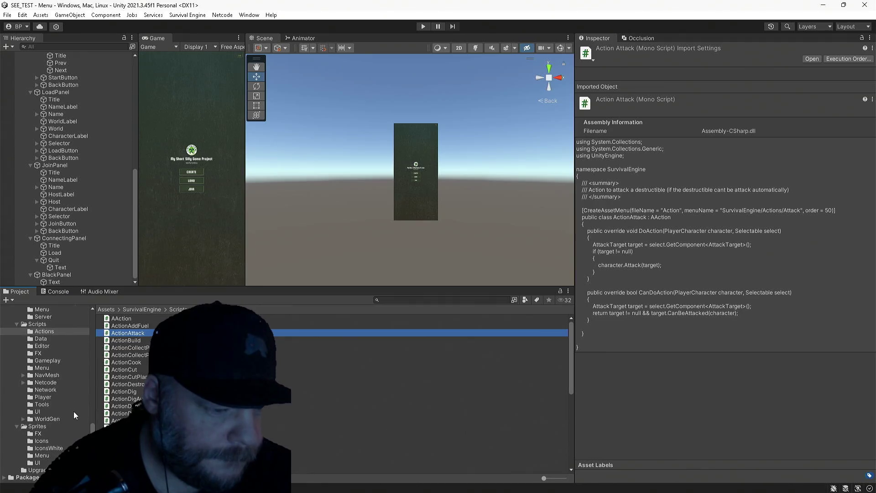
- Glance at the Netcode scripts folder, return to Actions, then show the Scenes/Menu folder
click(47, 383)
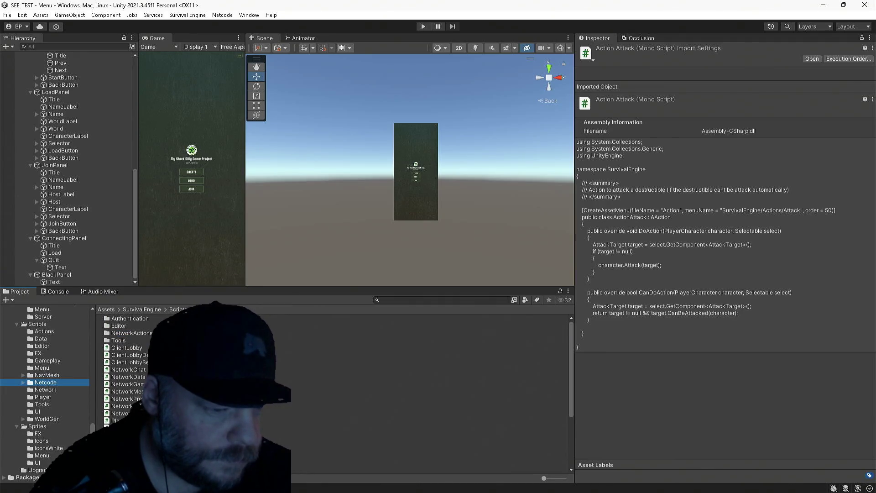
scroll(128, 370, down, 3)
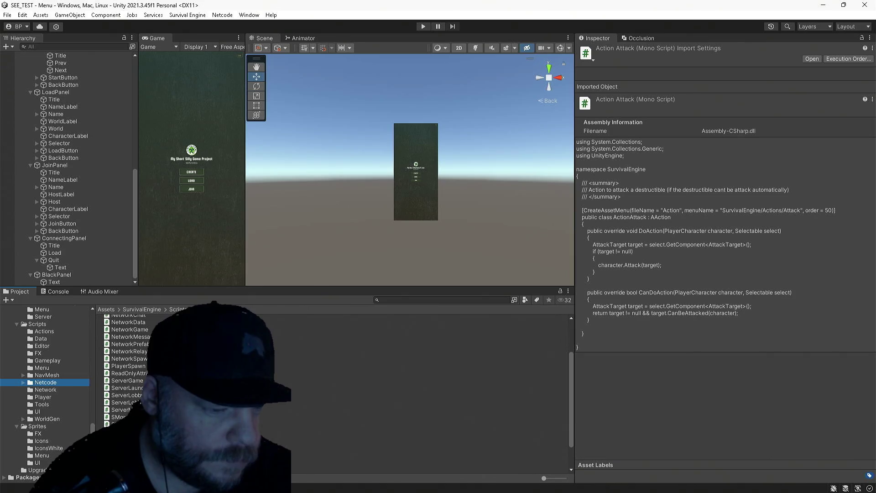
scroll(128, 370, up, 3)
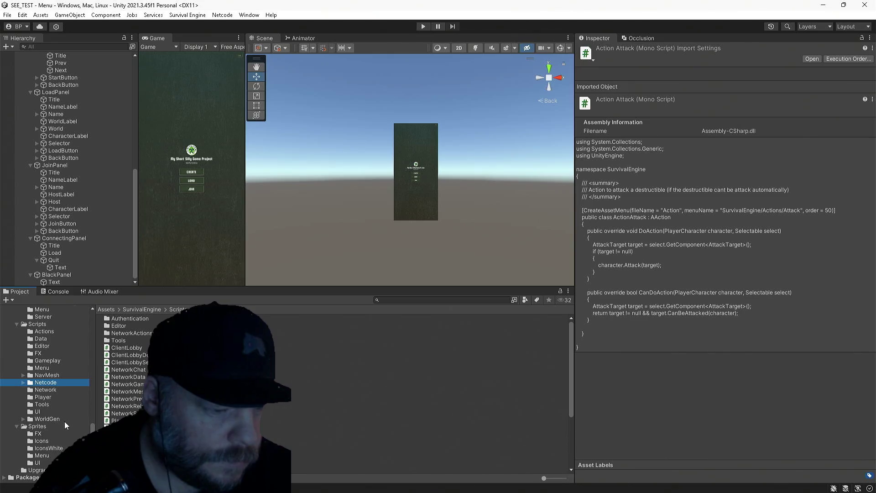
scroll(64, 424, up, 3)
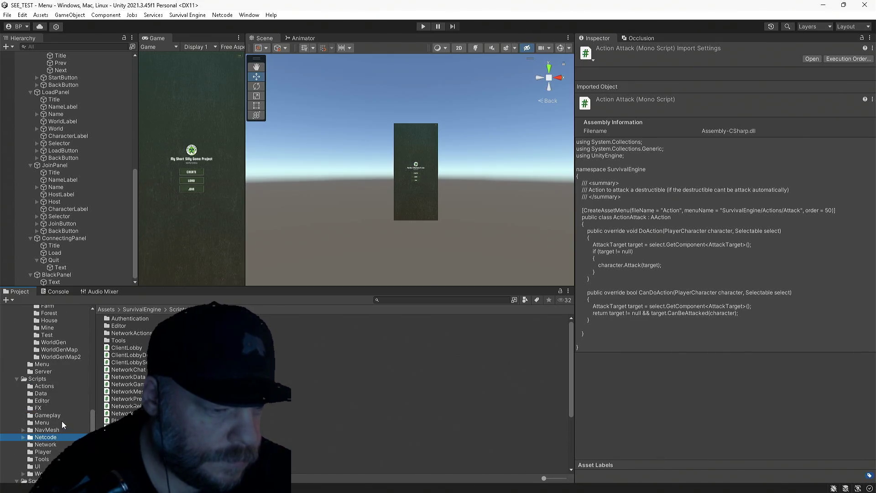
click(52, 387)
scroll(64, 411, up, 3)
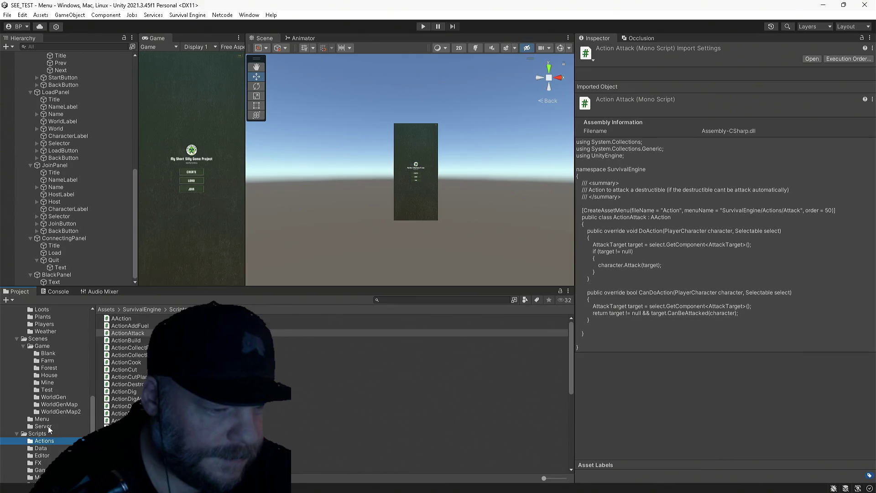
click(48, 427)
click(55, 420)
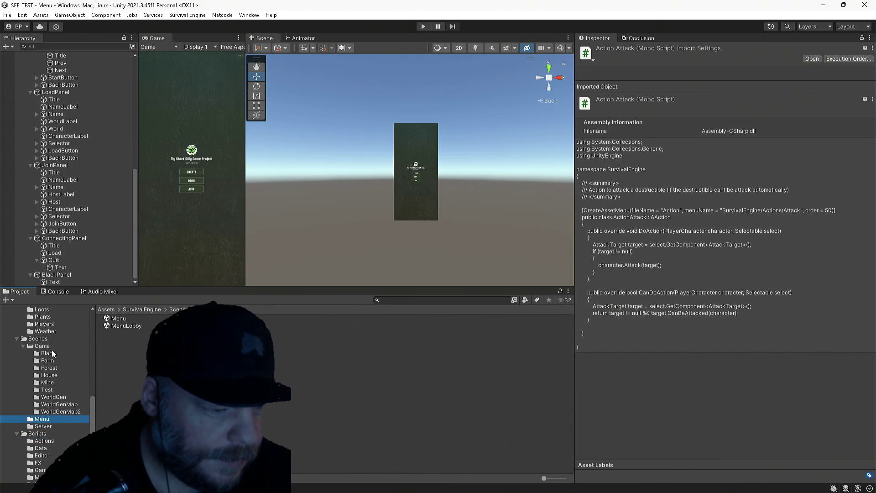
- Browse the Game scenes, Resources Items, Resources Actions and Prefabs folders
click(51, 347)
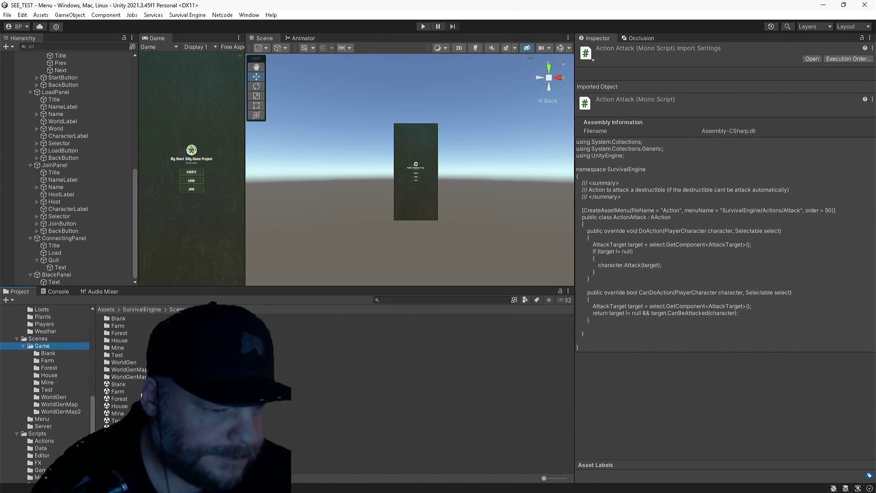
scroll(55, 398, up, 2)
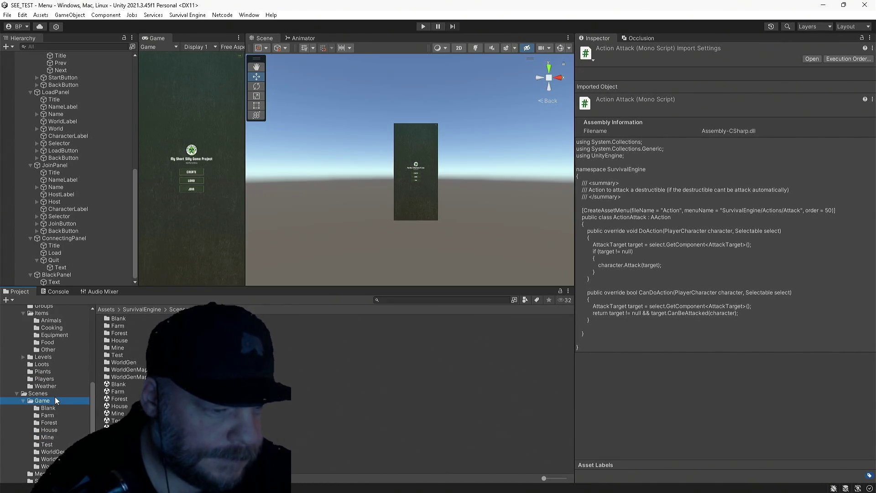
scroll(55, 396, up, 2)
scroll(47, 369, up, 3)
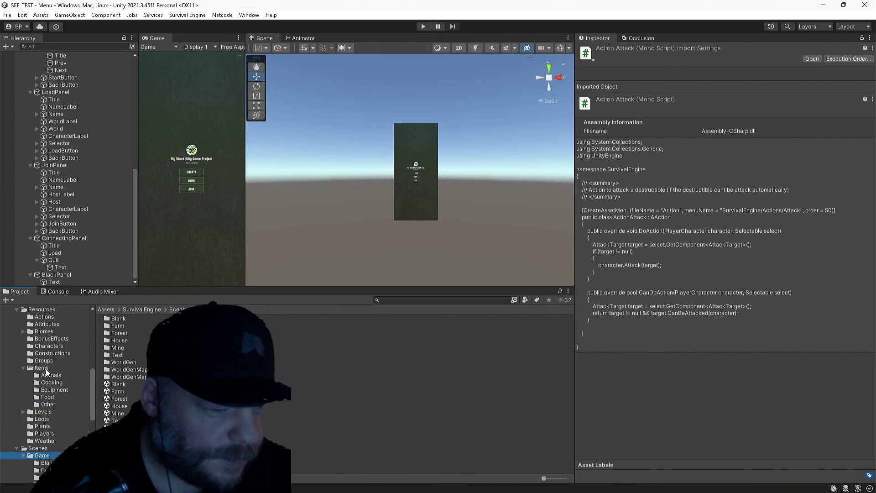
click(45, 369)
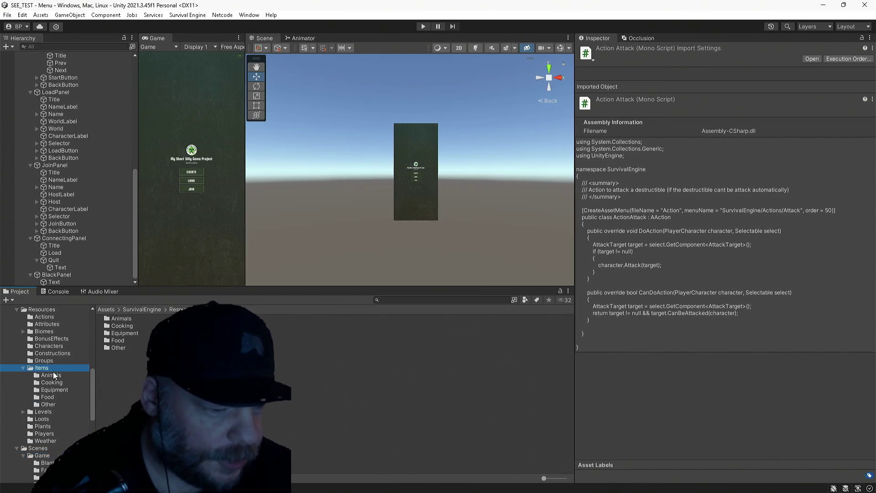
scroll(53, 371, up, 3)
click(52, 370)
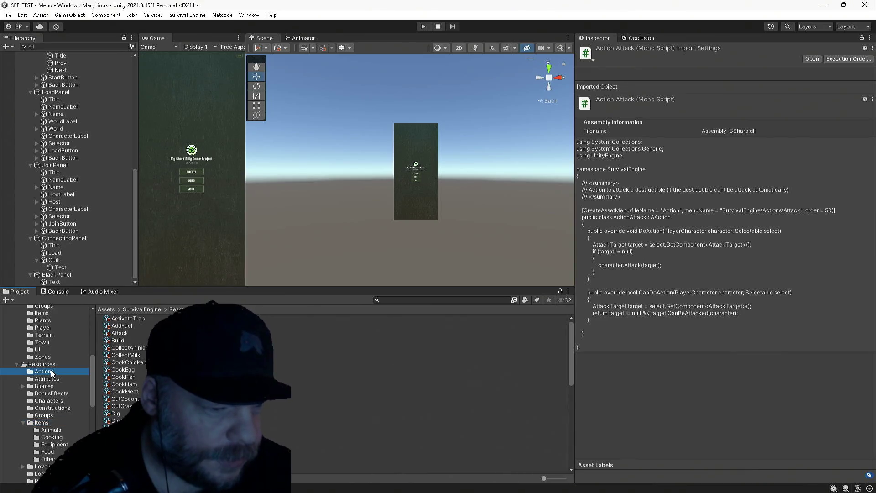
scroll(61, 379, up, 3)
click(52, 332)
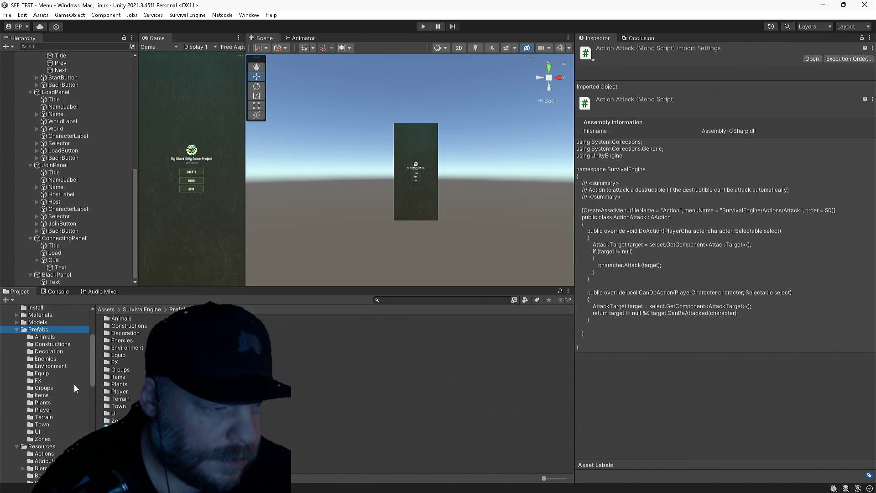
scroll(71, 384, up, 3)
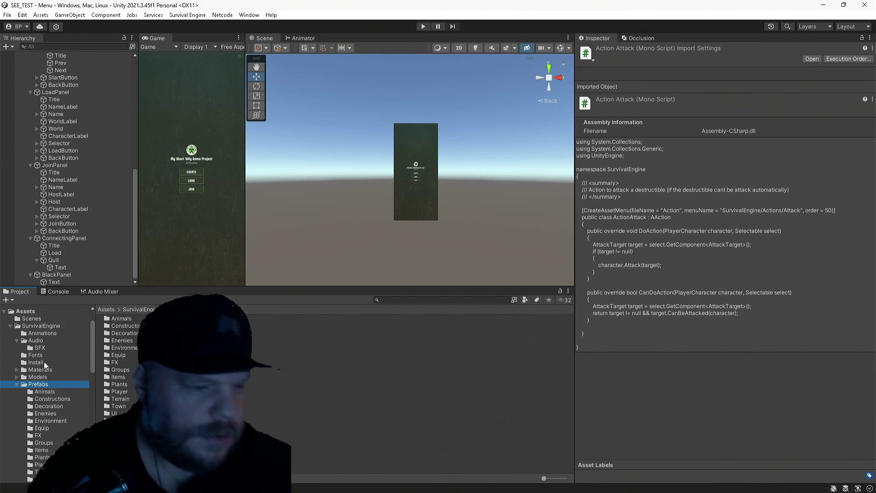
- Check the Default Network Prefabs list, open the SurvivalEngine folder and its tools menu
click(23, 312)
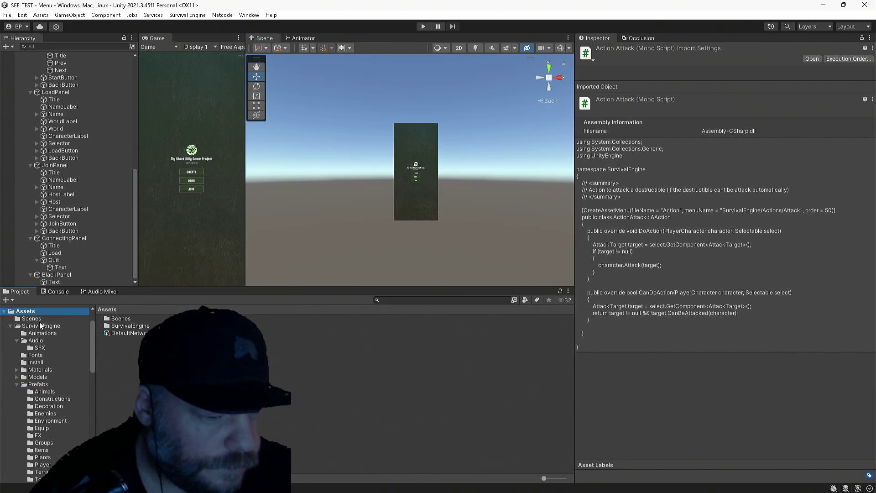
click(124, 335)
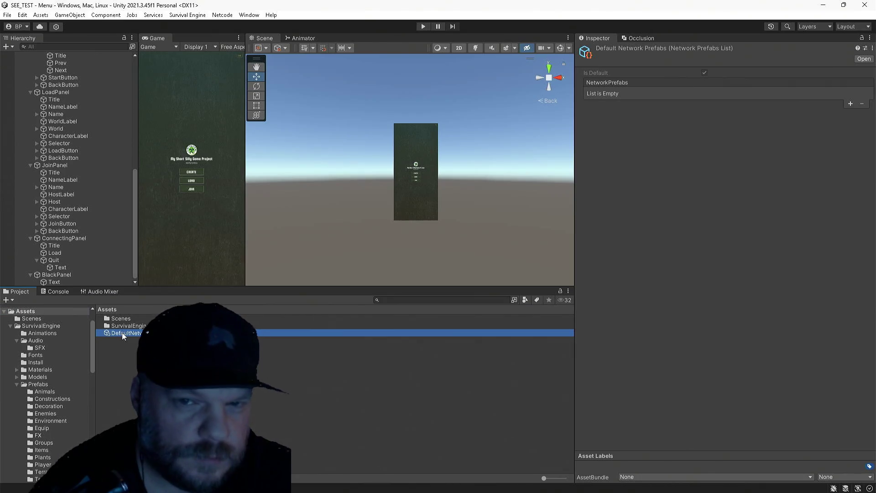
click(115, 325)
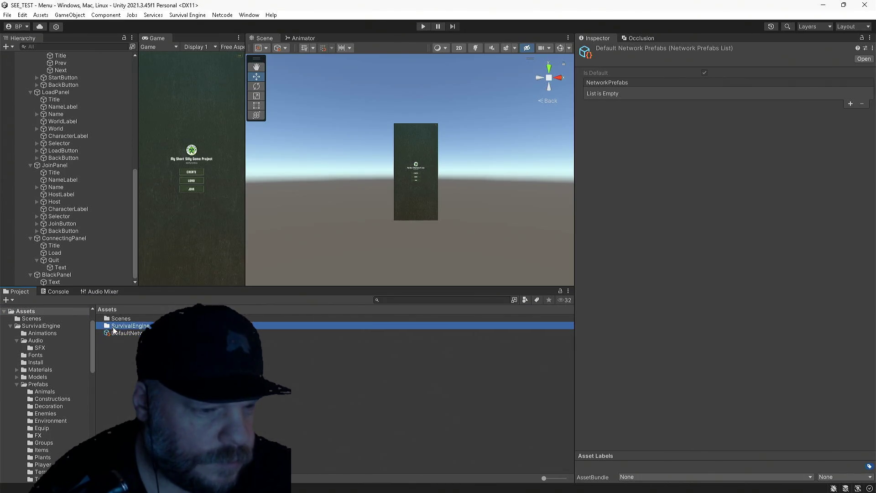
click(54, 327)
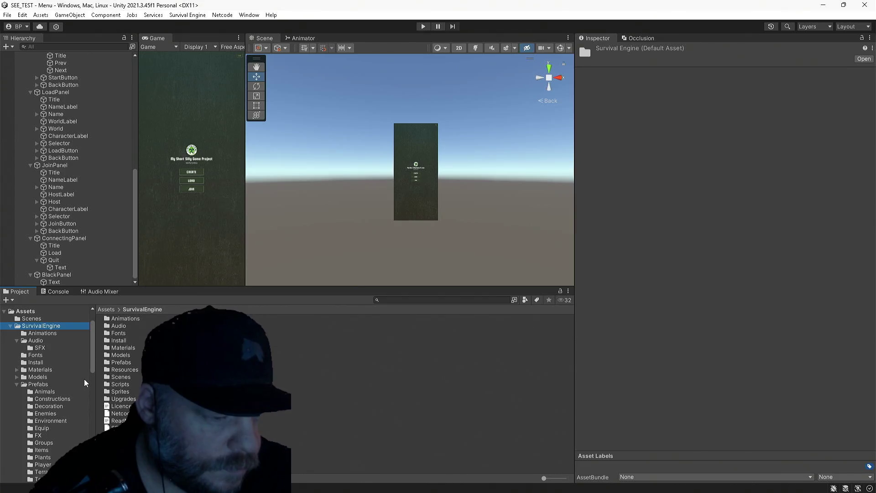
click(187, 15)
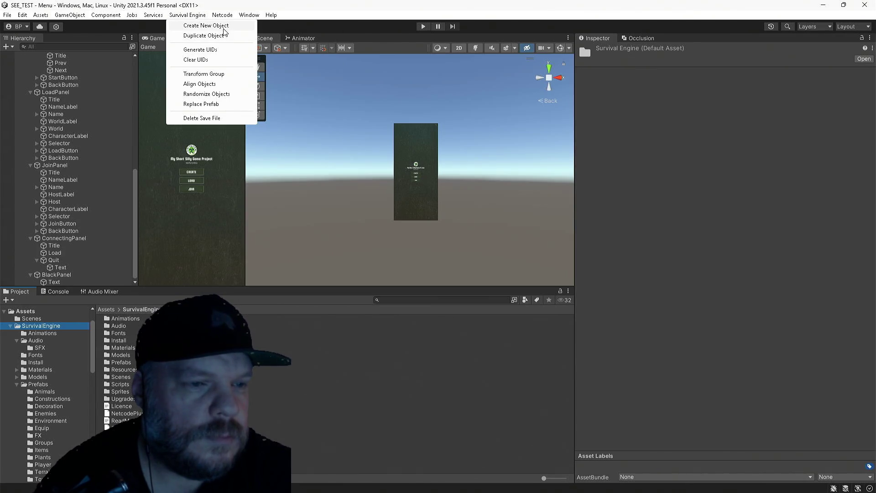
- In Create New Object, try the item type options, settling on Consumable with slot None
click(223, 28)
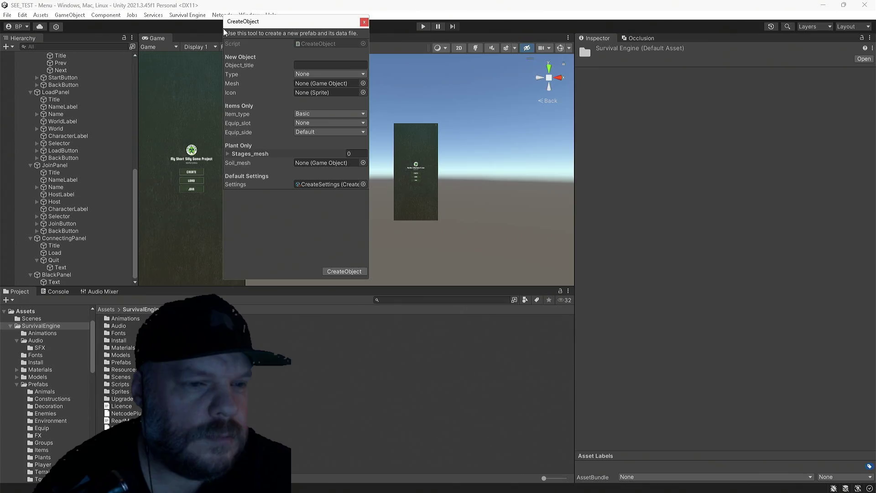
click(319, 115)
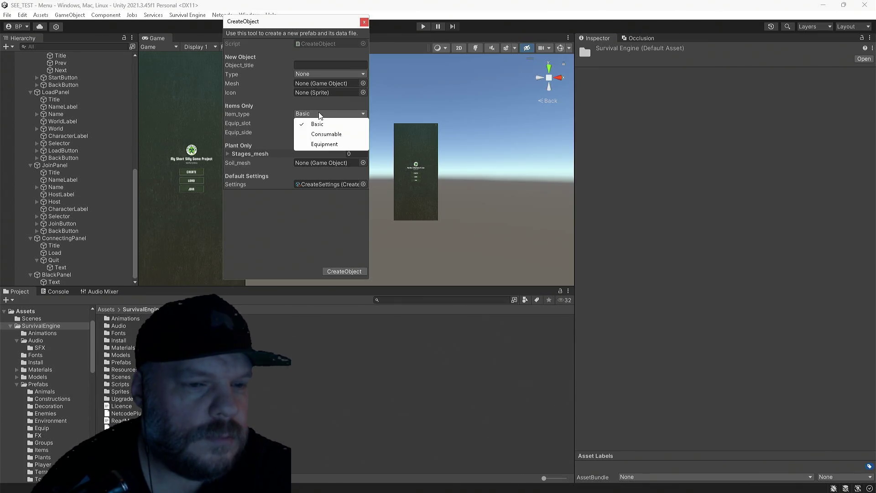
click(316, 47)
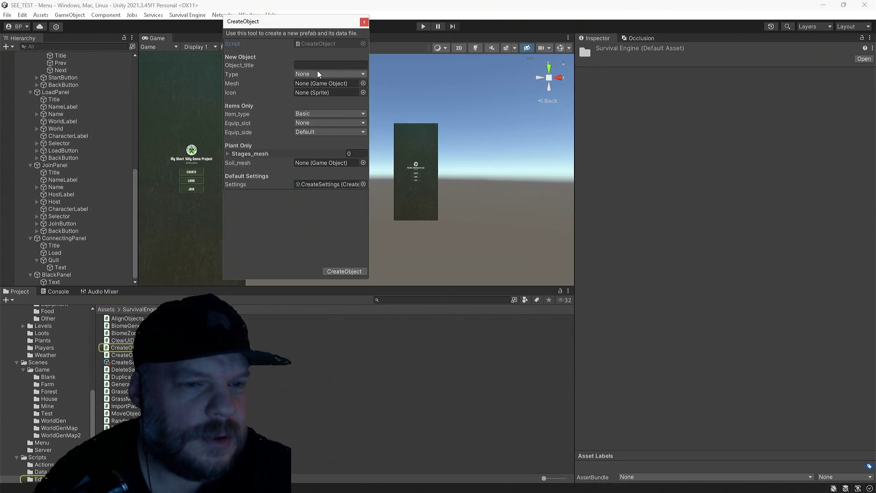
click(332, 114)
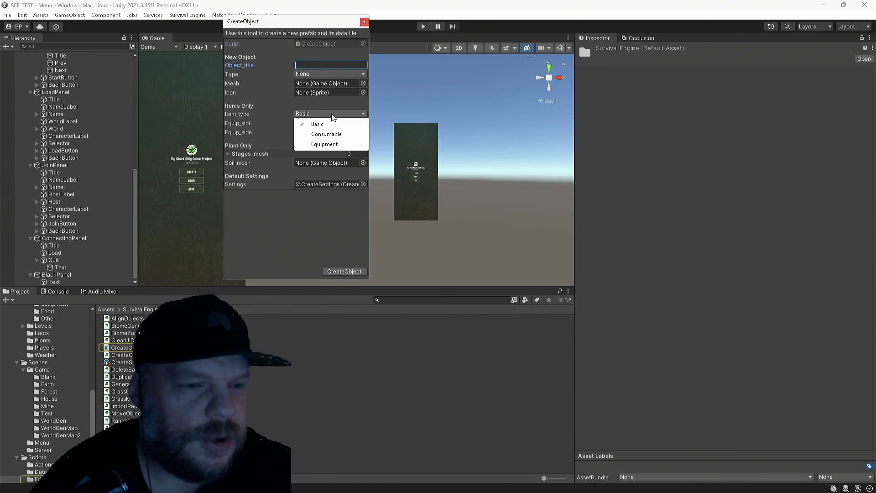
click(346, 143)
click(340, 114)
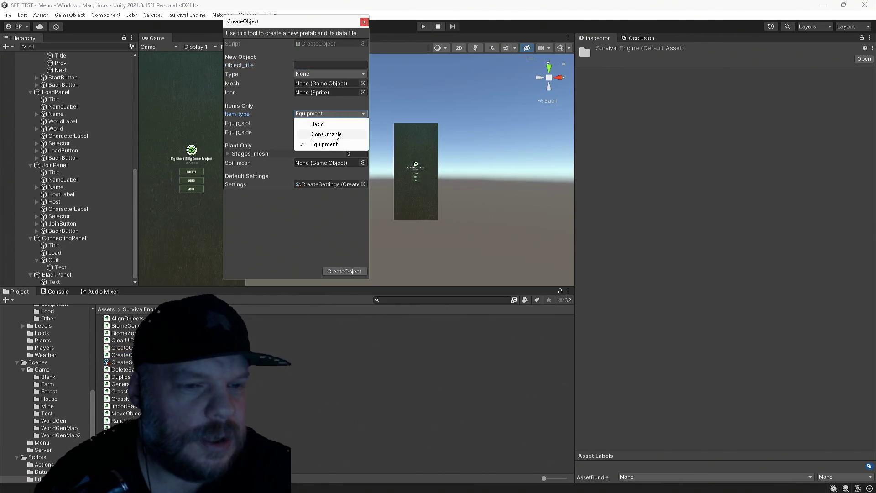
click(336, 135)
click(337, 123)
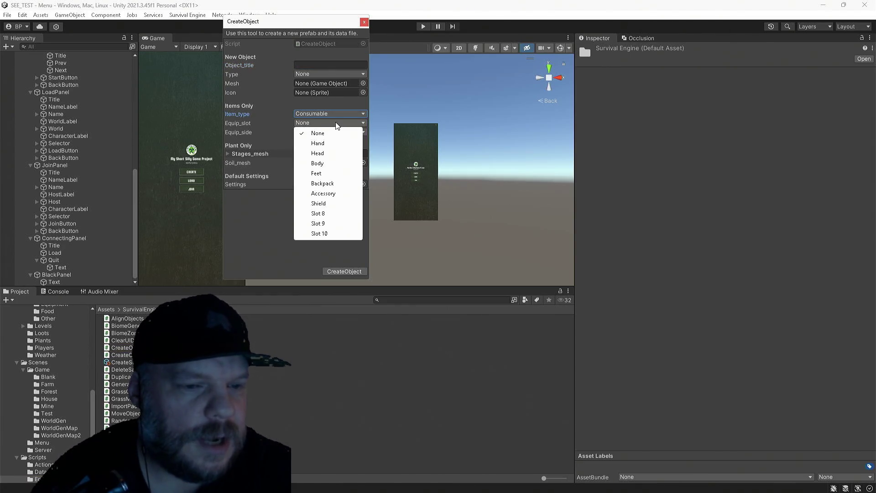
click(337, 126)
click(336, 126)
click(279, 135)
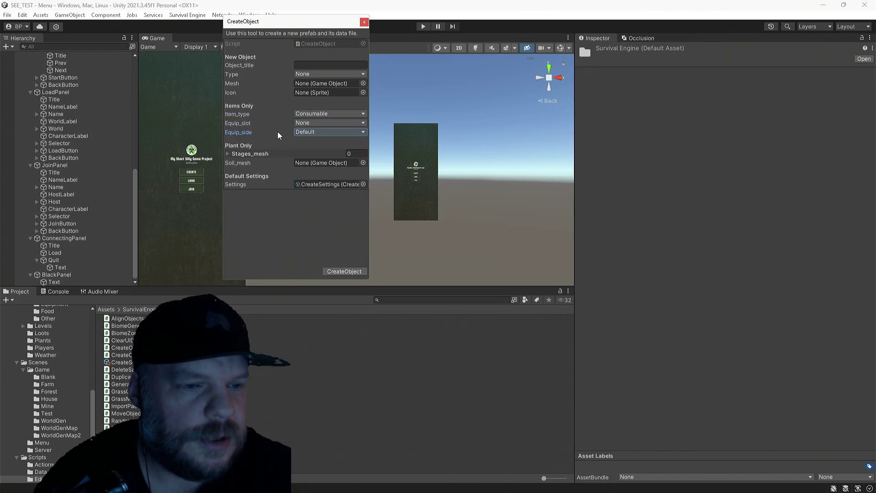
click(268, 155)
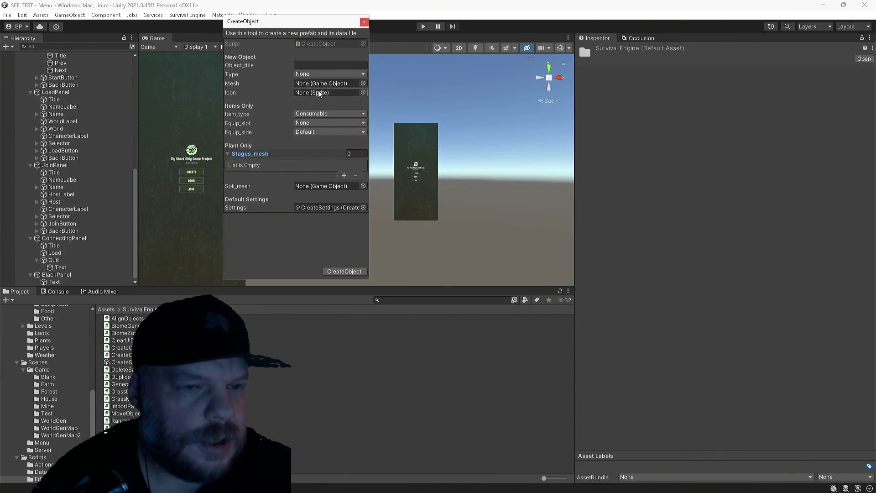
click(342, 43)
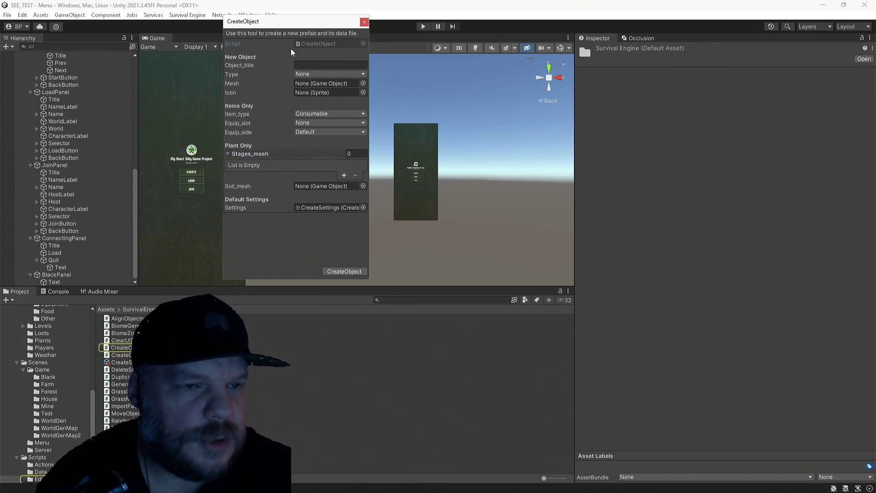
- Title the object 'test' and assign the scroll-roll model as its mesh
click(318, 66)
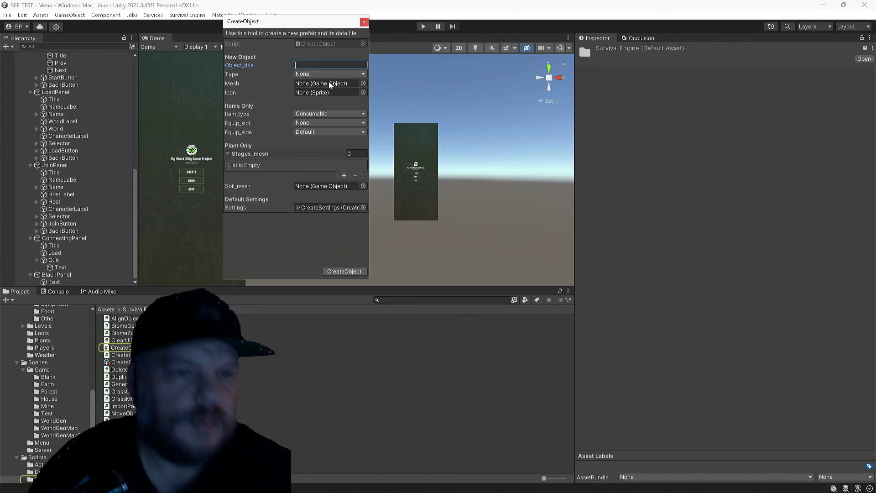
text(test)
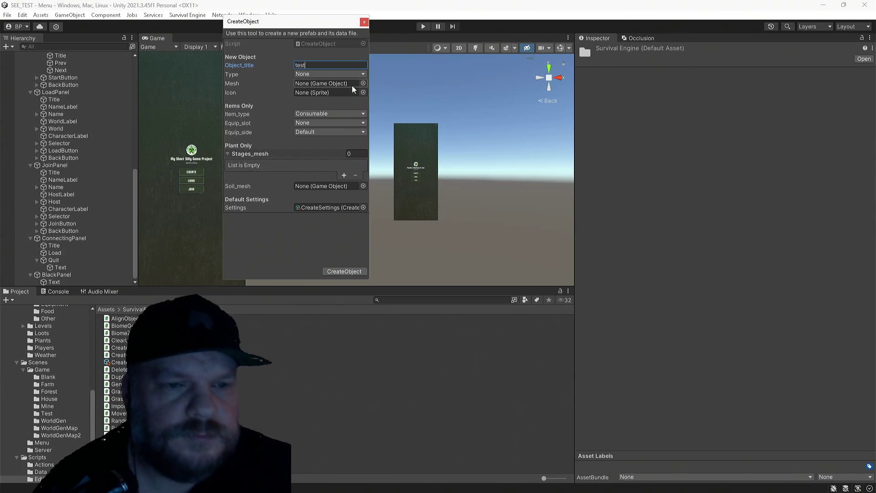
click(363, 84)
mouse_move(525, 146)
mouse_down()
mouse_move(520, 285)
mouse_move(531, 138)
mouse_up()
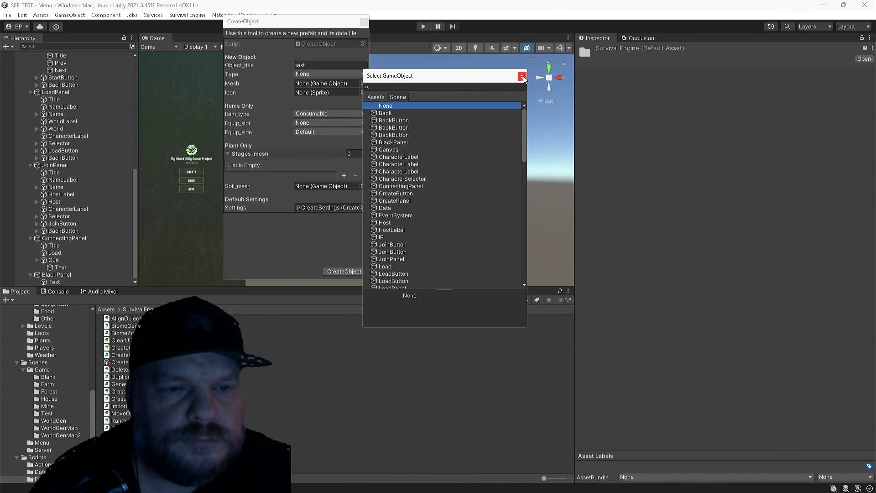
click(381, 101)
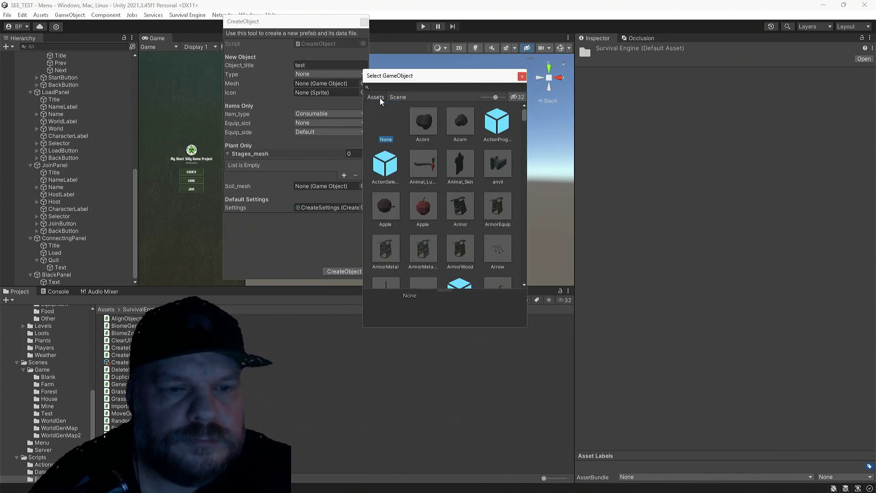
mouse_move(522, 120)
mouse_down()
mouse_move(523, 276)
mouse_move(528, 228)
mouse_move(519, 219)
mouse_up()
double_click(460, 153)
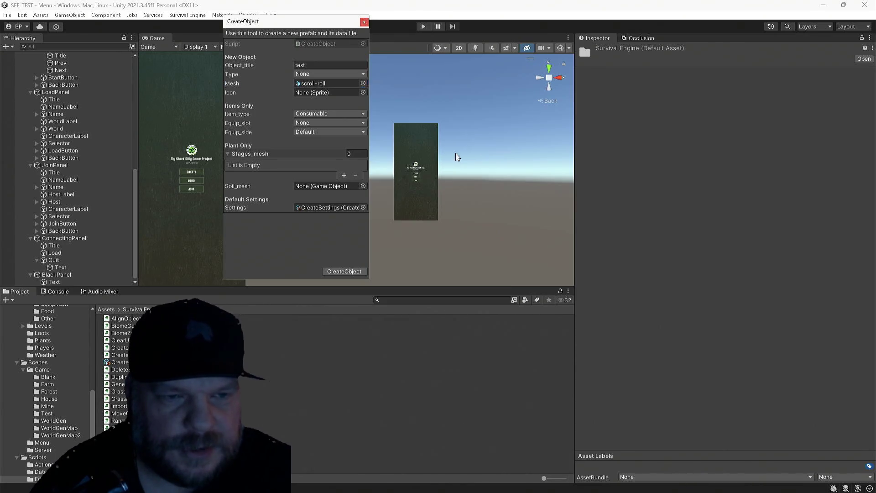
- Set the object's icon to the scroll sprite
click(363, 93)
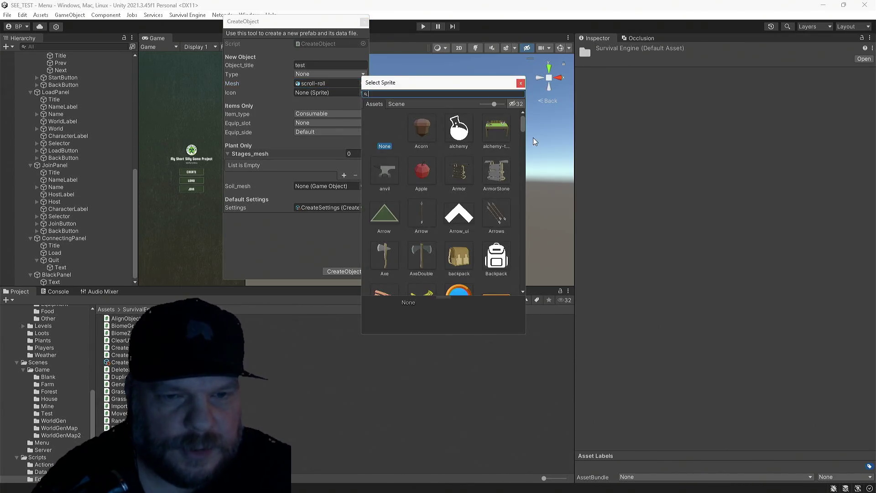
drag(526, 128, 525, 245)
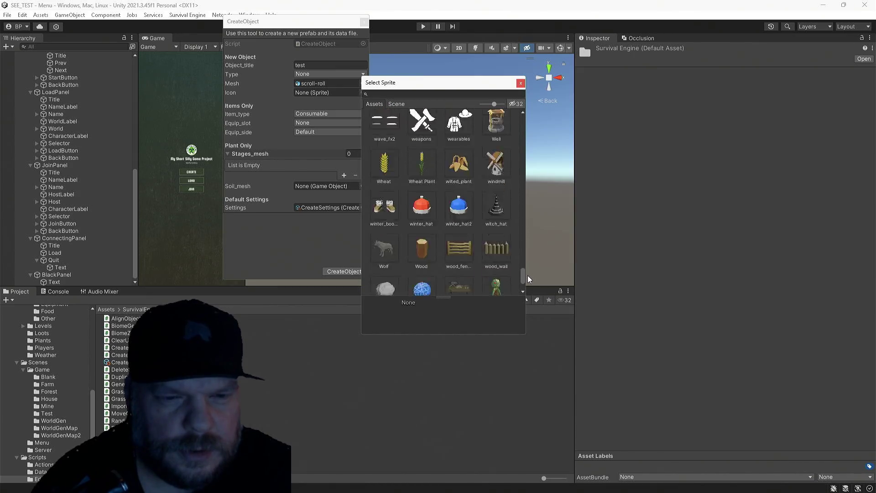
drag(529, 286, 529, 241)
click(387, 212)
click(386, 212)
- Retitle it TpScroll, set type Item with slot None, and create the prefab
click(316, 64)
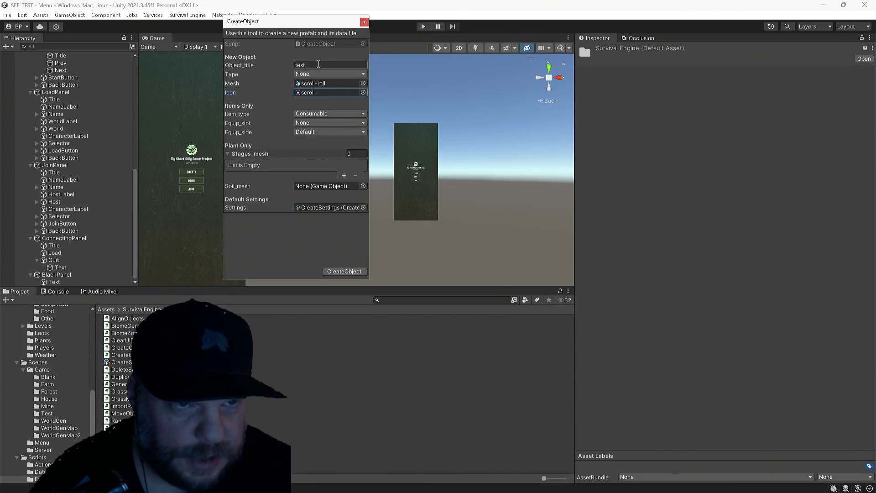
text(t)
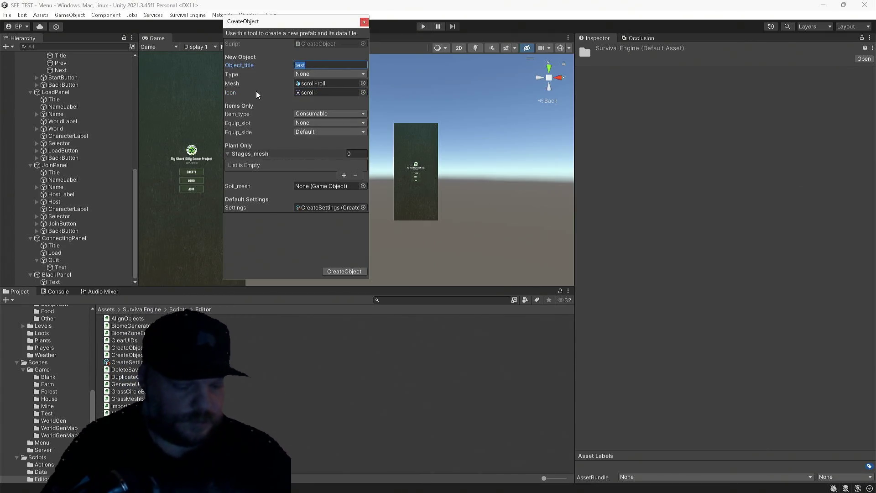
key(BackSpace)
key(BackSpace)
text(Tp)
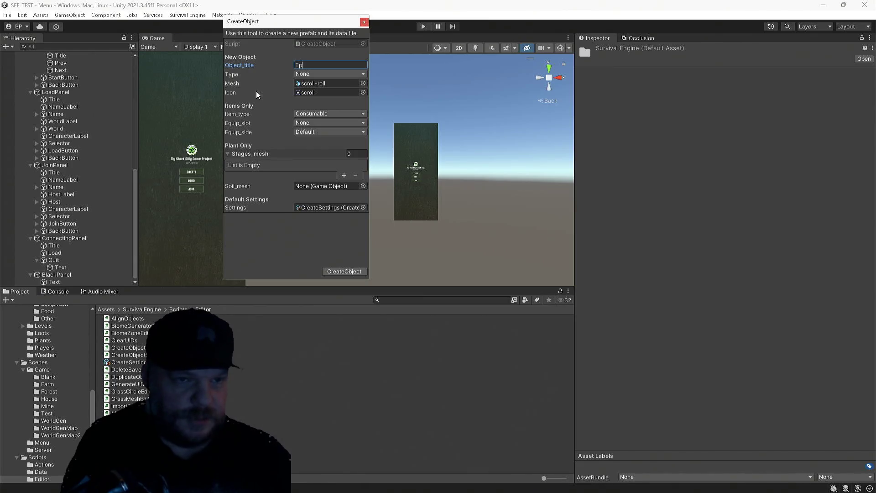
text(Scroll)
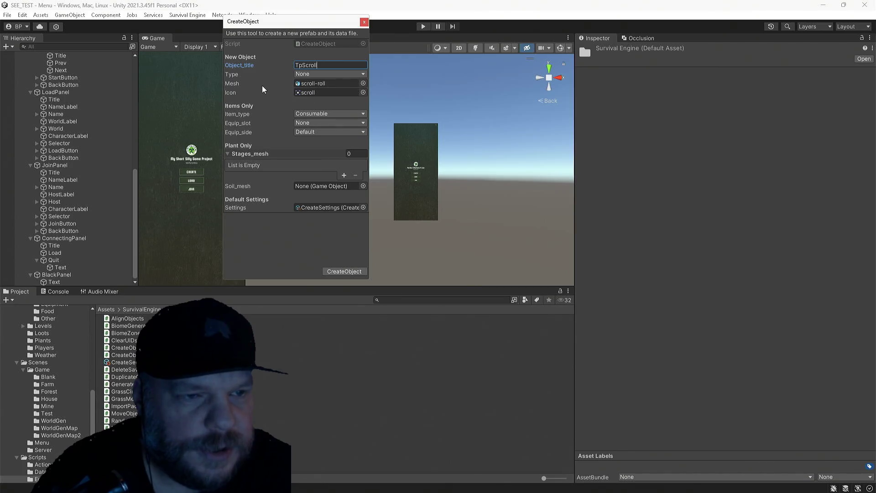
click(330, 75)
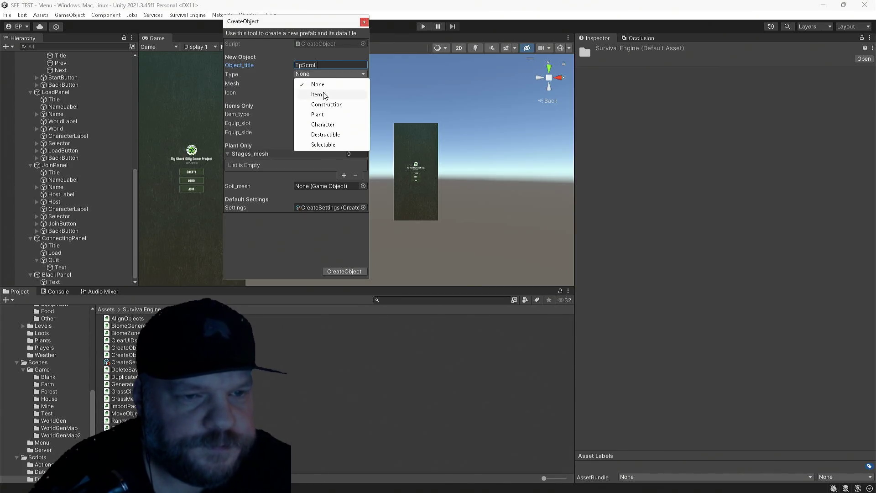
click(325, 94)
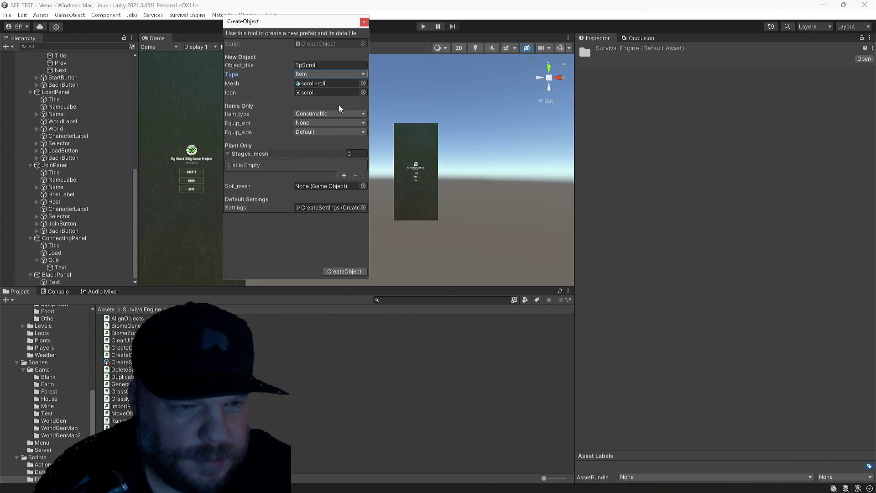
click(334, 123)
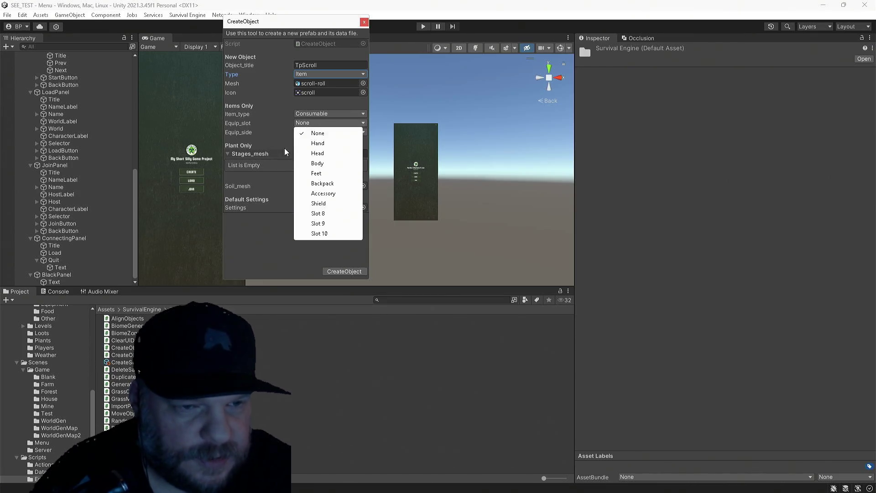
click(246, 246)
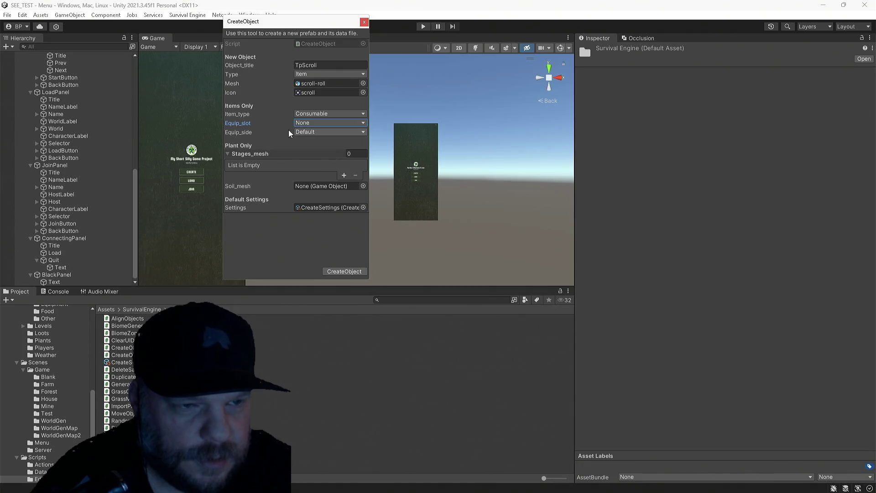
click(347, 271)
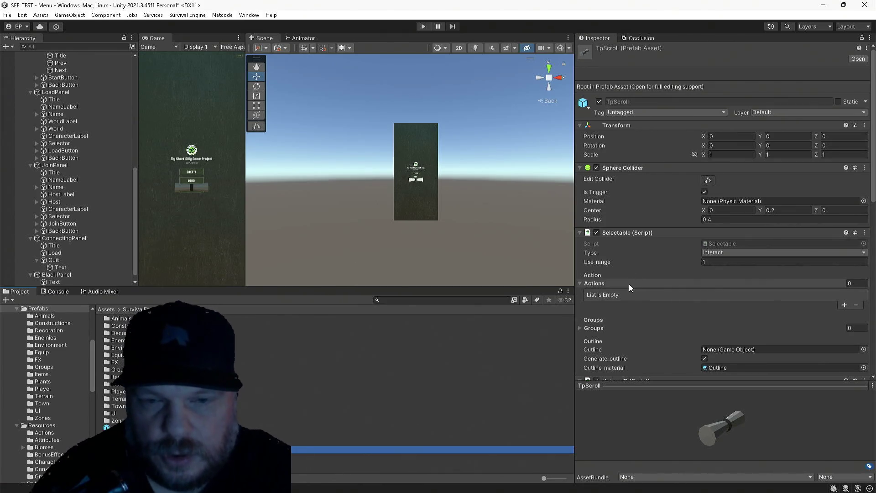
- Start the Neon Hush music track, then hide the media player and music folder
scroll(629, 284, down, 5)
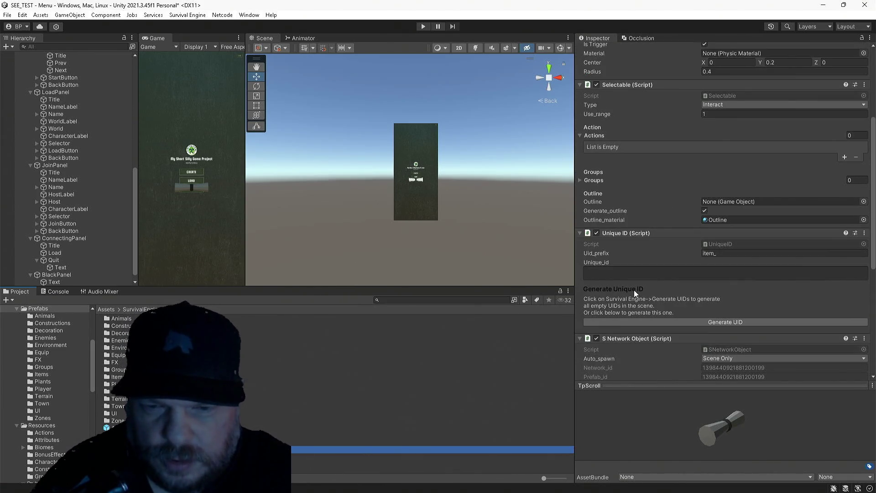
scroll(634, 289, down, 3)
scroll(676, 311, down, 4)
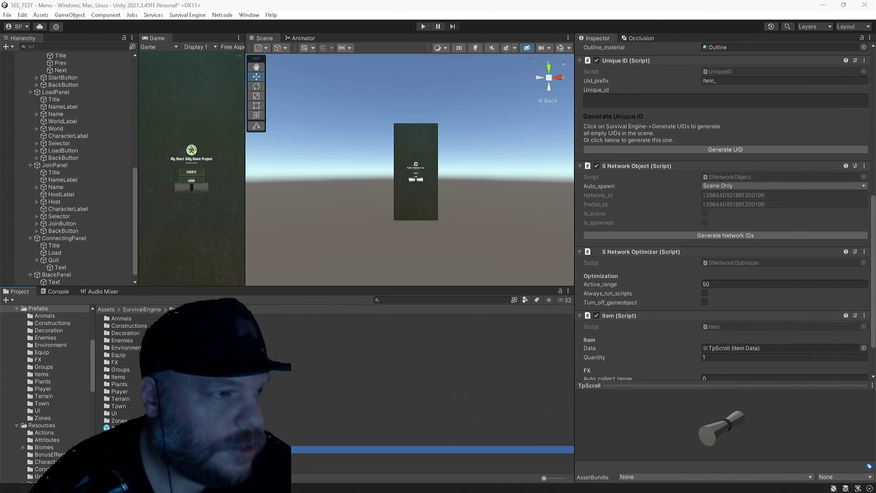
key(alt+Tab)
double_click(258, 303)
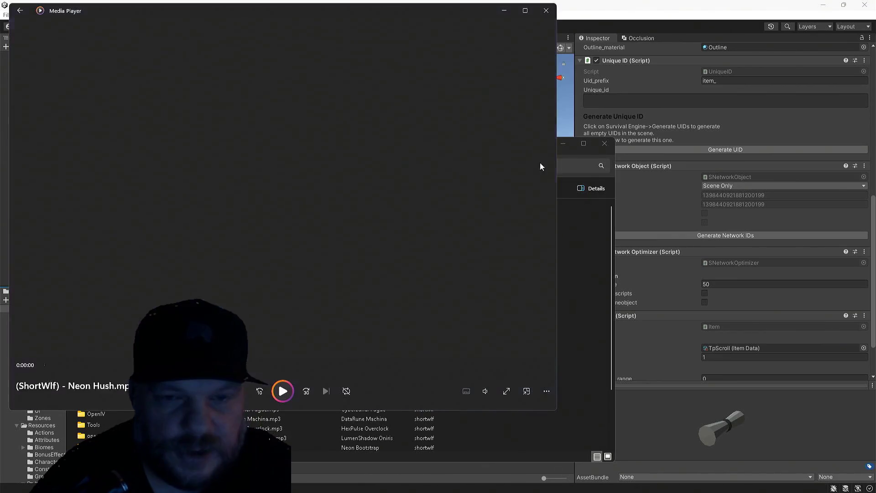
click(505, 16)
click(563, 143)
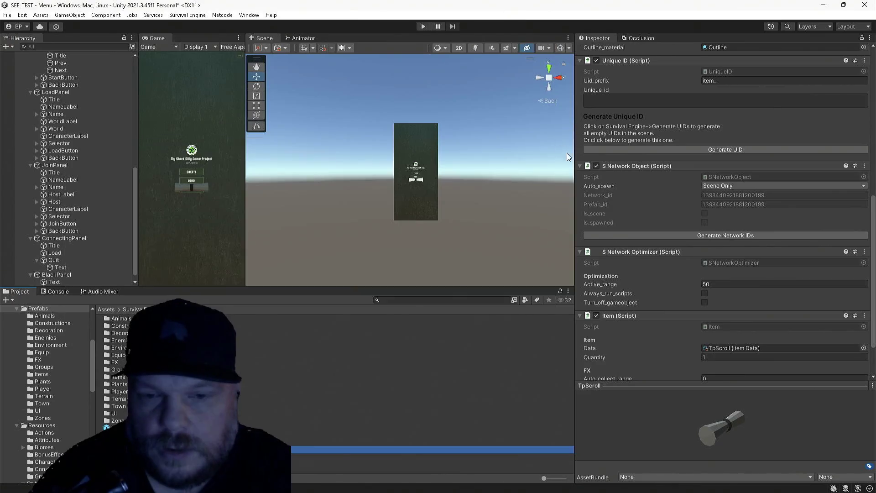
- Open the TpScroll item data, inspect its Eat action, and return to Resources
scroll(647, 252, down, 2)
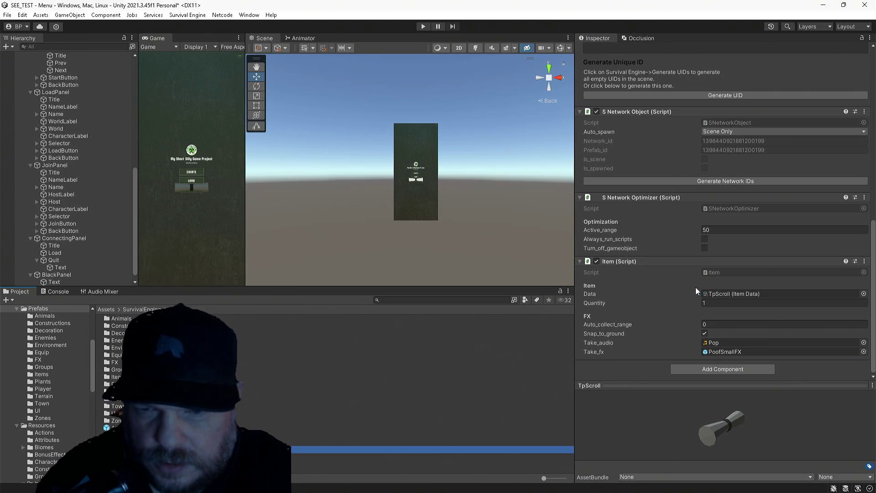
double_click(727, 295)
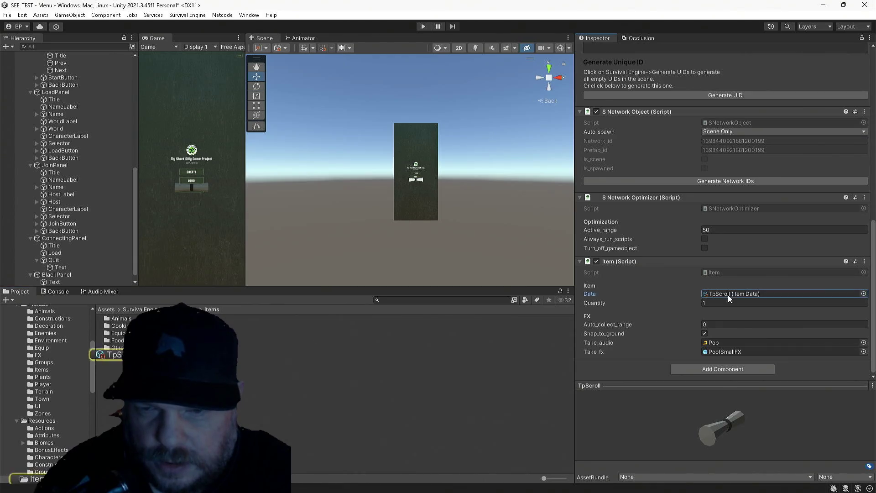
click(117, 356)
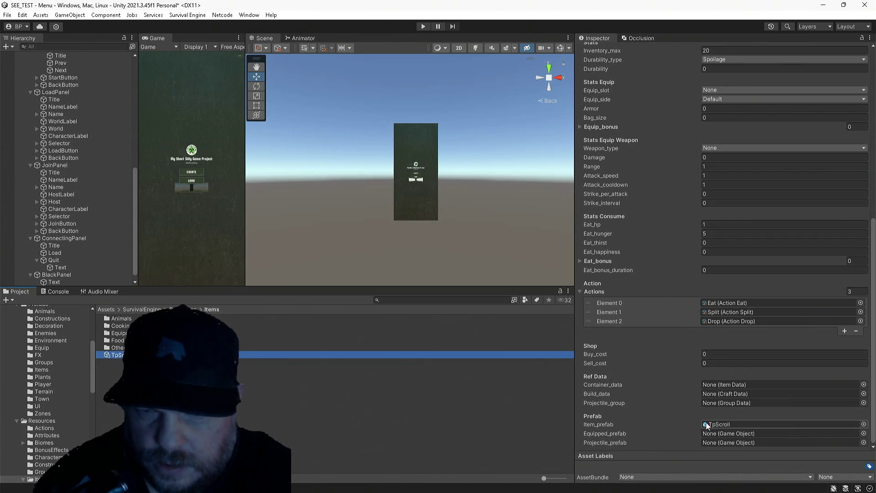
double_click(762, 302)
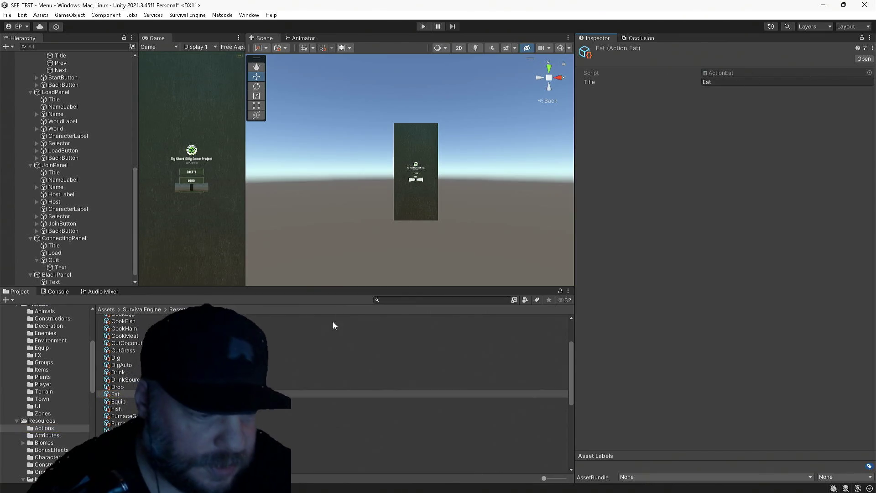
scroll(334, 392, down, 2)
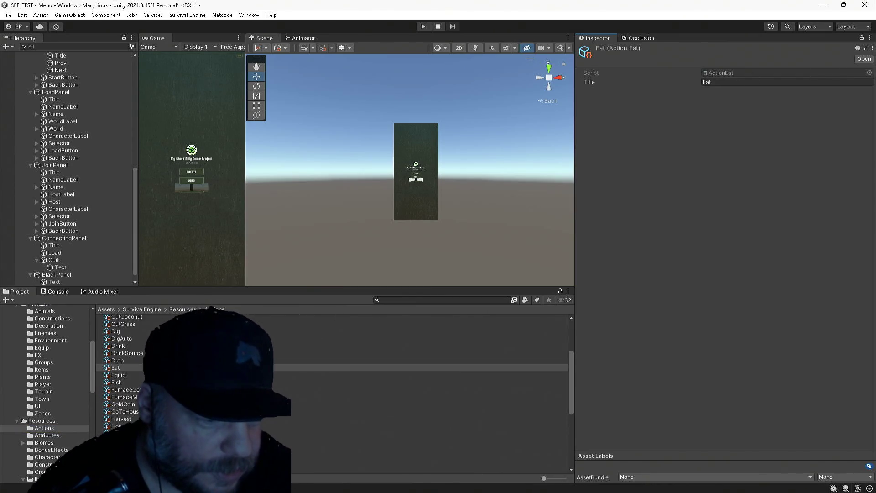
scroll(333, 393, down, 5)
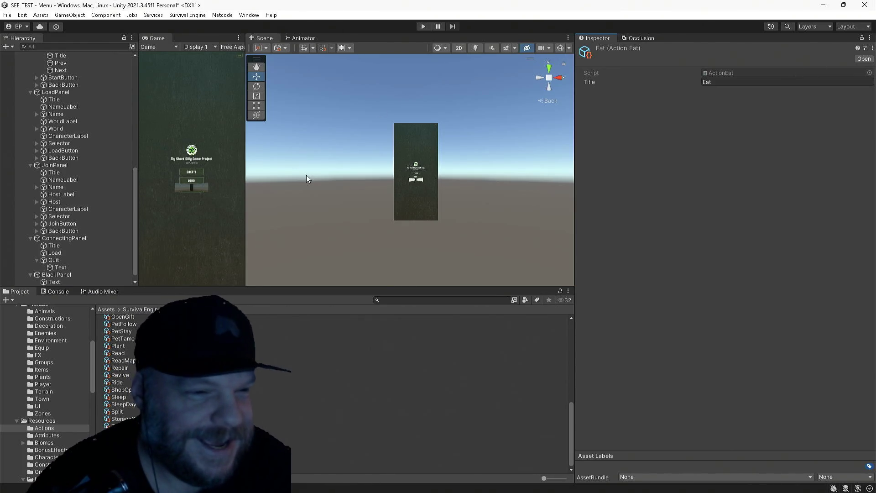
click(179, 309)
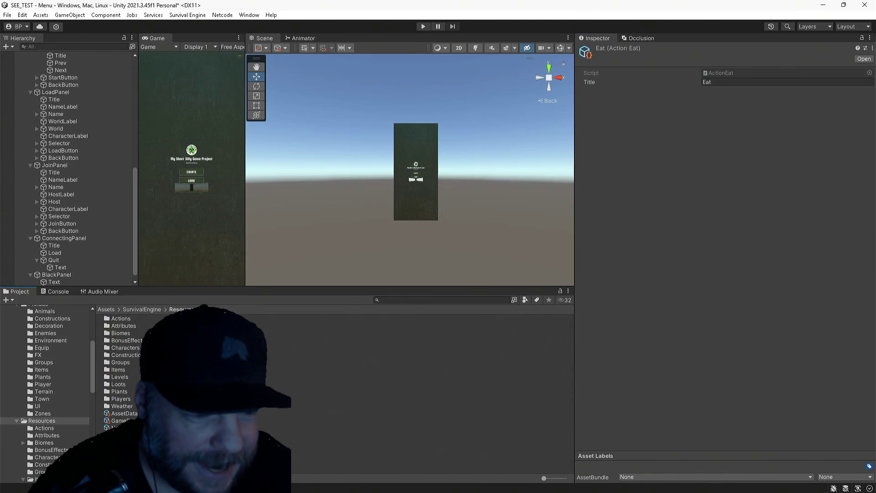
- Set TpScroll's Element 0 action to Revive in Resources/Items, then enter Play mode
click(151, 308)
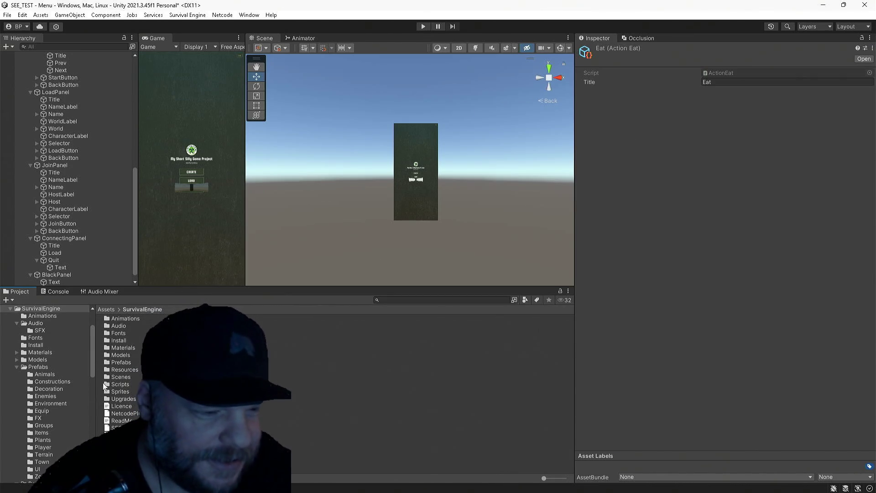
scroll(80, 420, down, 10)
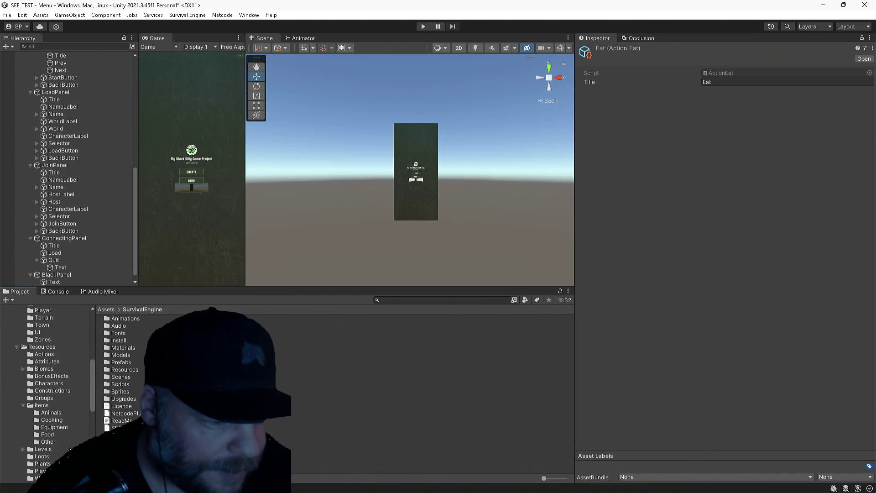
click(56, 350)
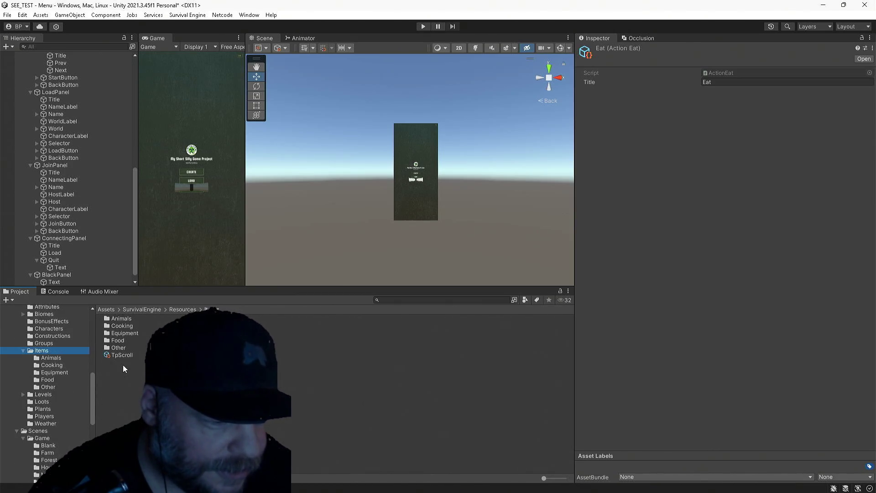
click(129, 353)
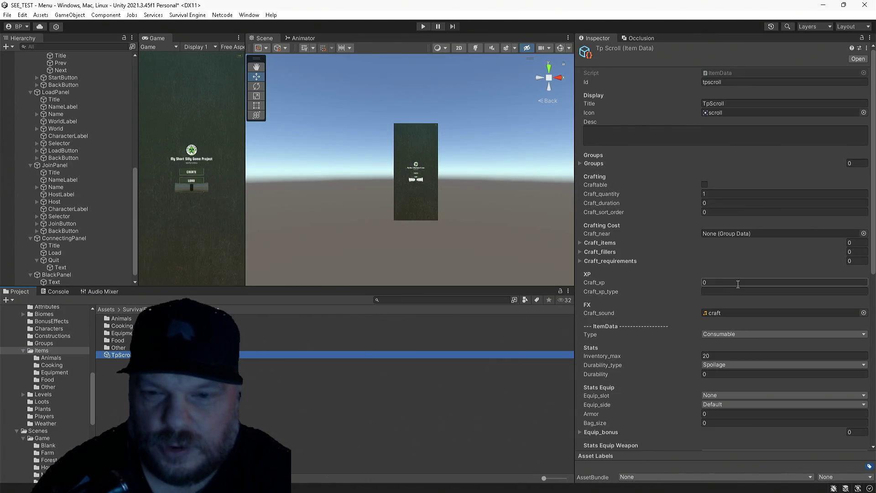
scroll(691, 349, down, 10)
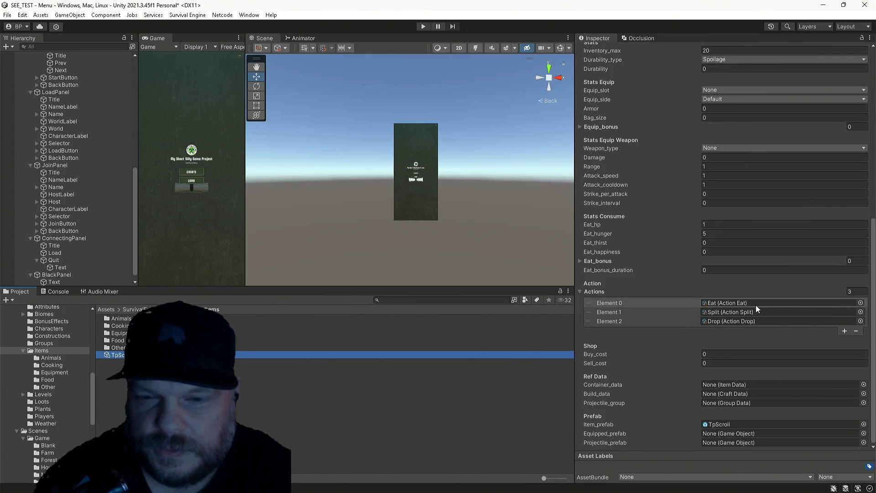
click(860, 303)
scroll(830, 386, down, 5)
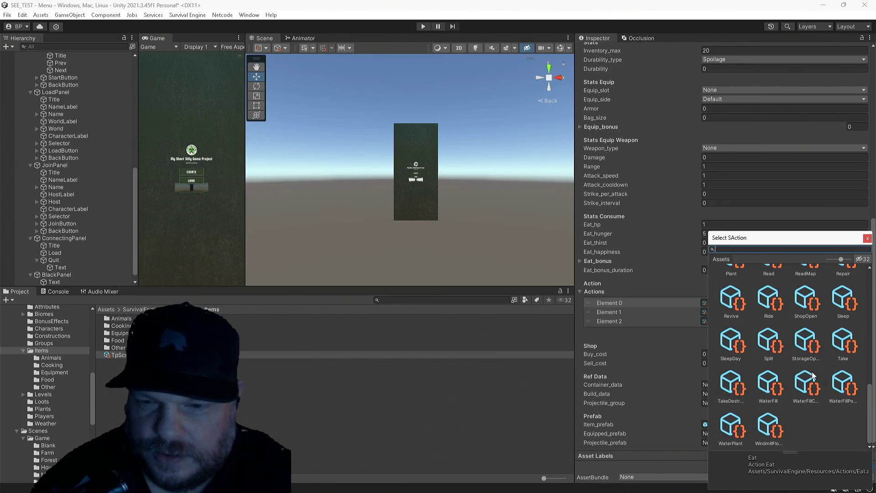
double_click(737, 302)
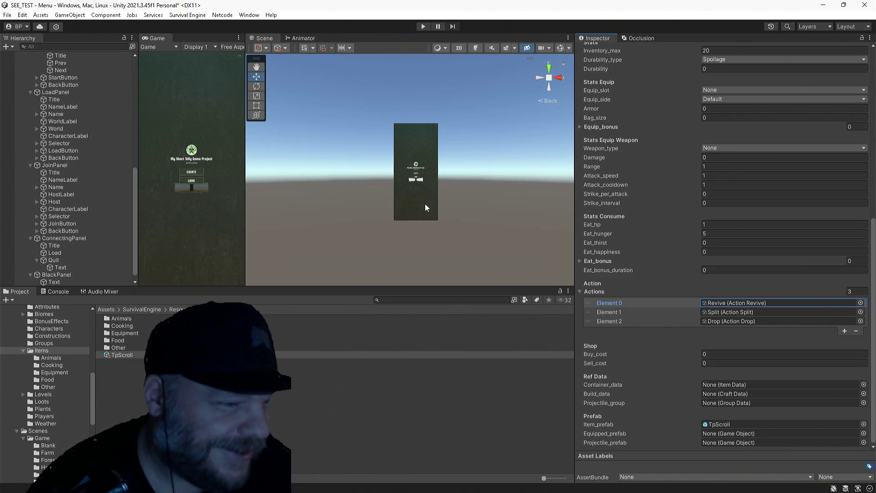
click(425, 27)
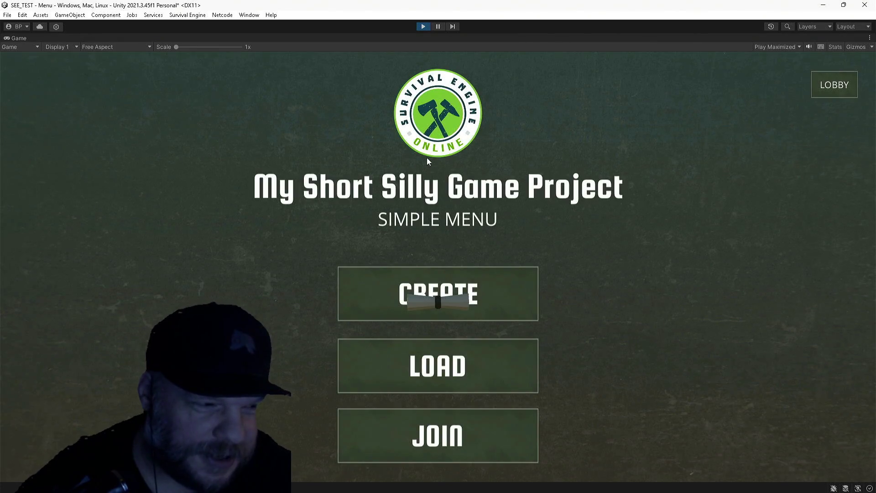
- Check the Host New Game screen, return to the main menu, and stop playtesting
click(440, 302)
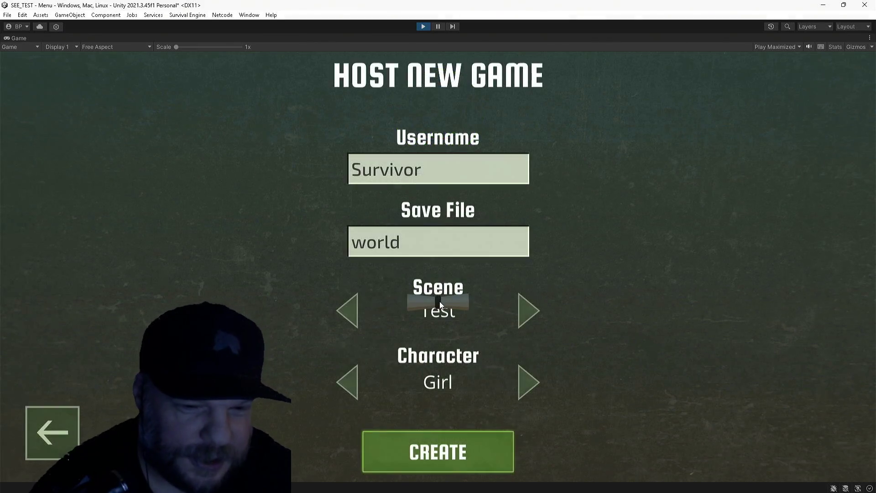
click(67, 430)
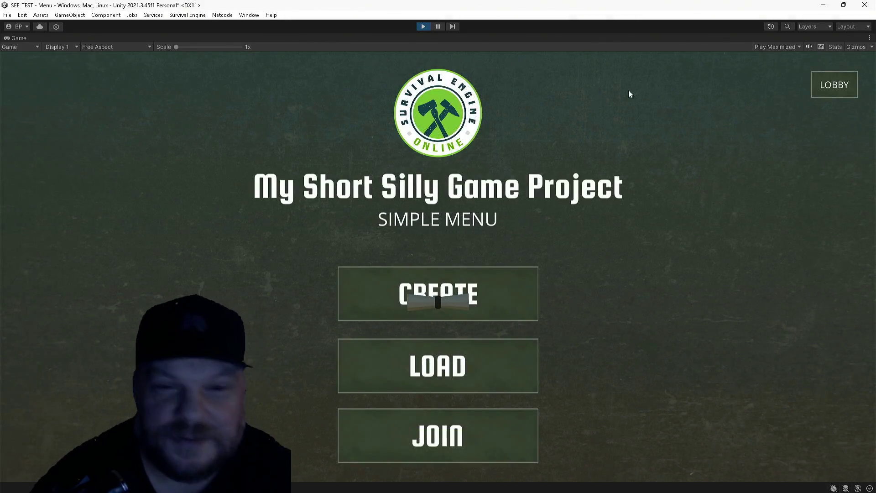
click(423, 26)
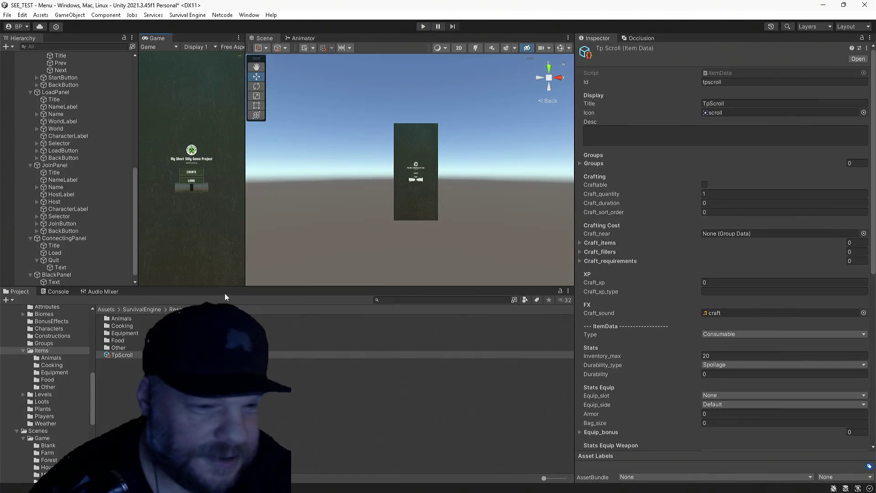
- Drop a TpScroll instance into the Hierarchy and browse to the Scenes/Game folder
mouse_move(180, 184)
mouse_down()
mouse_move(91, 248)
mouse_move(89, 274)
mouse_move(55, 281)
mouse_up()
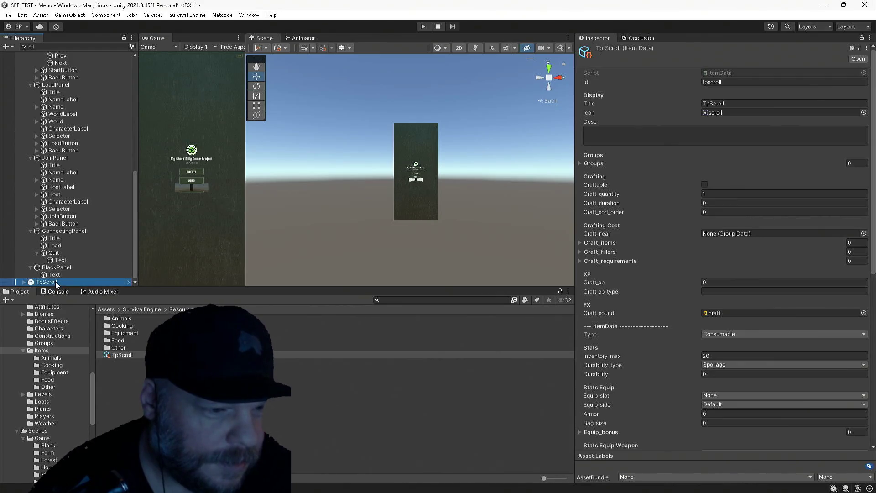
right_click(55, 281)
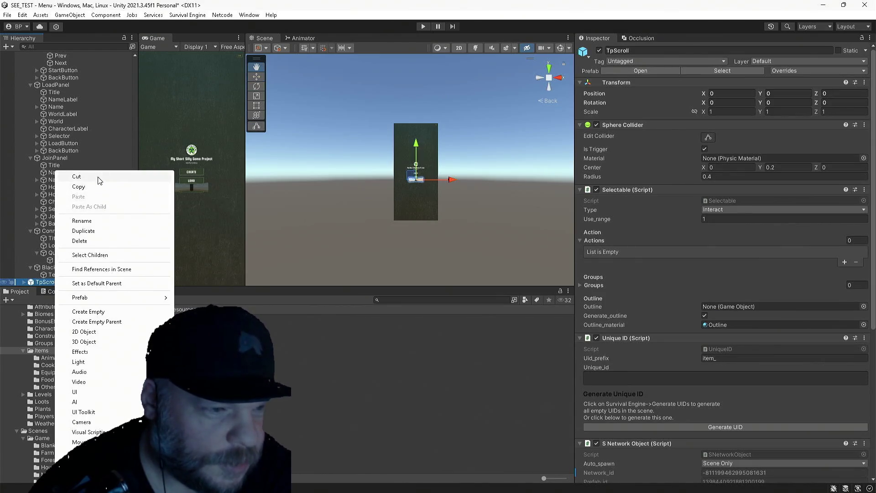
click(99, 180)
scroll(66, 414, down, 3)
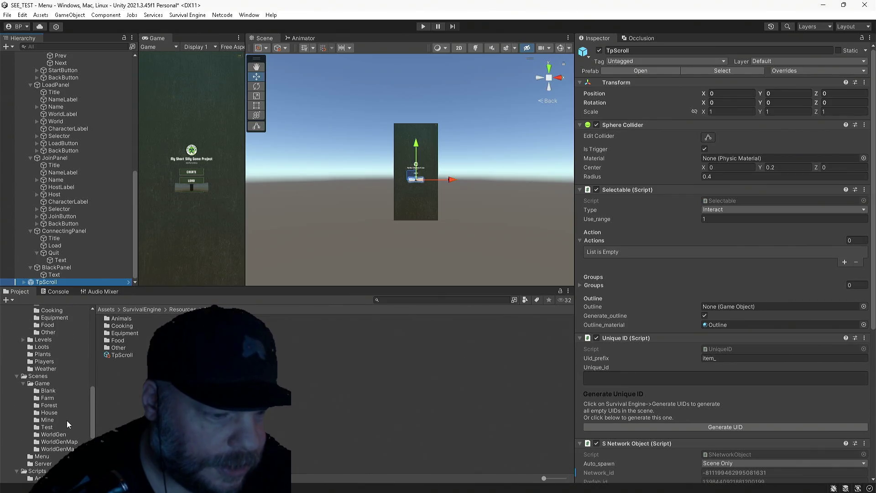
click(62, 435)
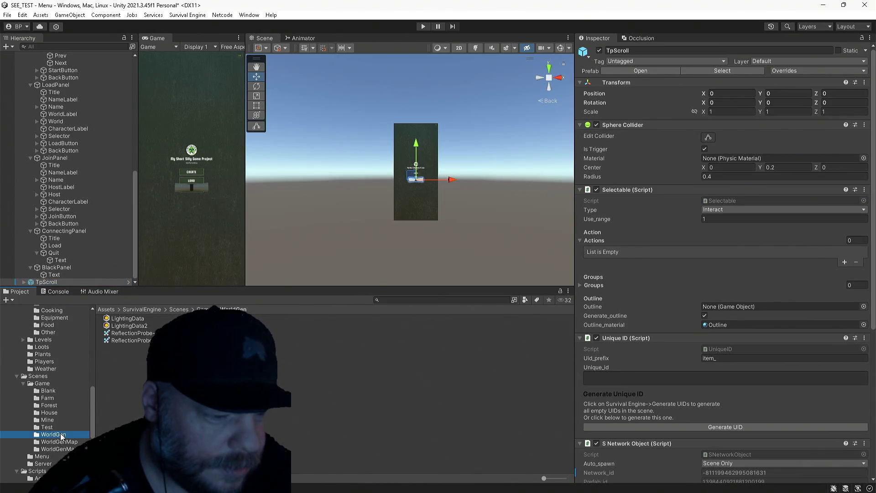
click(36, 376)
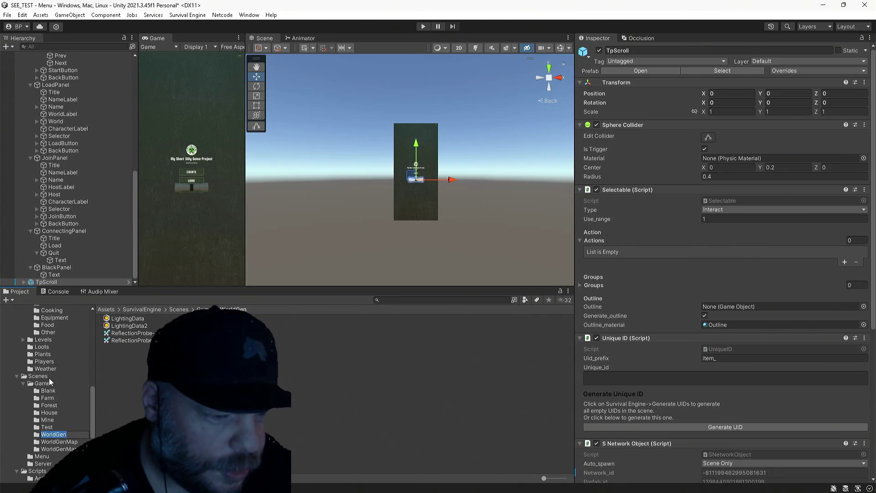
double_click(123, 320)
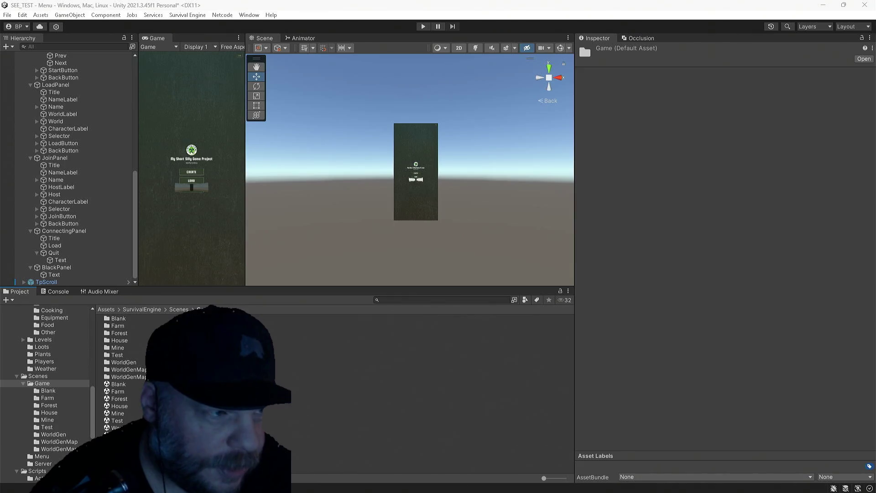
- Run SEE_TEST.exe from the Client folder, check Host New Game, then close it
key(alt+Tab)
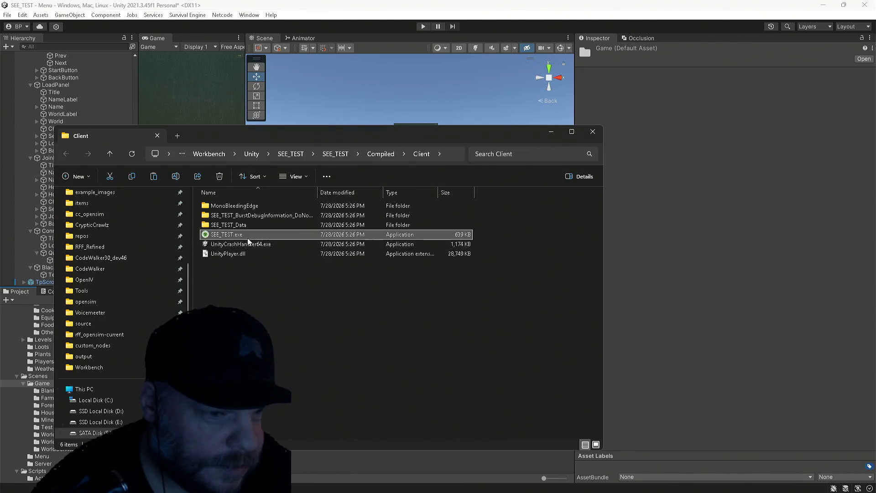
double_click(226, 234)
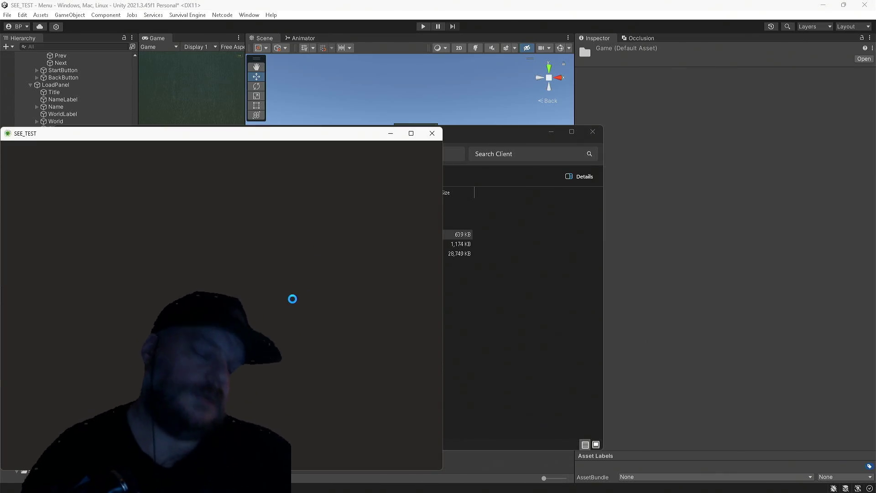
click(254, 315)
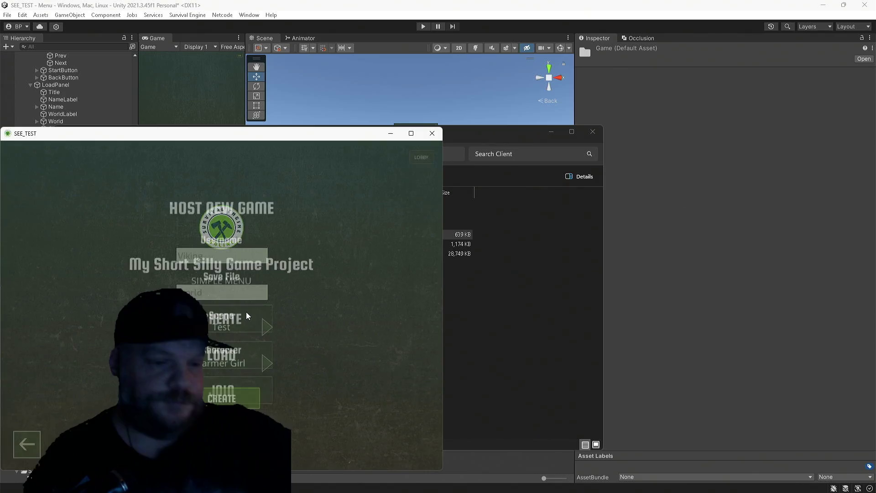
click(432, 133)
key(alt+Tab)
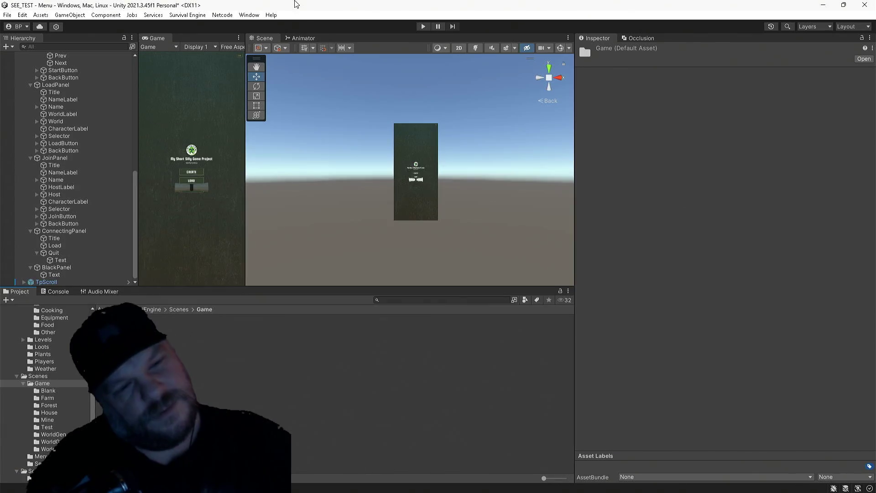
- Open the Test scene discarding menu scene changes, and widen the game view
double_click(114, 420)
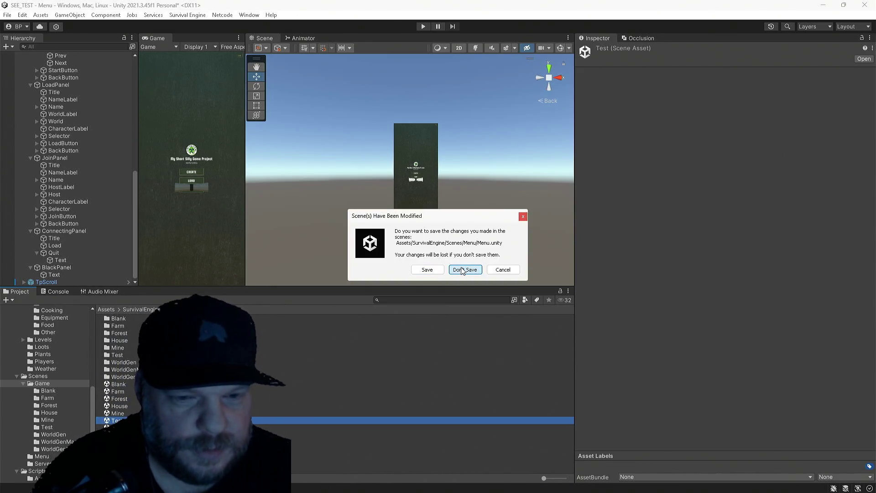
click(462, 270)
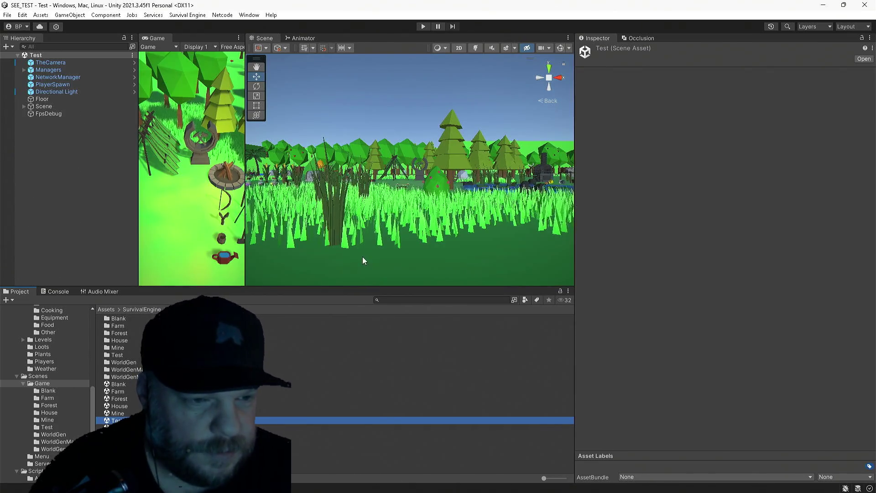
drag(246, 174, 430, 174)
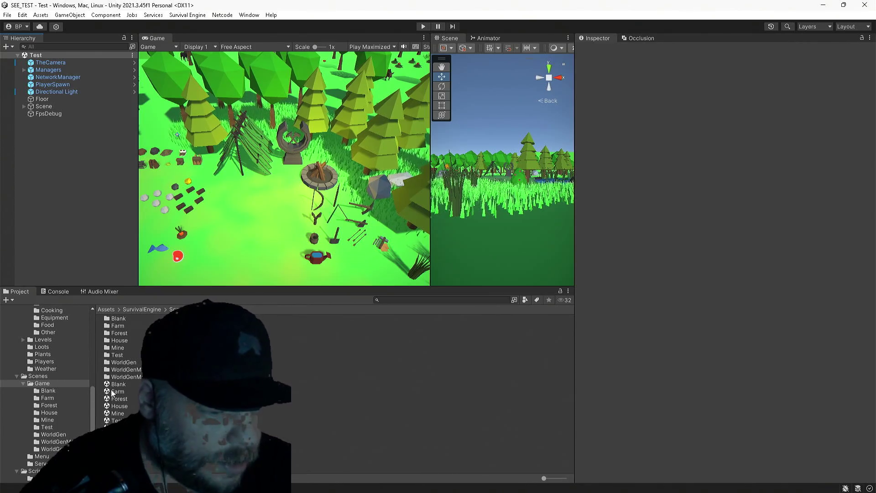
scroll(60, 379, up, 3)
scroll(66, 393, up, 3)
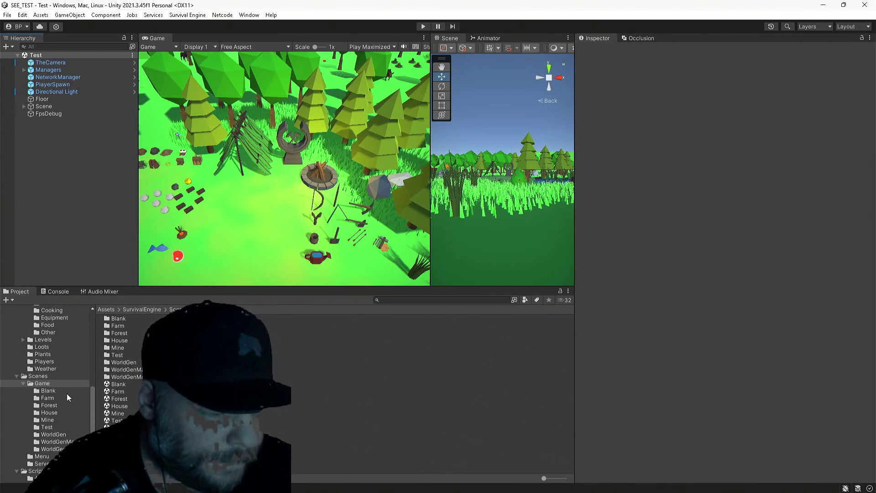
scroll(67, 371, up, 3)
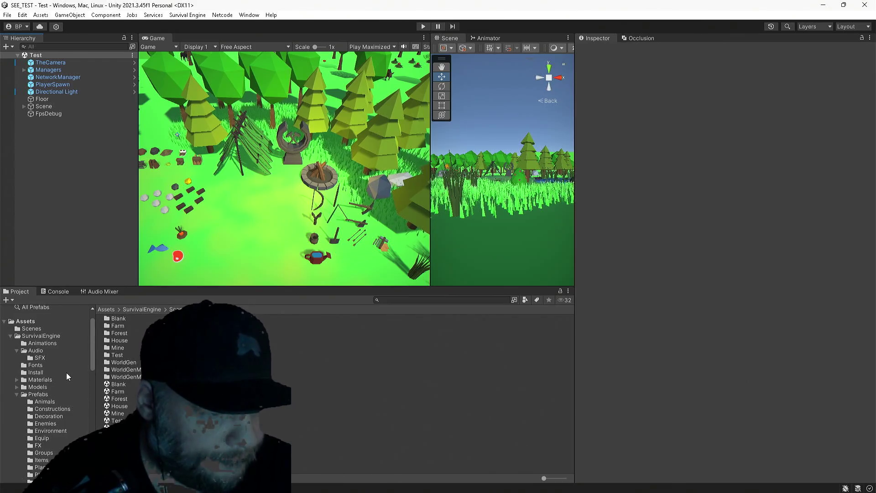
scroll(65, 386, down, 10)
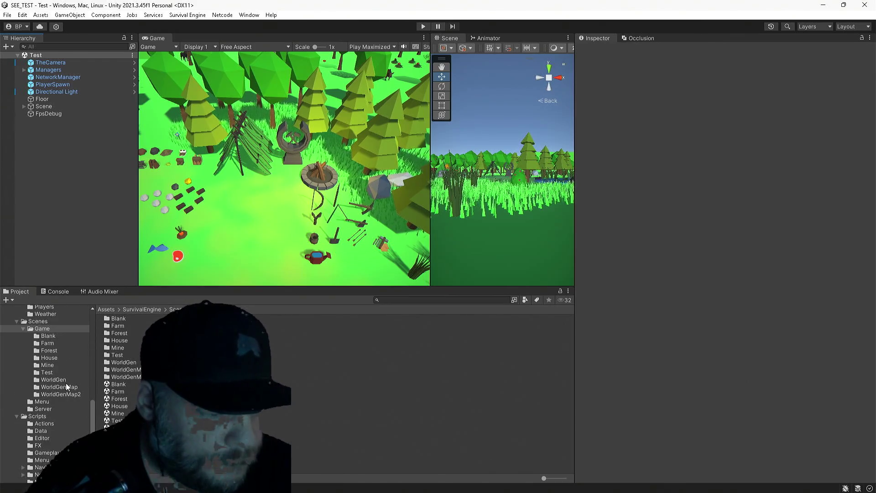
- Open the Menu scene, then look through the Blank and Test scene folders
click(45, 401)
double_click(120, 319)
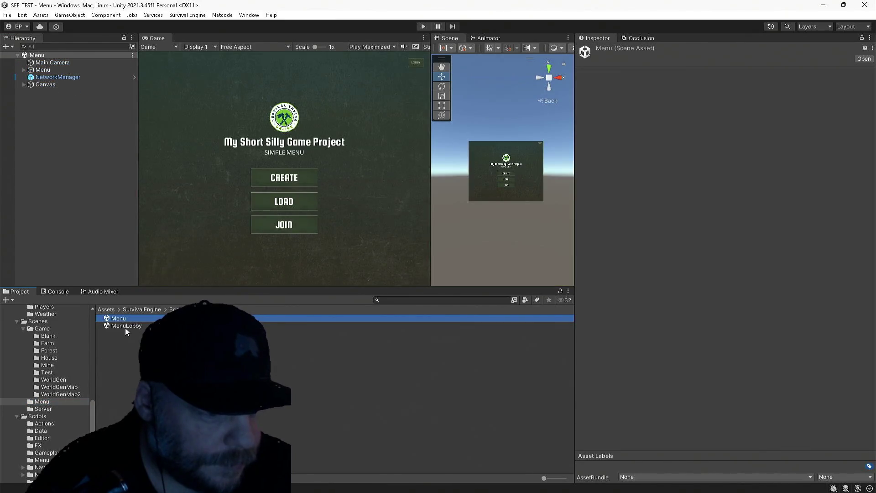
click(50, 336)
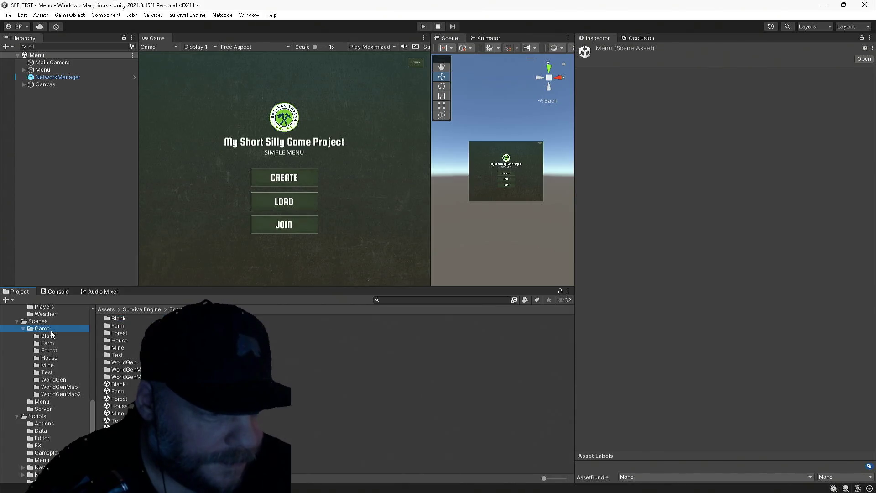
click(48, 373)
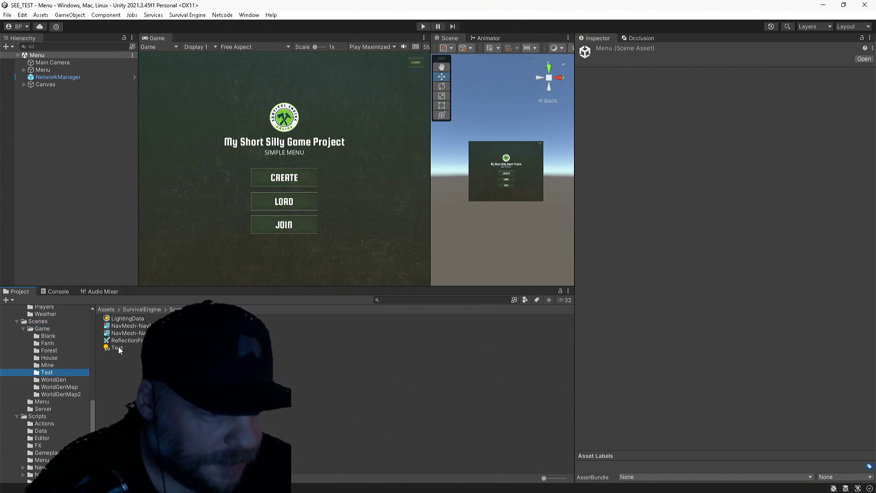
scroll(62, 390, up, 3)
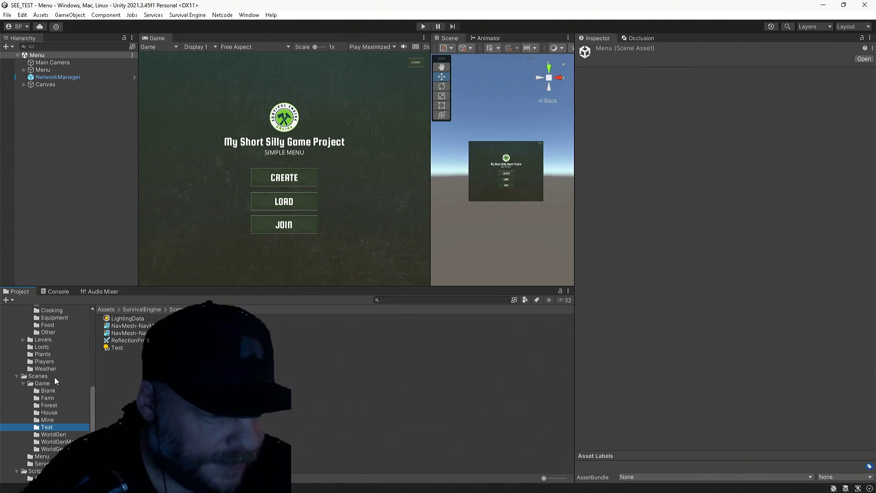
click(53, 376)
- Reopen the Game/Test scene and show the Survival Engine tools menu
double_click(115, 319)
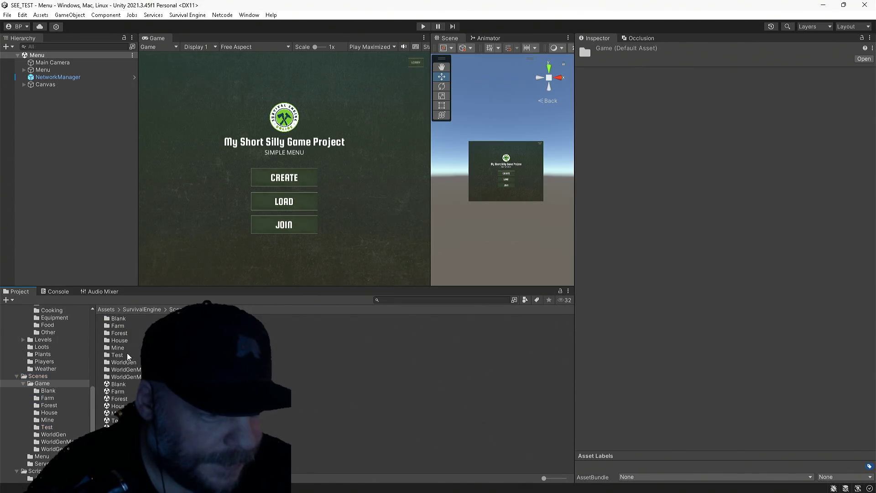
double_click(114, 420)
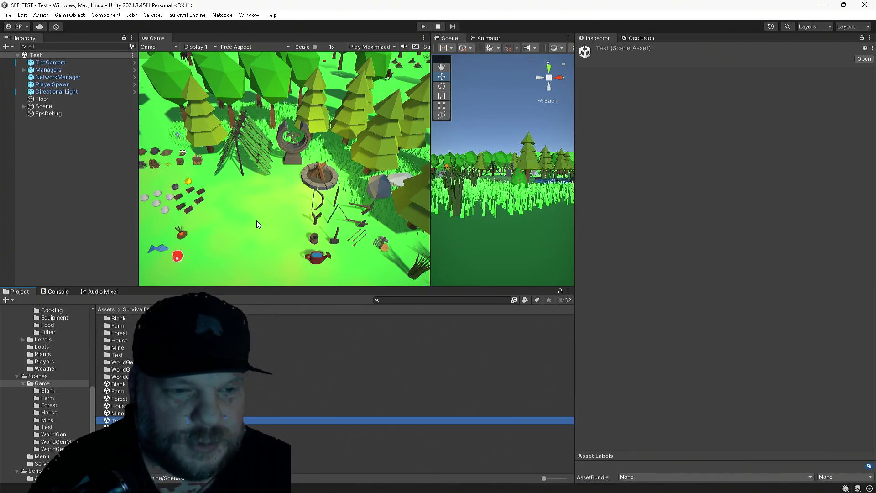
click(257, 220)
click(197, 15)
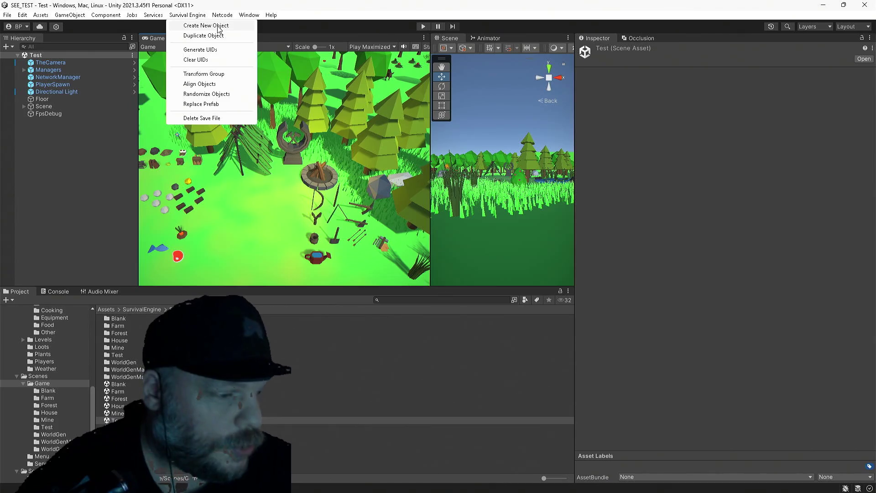
- Start a new Survival Engine object titled TpScroll with type Item
click(218, 27)
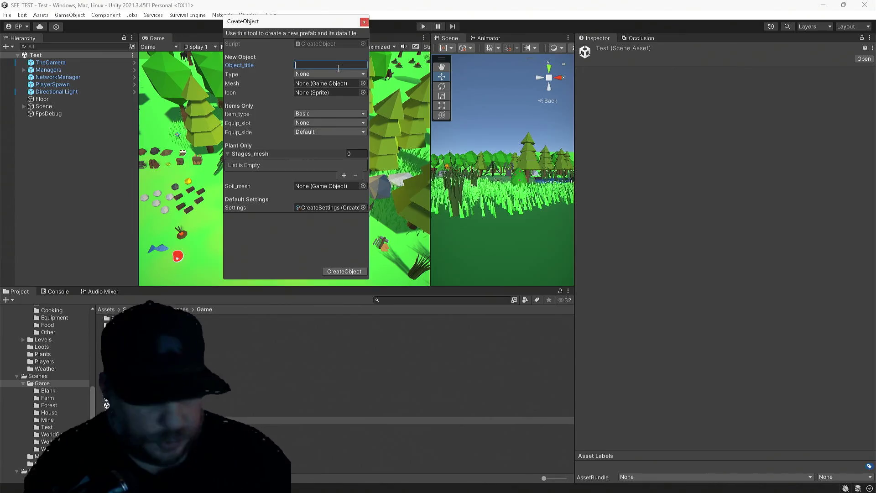
text(TpScroll)
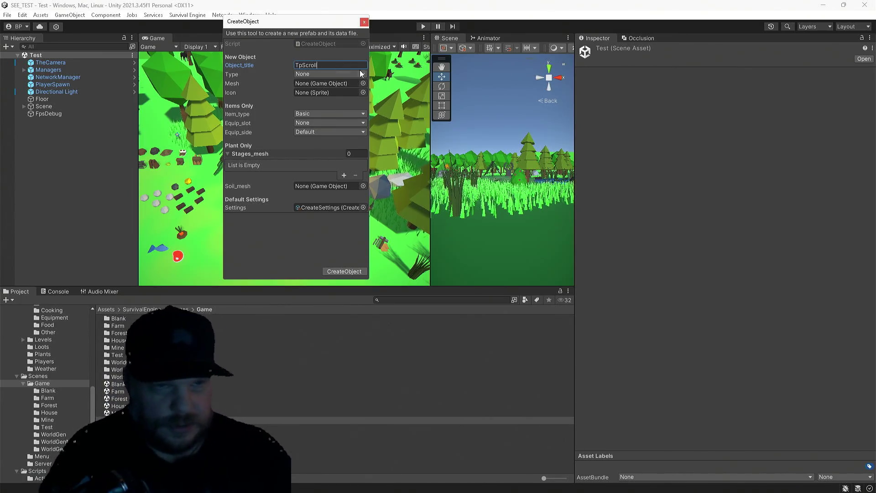
click(338, 74)
click(336, 94)
click(329, 74)
click(323, 94)
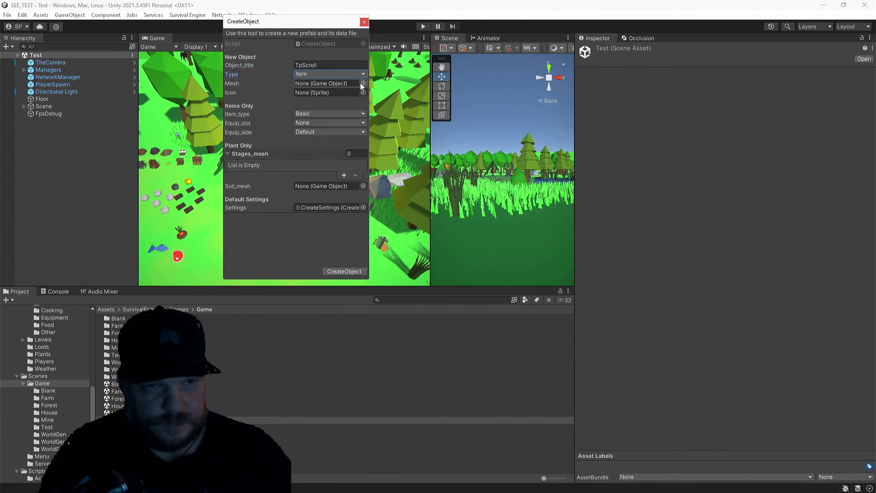
- Assign the scroll-roll model as the mesh and the scroll sprite as the icon
click(363, 83)
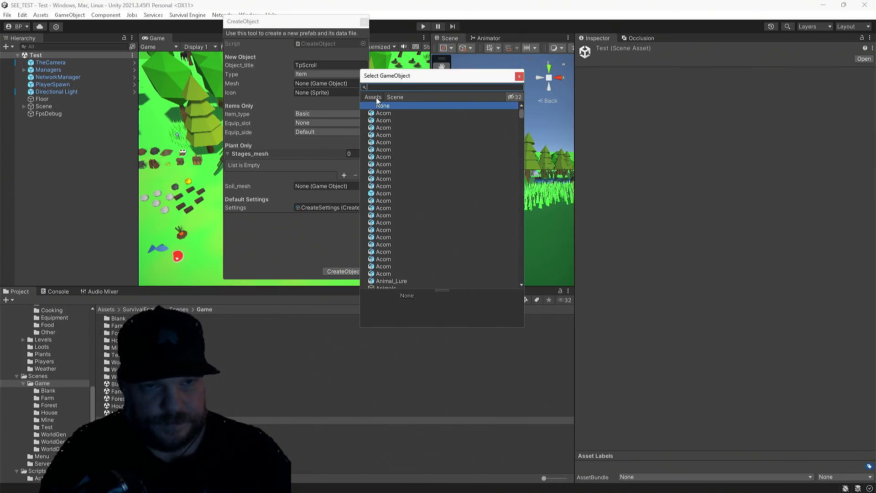
text(Scroll)
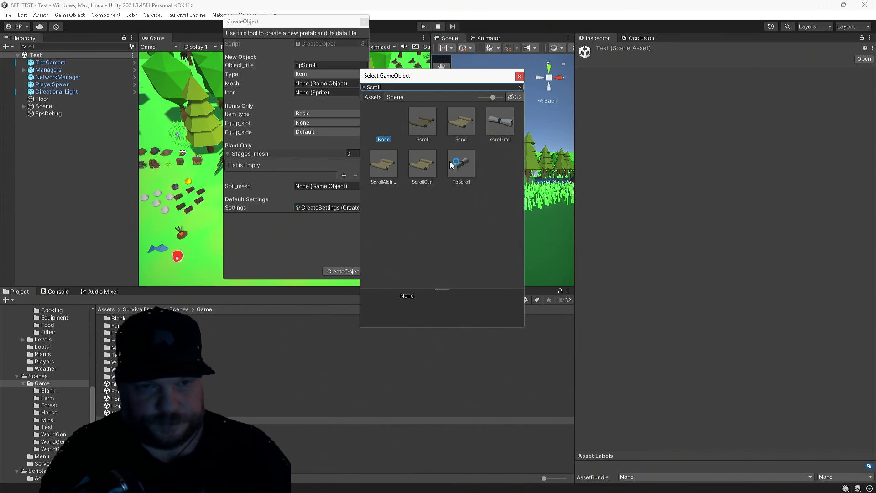
double_click(497, 130)
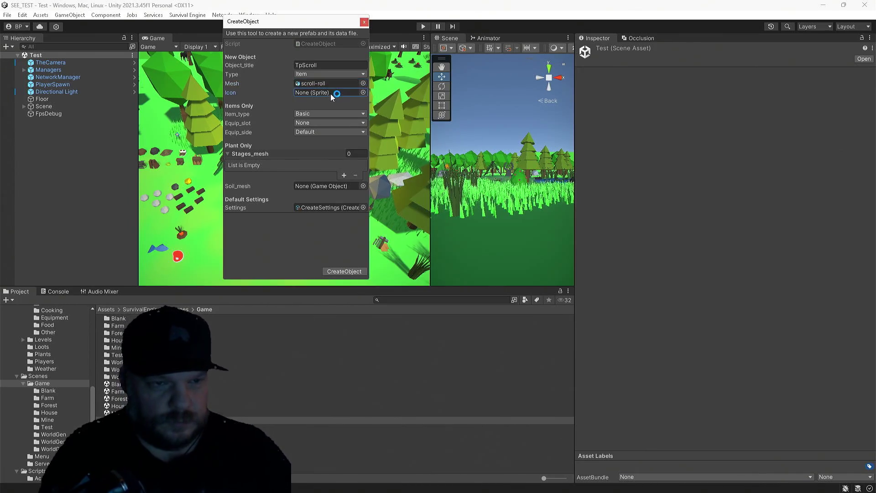
click(363, 92)
text(Scr)
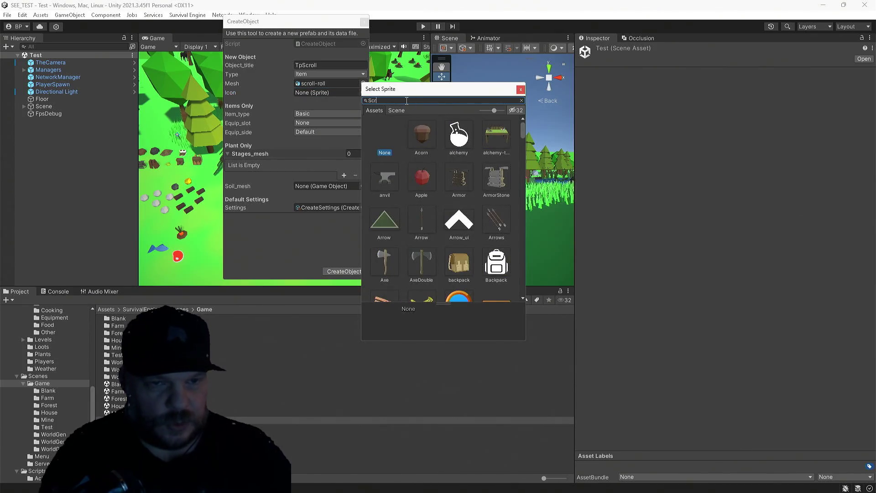
text(oll)
double_click(422, 134)
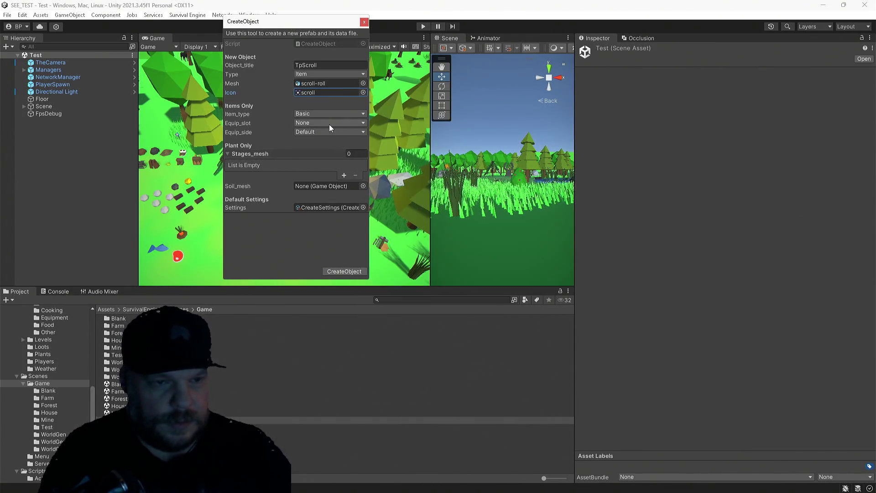
- Make the item Consumable with equip slot None, and create TpScroll
click(335, 113)
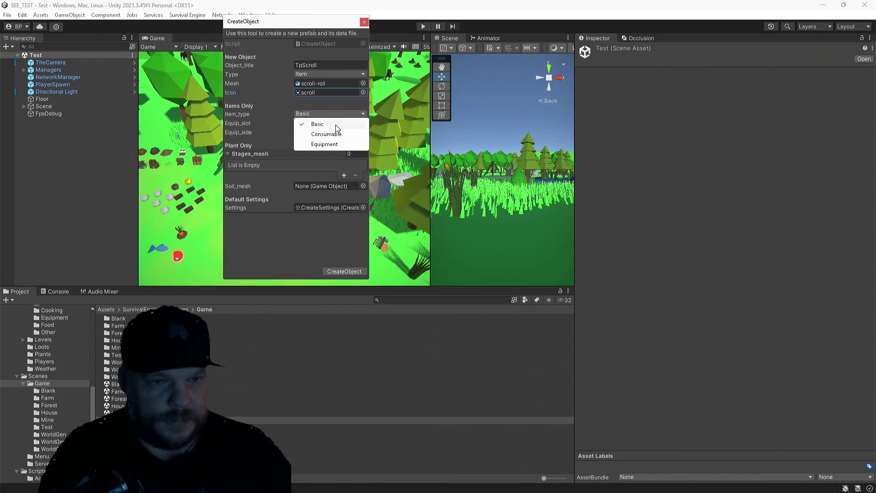
click(335, 133)
click(334, 122)
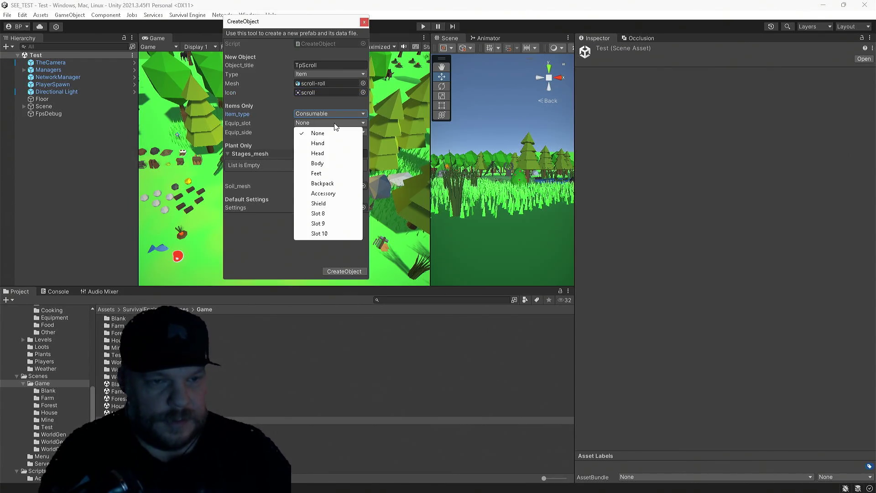
click(258, 229)
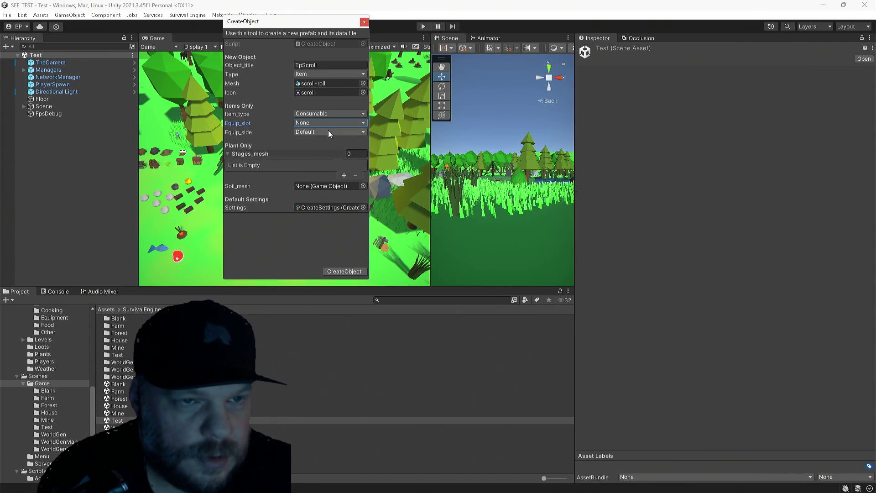
click(351, 270)
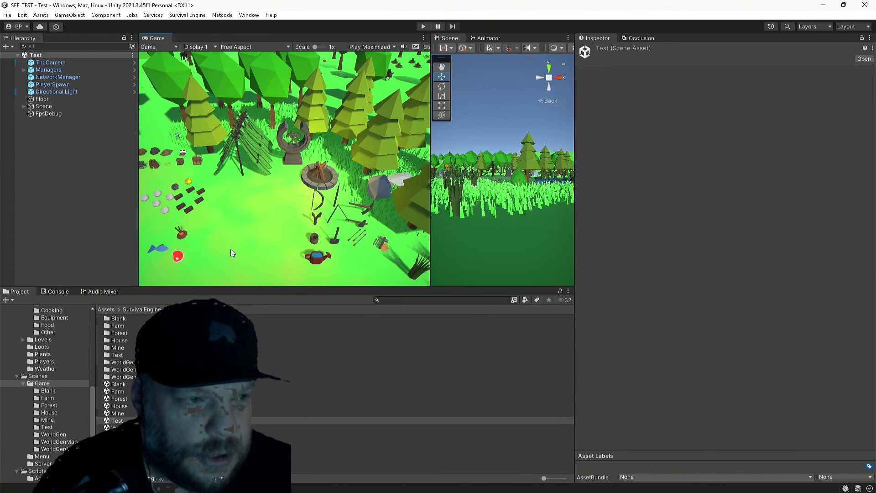
click(102, 171)
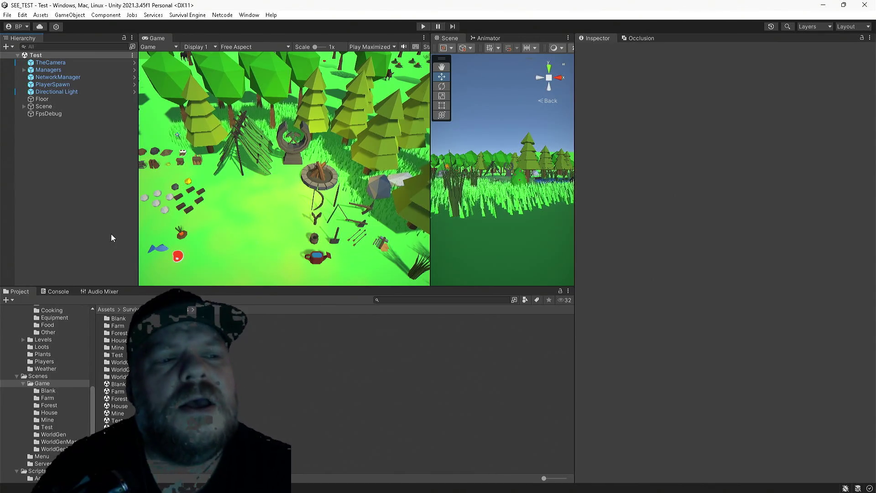
click(27, 71)
click(23, 69)
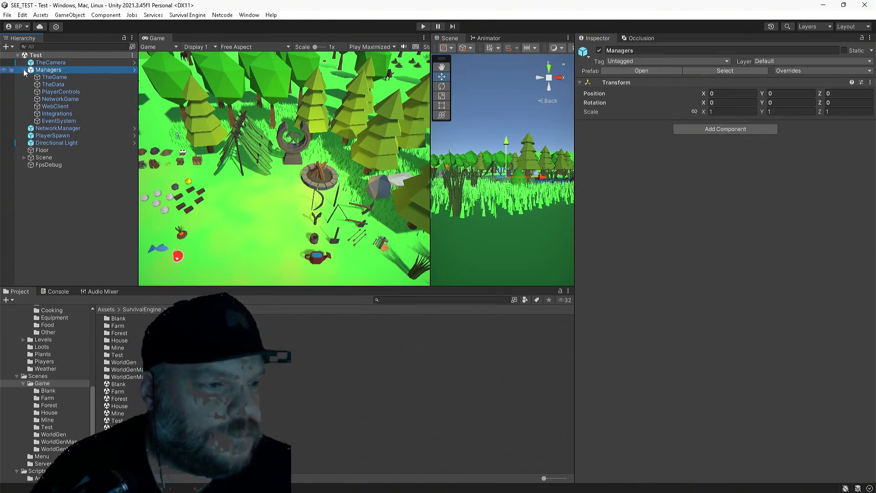
click(23, 70)
click(31, 107)
click(23, 106)
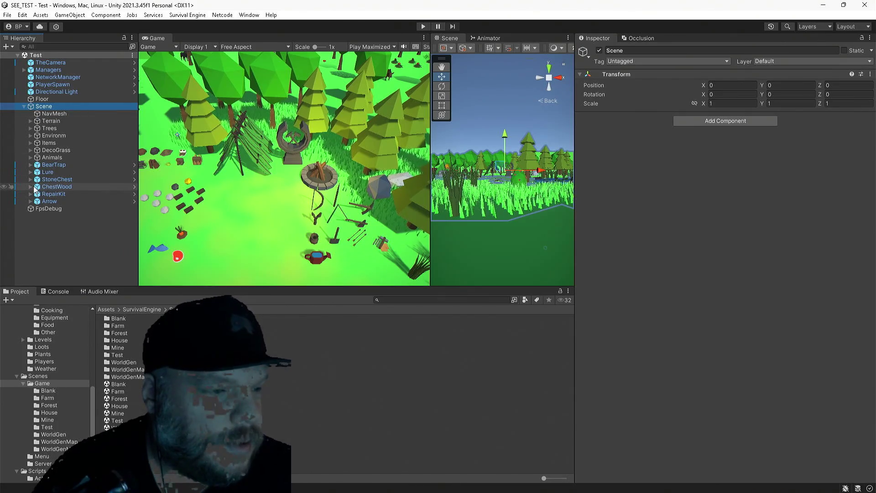
click(66, 47)
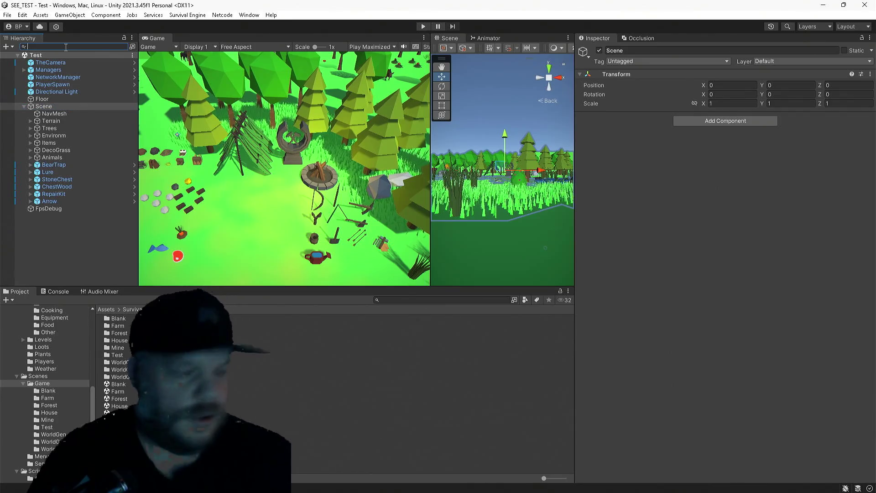
text(Tp)
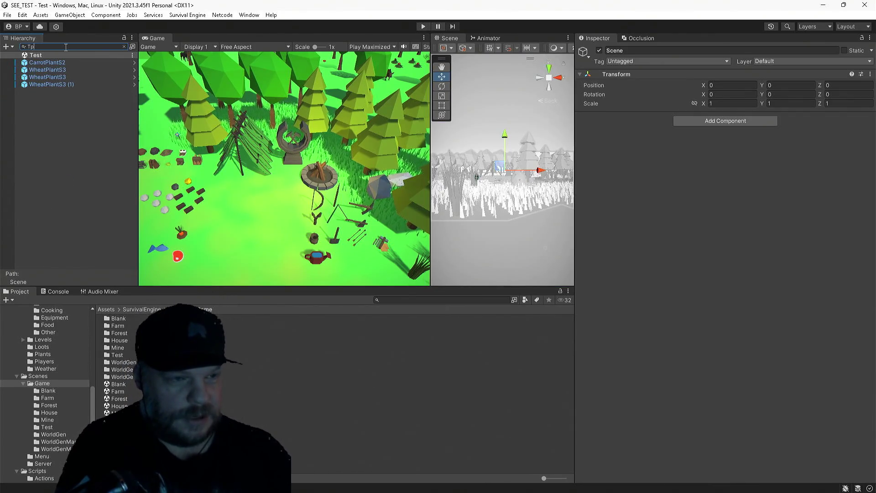
key(Escape)
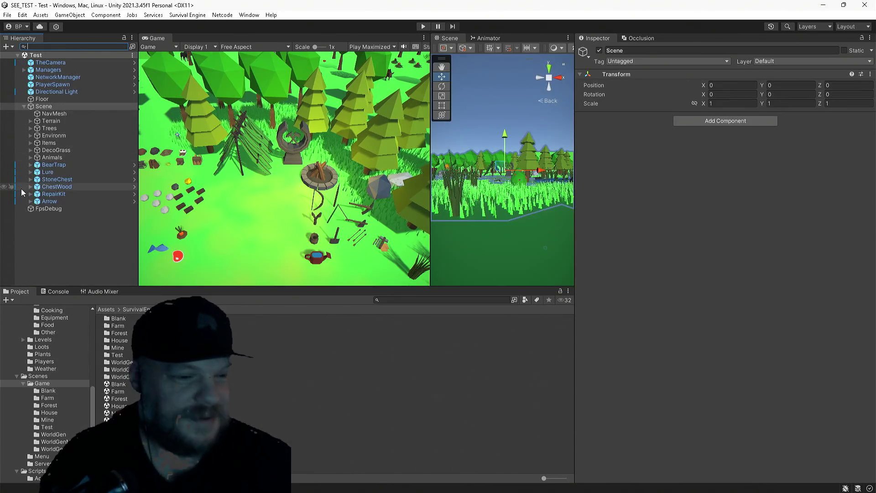
click(56, 187)
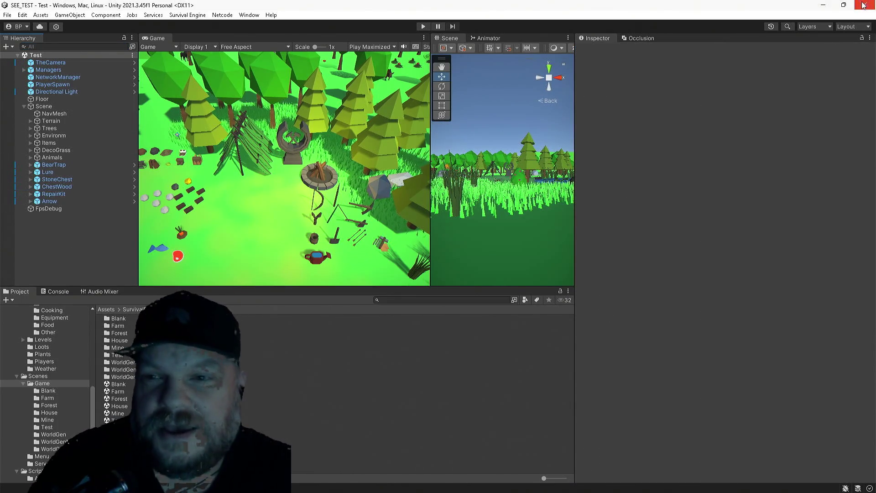
key(alt+Tab)
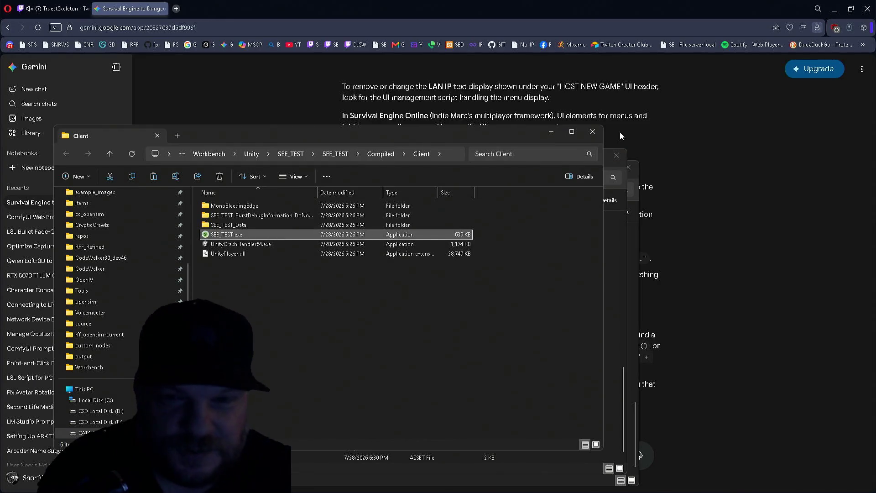
- Close the Client and Actions File Explorer windows and minimise the Opera browser
click(593, 132)
click(616, 155)
click(627, 168)
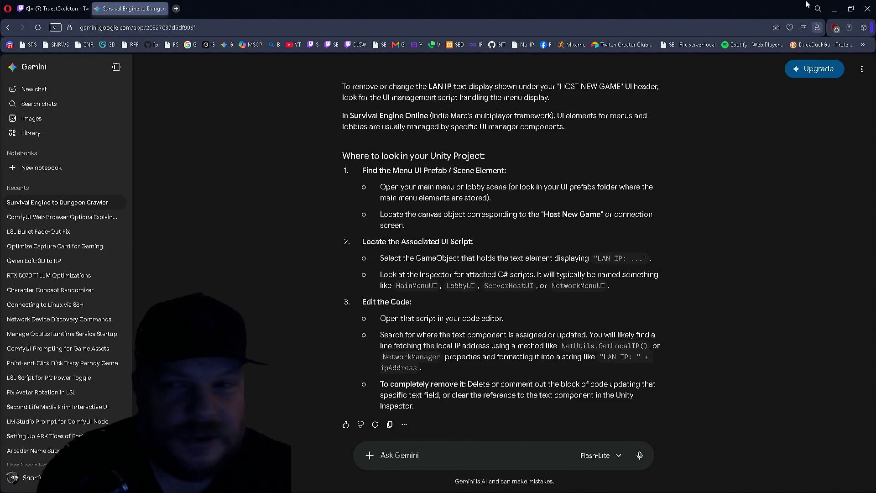
click(834, 7)
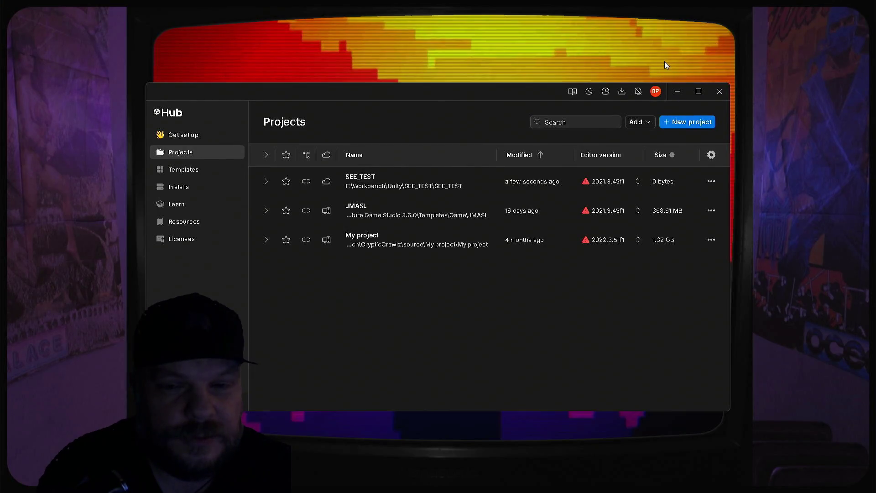
- Launch the JMASL project from Unity Hub's Projects list
click(686, 91)
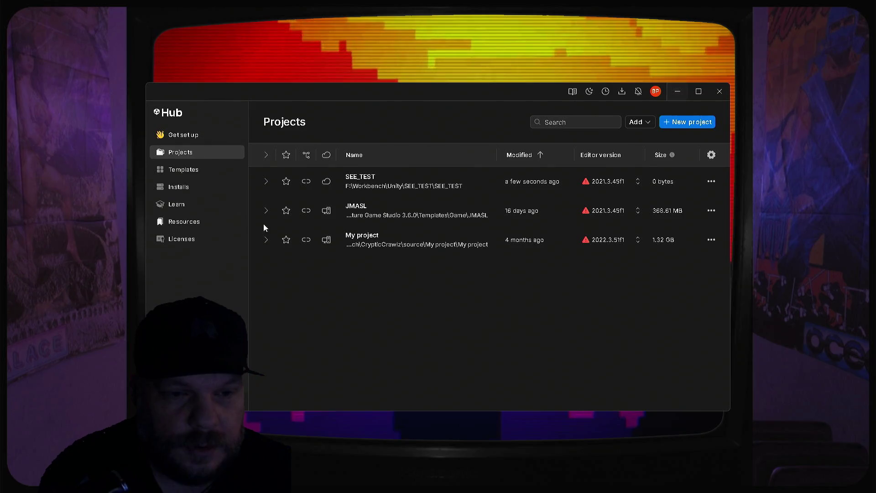
click(378, 208)
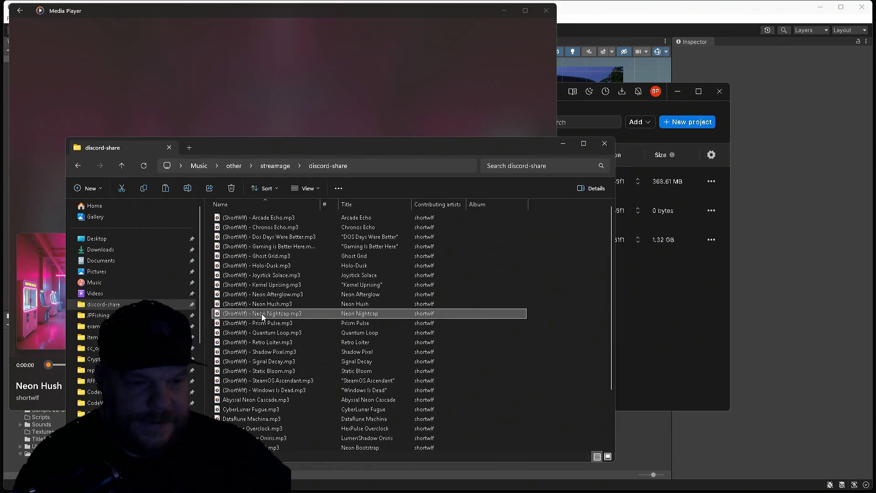
- Play the Neon Nightcap mp3, hide Media Player and File Explorer, and return to Unity
double_click(262, 313)
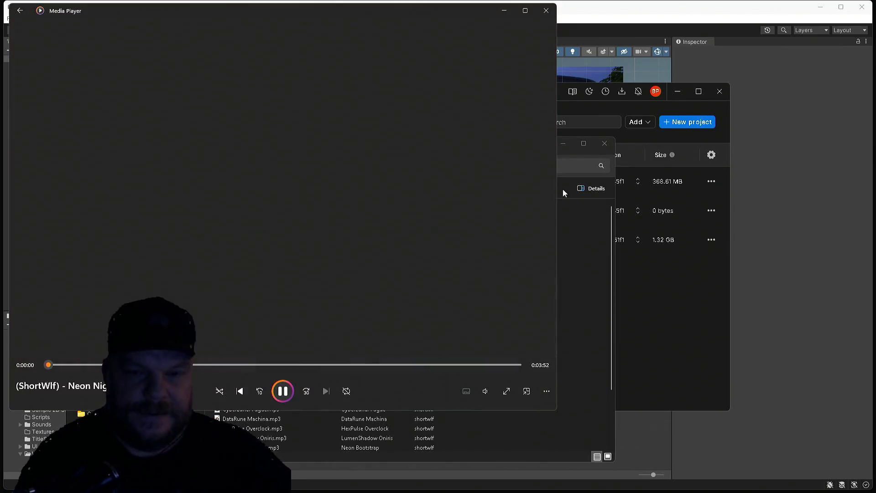
click(504, 10)
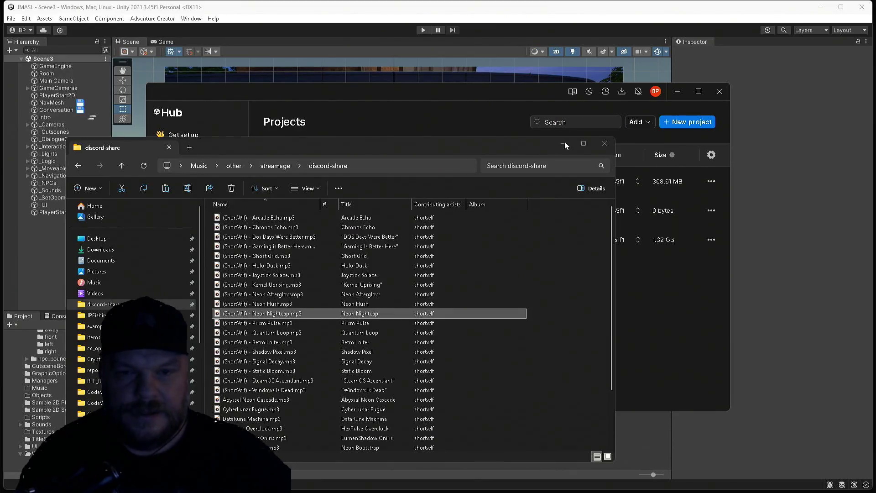
click(564, 144)
click(762, 149)
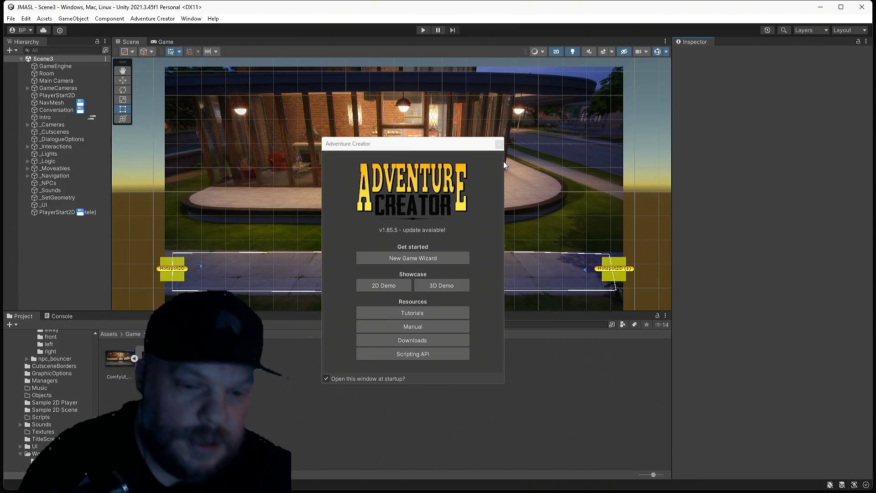
- Dismiss the welcome window, check Adventure Creator's Game Editor, then enter Play mode on Scene3
click(498, 144)
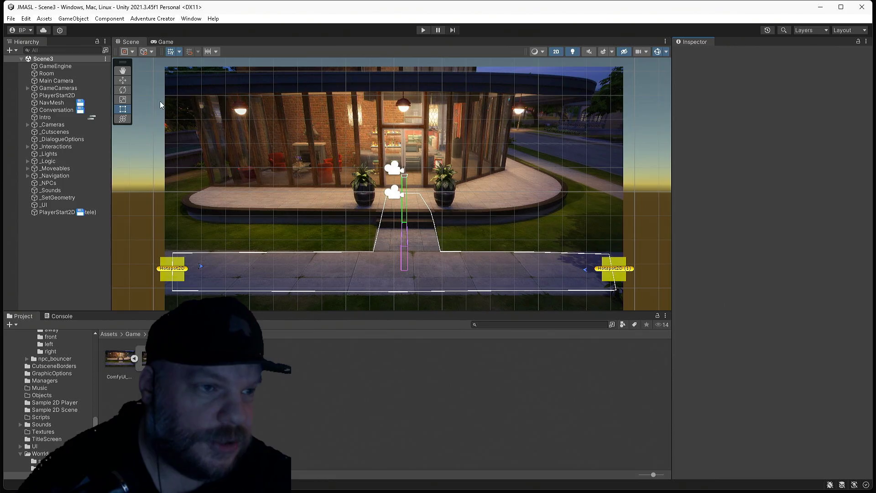
click(167, 19)
mouse_move(177, 51)
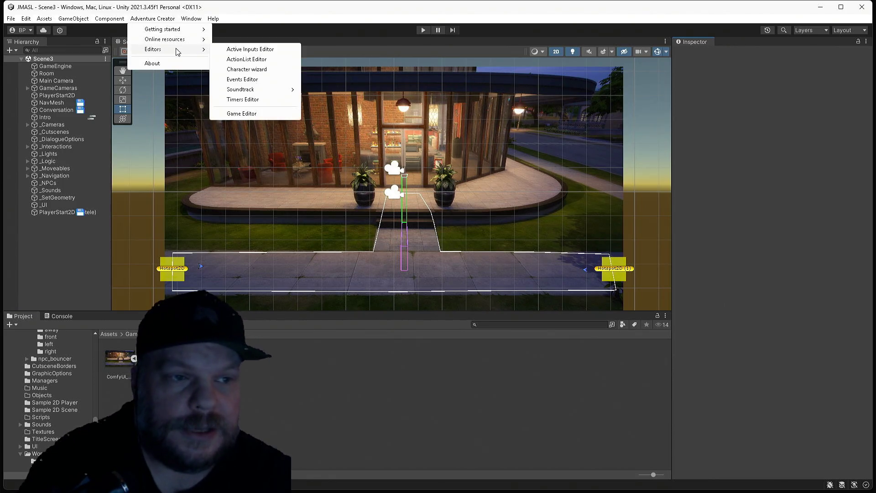
click(265, 114)
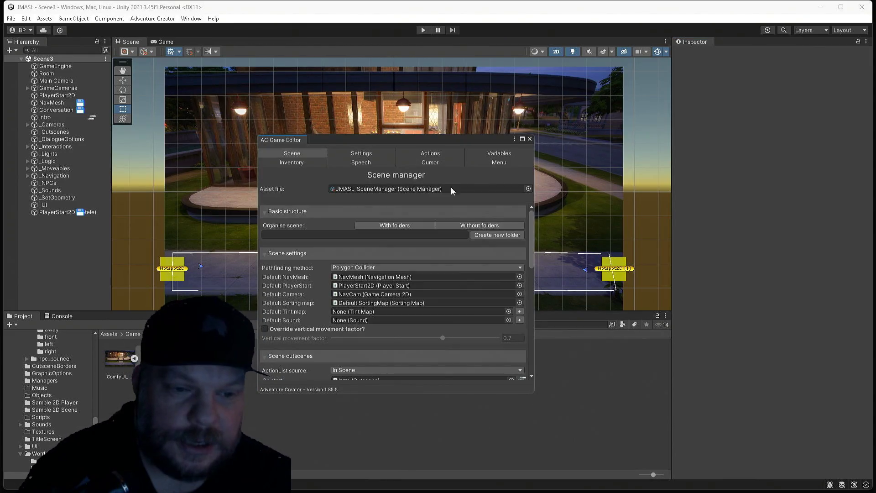
click(530, 139)
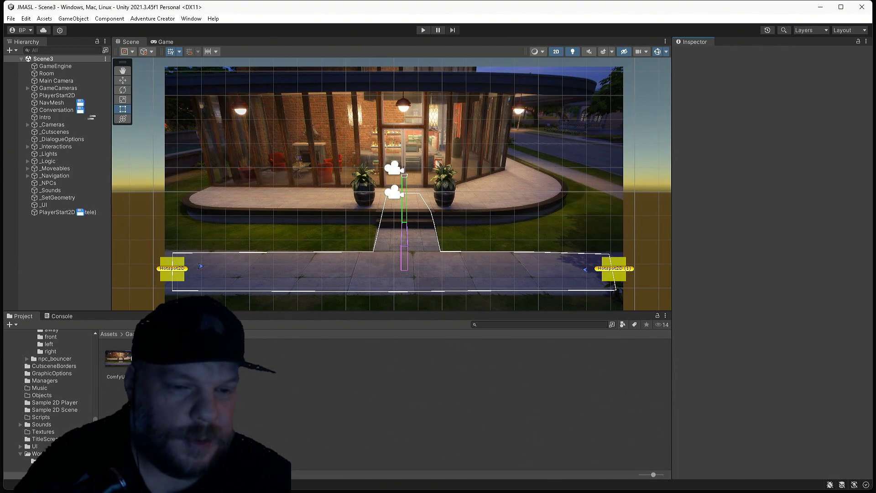
click(423, 30)
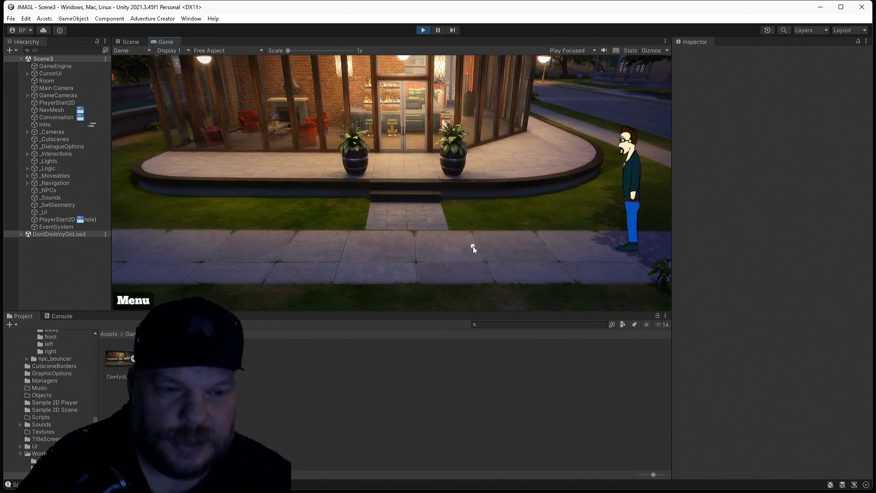
- Walk the character around the bar exterior and take the To Hotel exit into the lobby
click(472, 247)
click(394, 242)
click(533, 251)
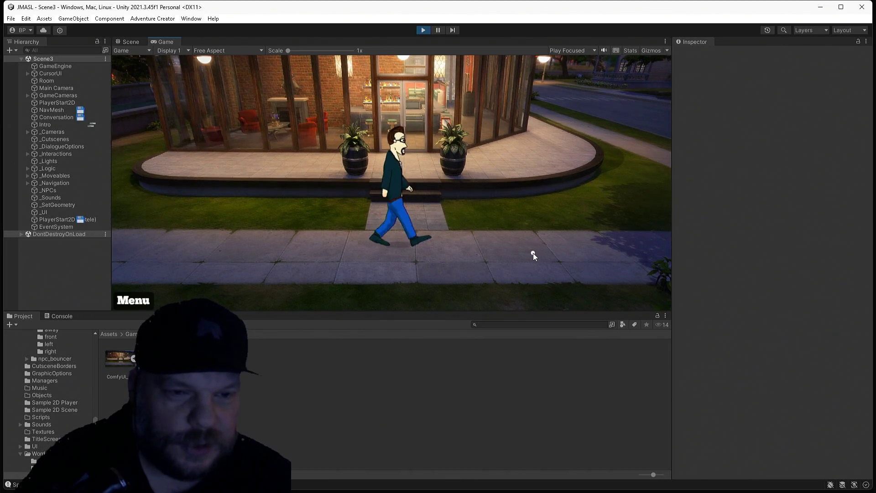
click(235, 248)
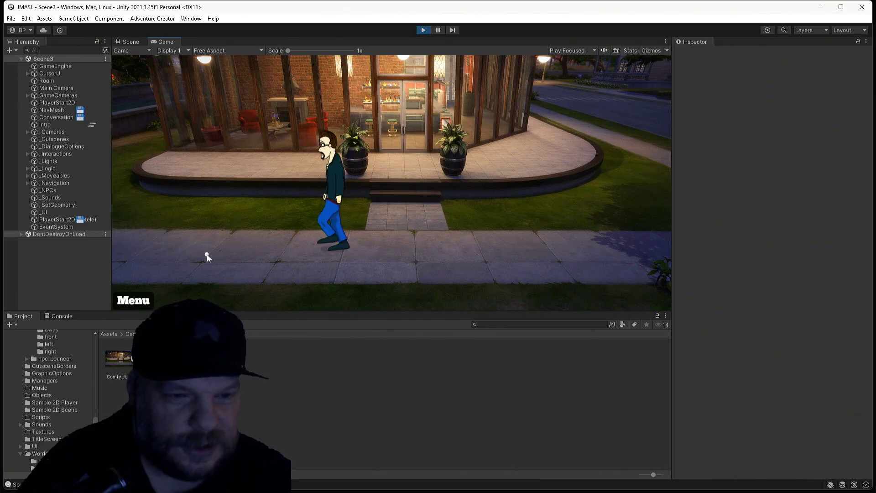
click(411, 197)
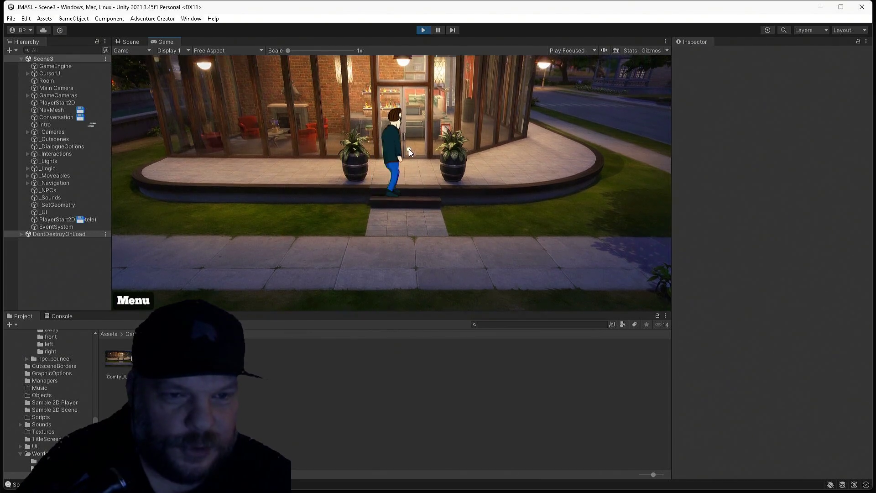
click(401, 266)
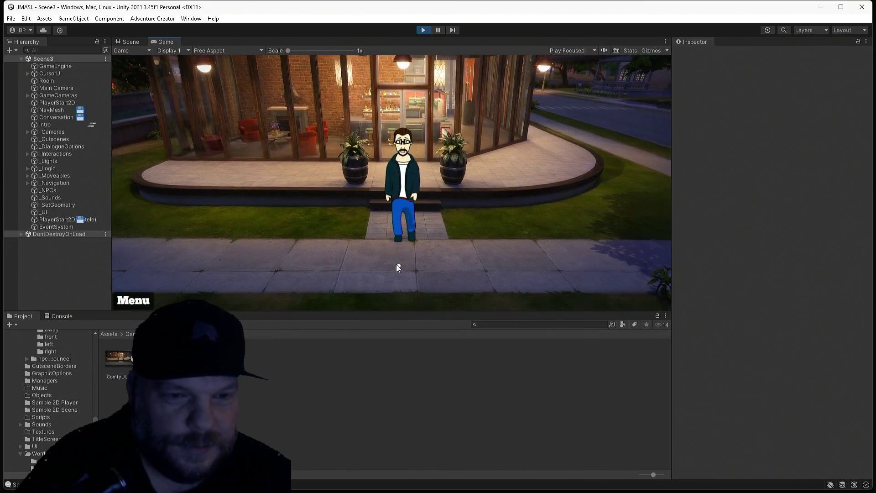
click(184, 238)
click(137, 248)
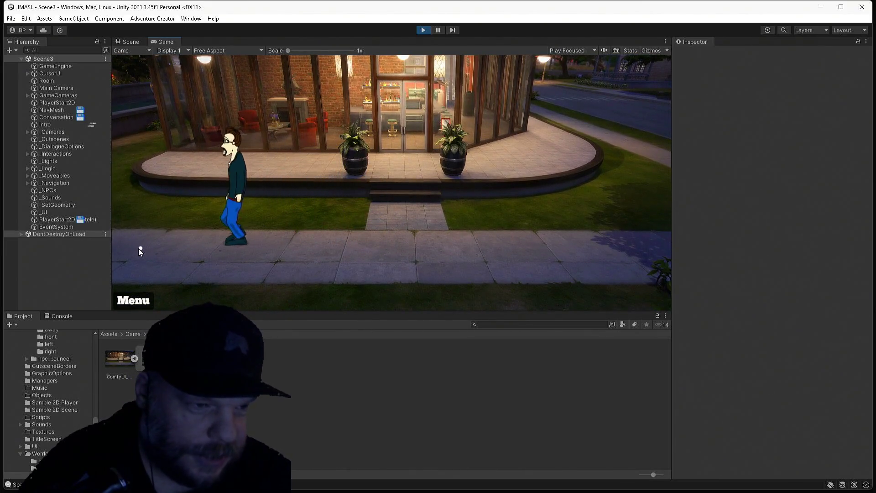
click(129, 253)
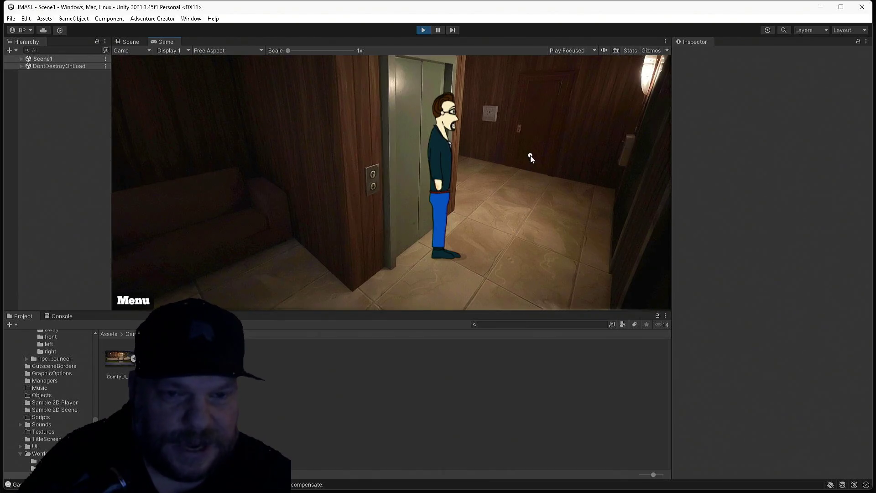
- Enter the apartment through Appartment Entrance, return to the hallway, and use the Ground Level button
click(515, 177)
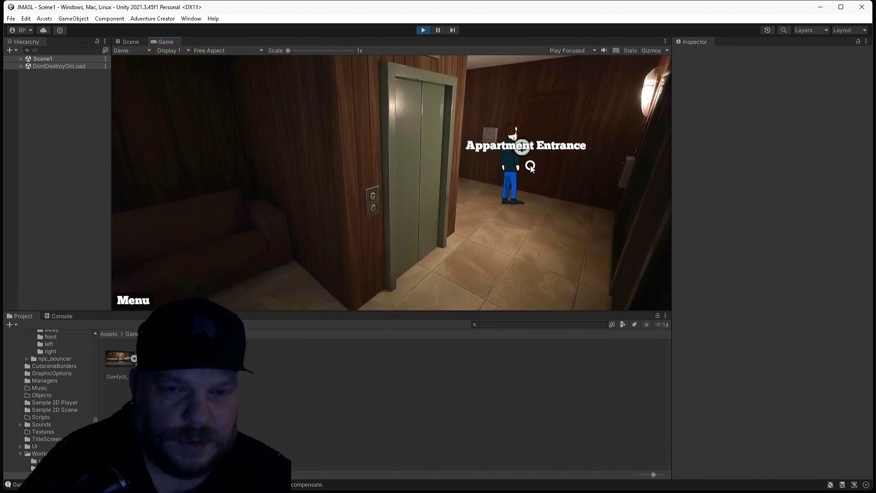
click(527, 173)
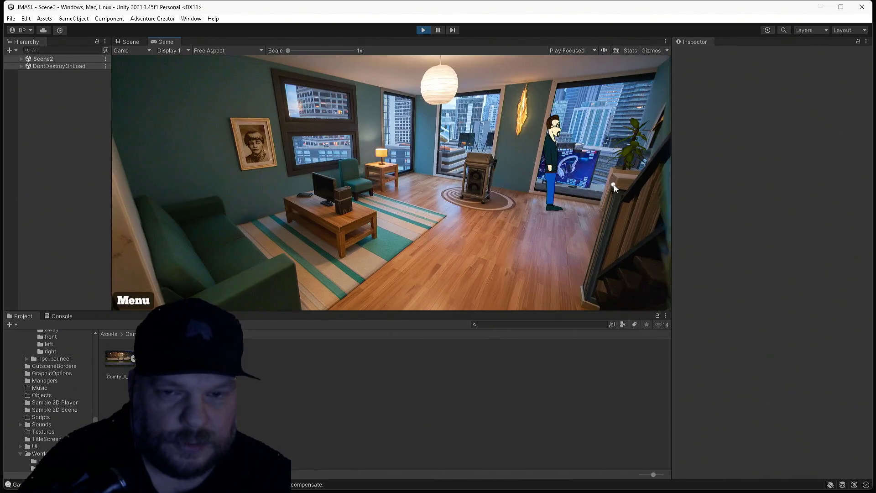
click(595, 206)
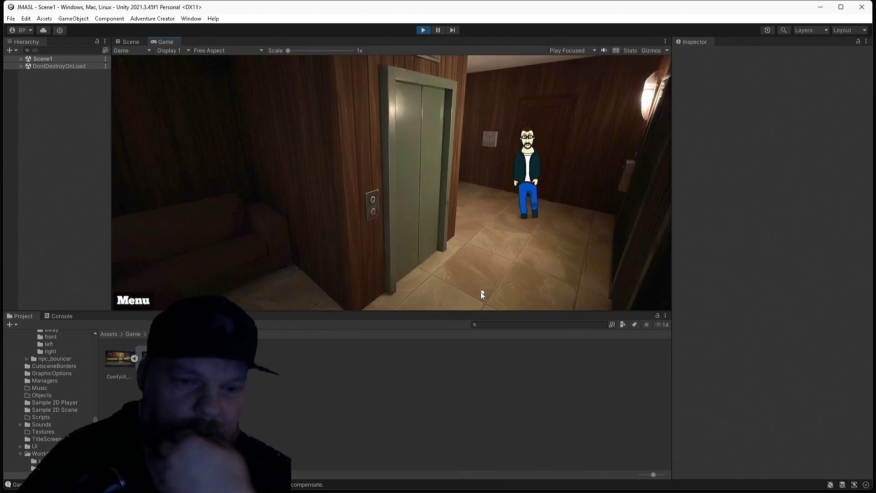
click(372, 195)
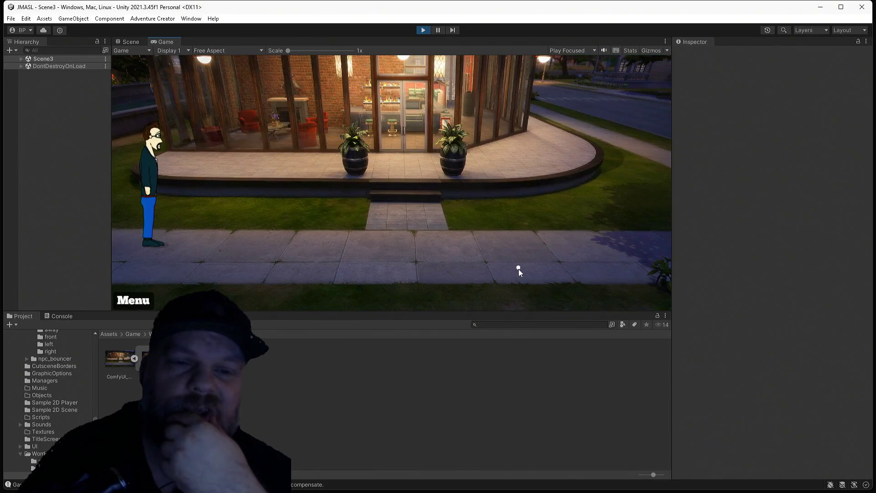
- Take the To Club exit, walk near the bouncer, and bring up the Windows security screen
click(518, 269)
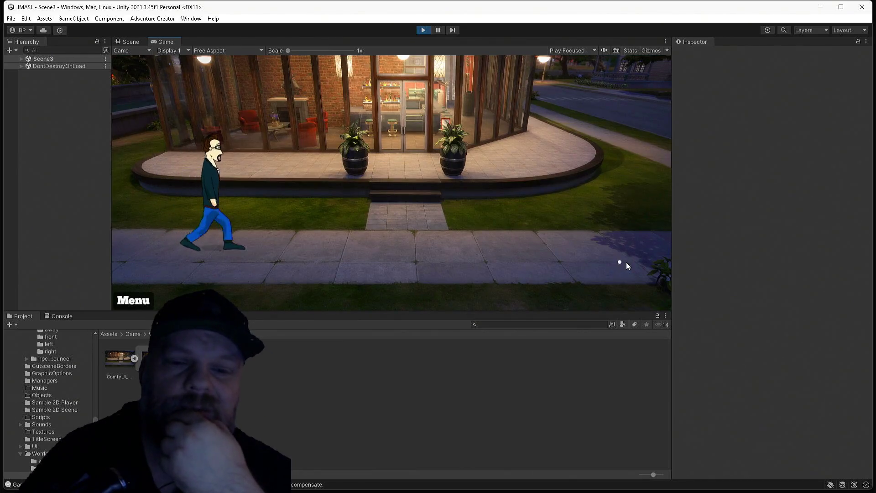
click(641, 254)
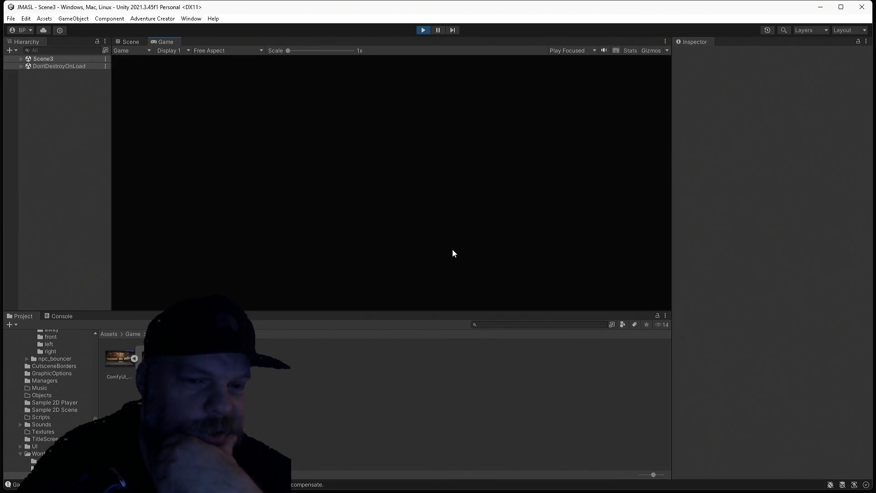
click(405, 229)
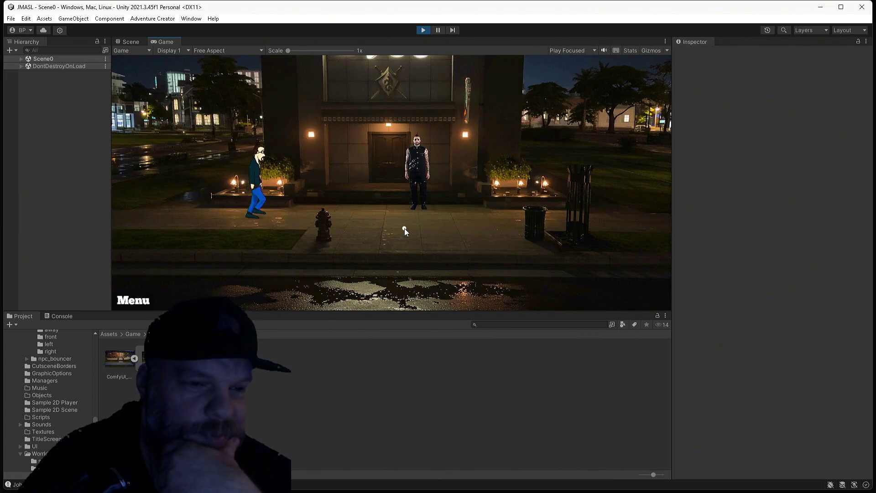
click(366, 226)
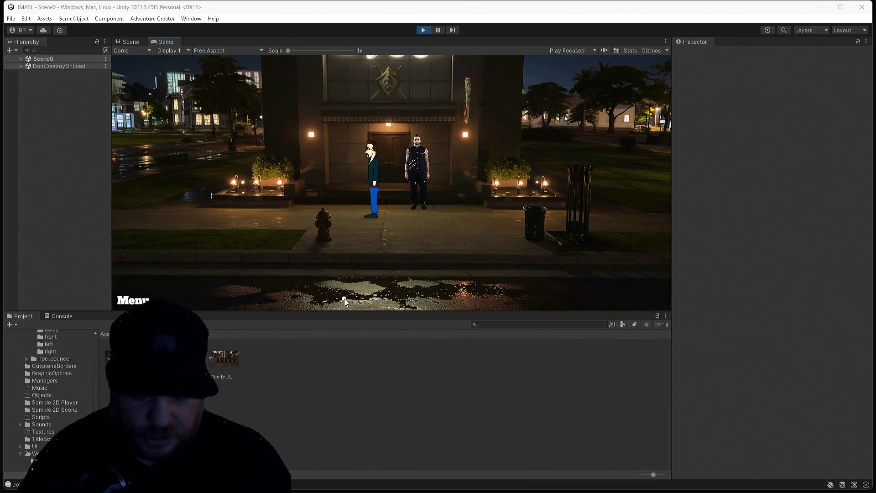
key(ctrl+alt+Delete)
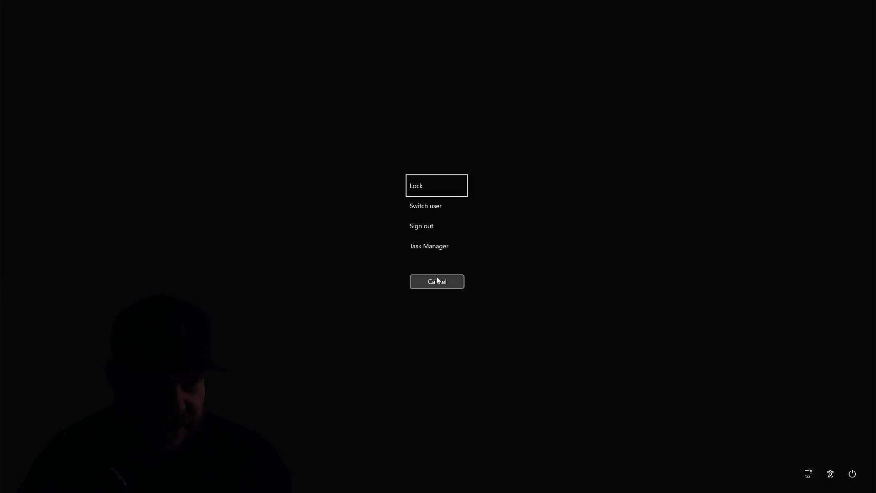
click(437, 275)
key(alt+Tab)
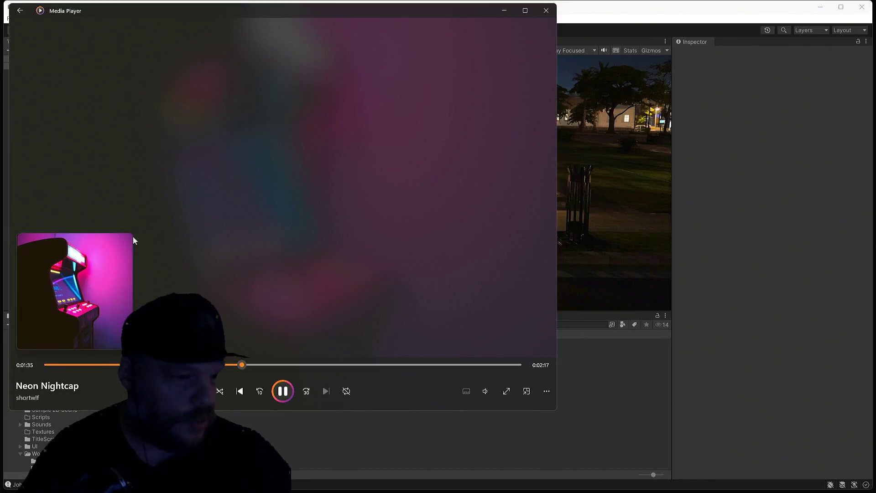
click(600, 376)
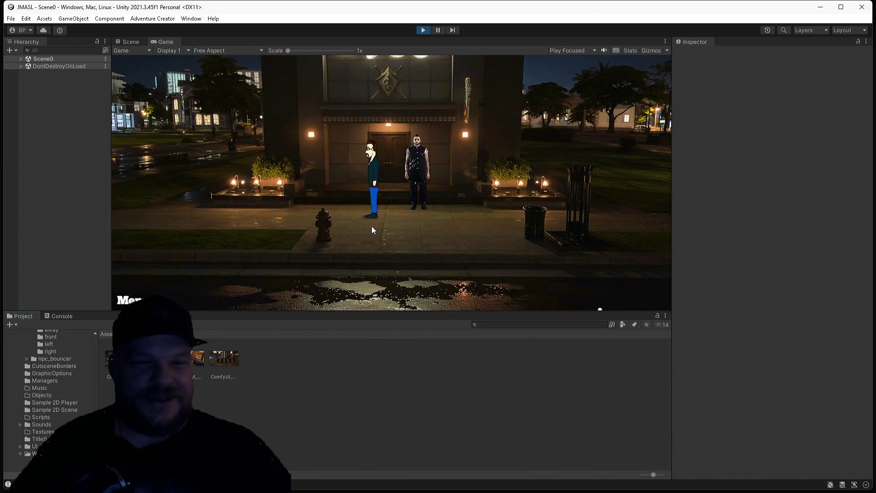
- Walk left to the To Bar exit, then return through To Club
click(386, 226)
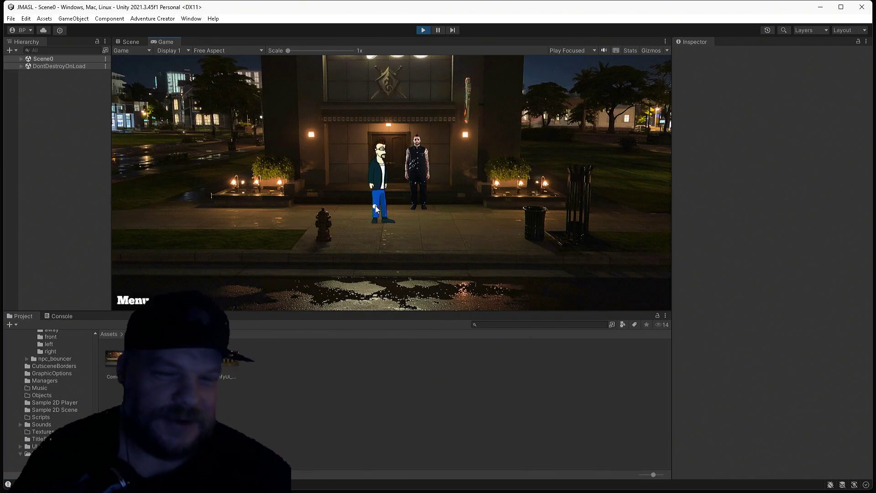
click(210, 227)
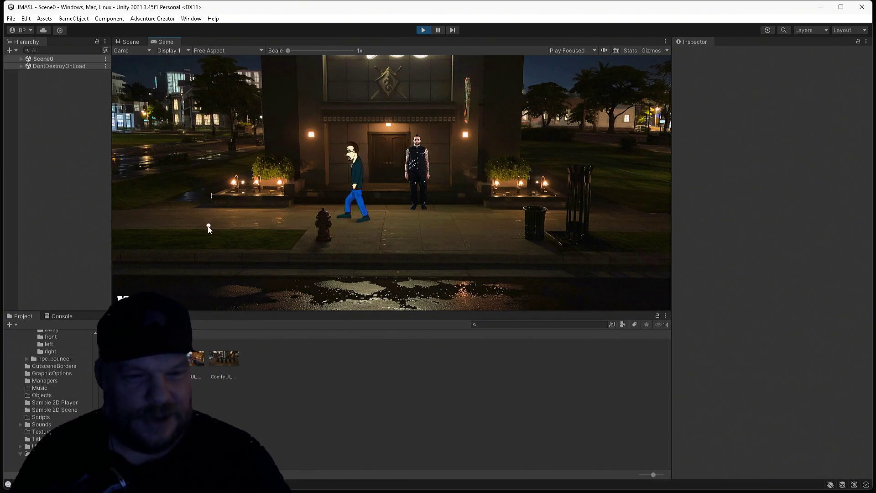
click(165, 220)
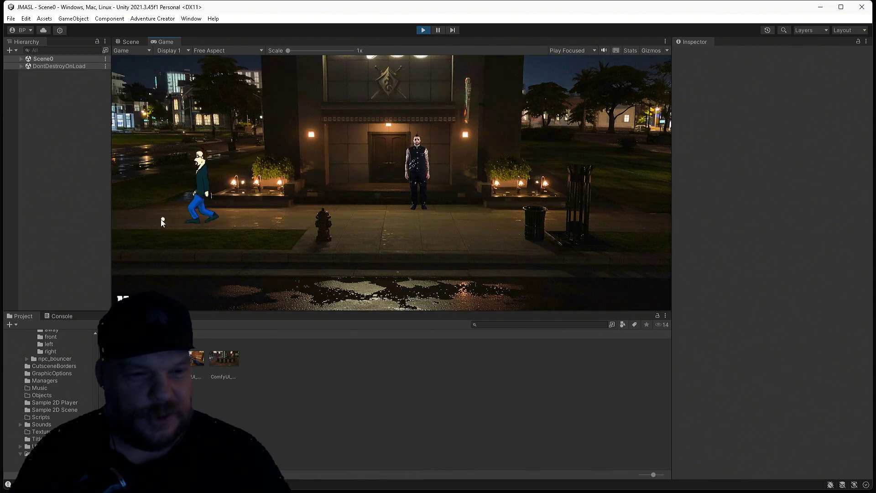
click(136, 222)
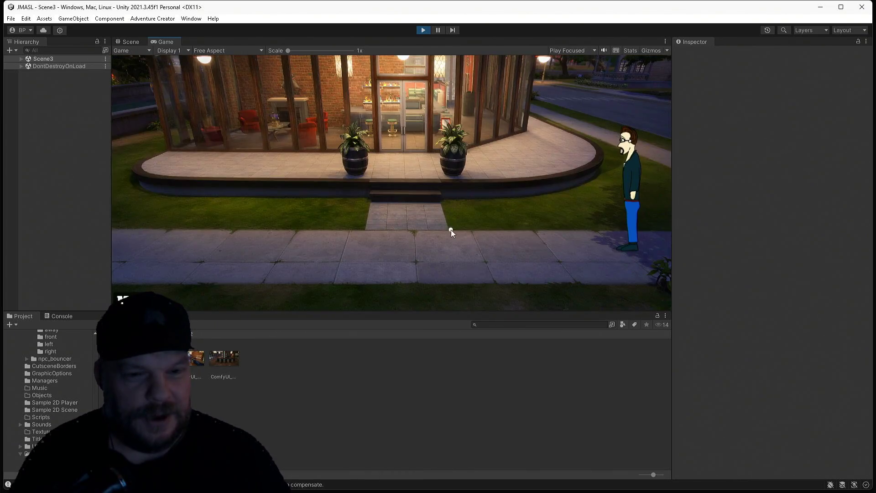
click(653, 245)
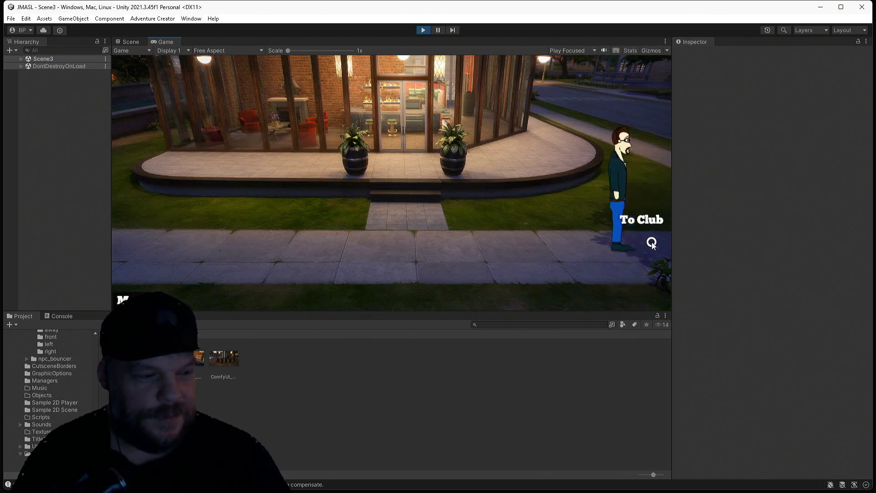
- Walk between hydrant and bouncer, travel to the bar, and come back via To Club toward the doorway
click(433, 225)
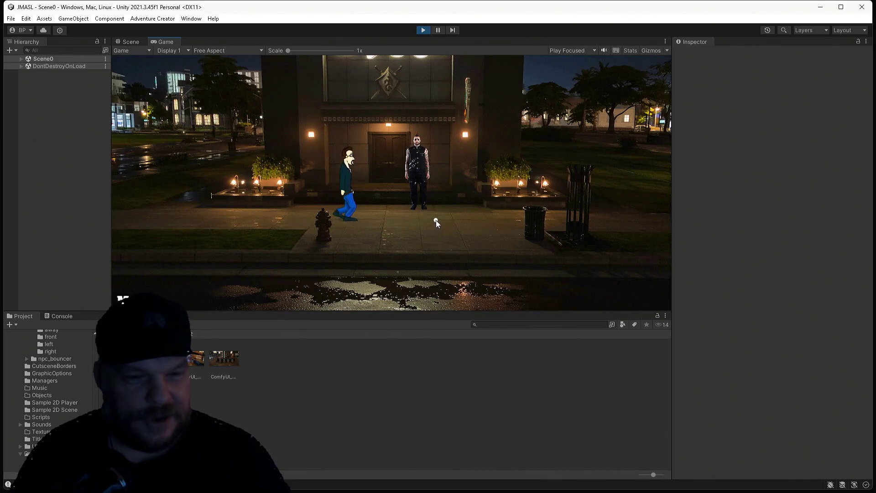
click(336, 218)
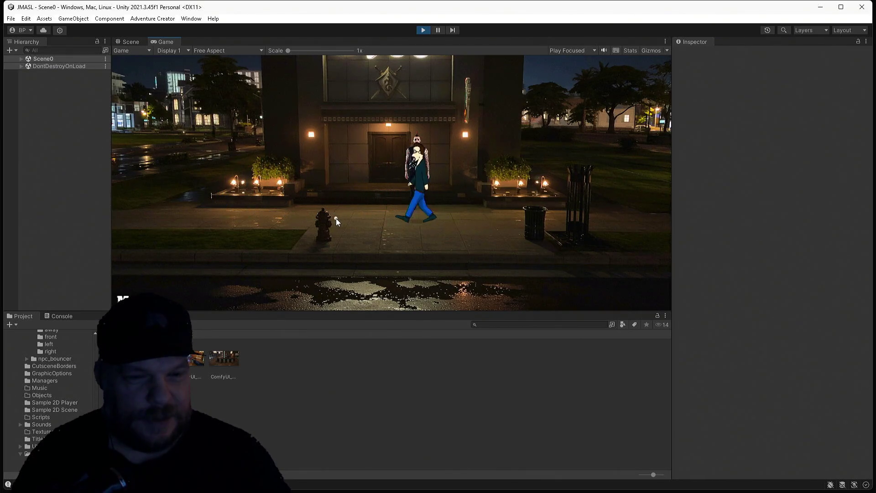
click(397, 229)
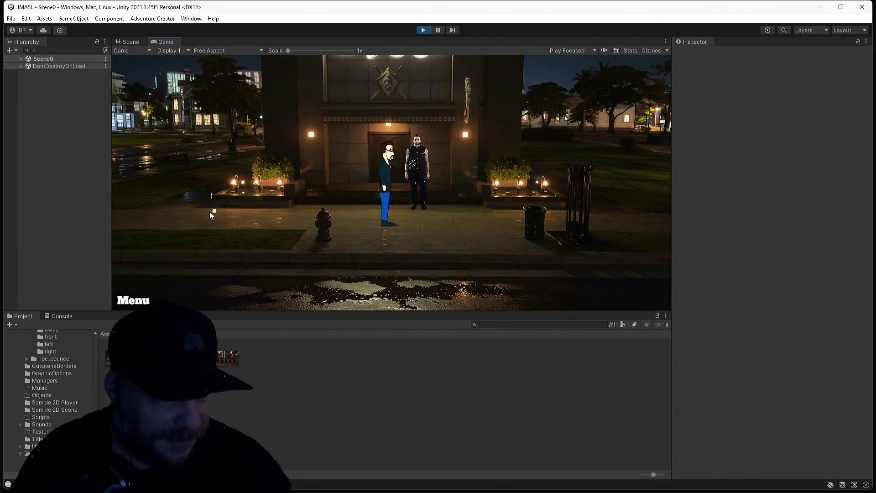
click(133, 215)
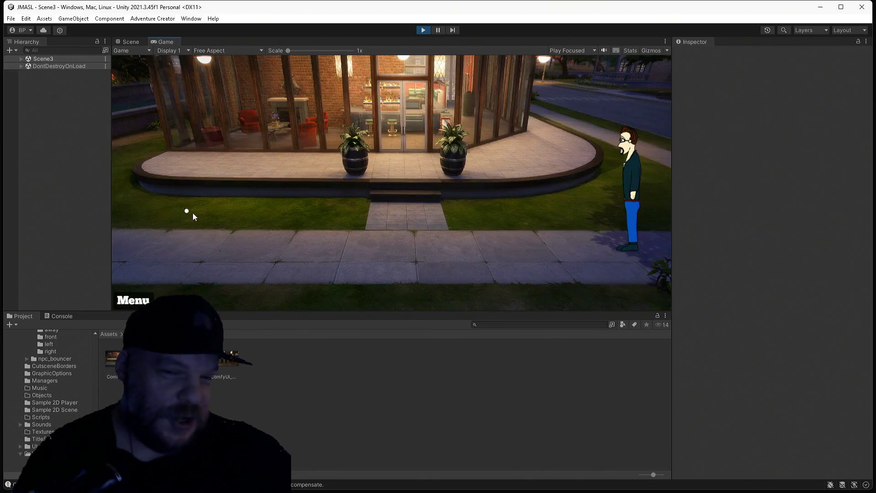
click(231, 236)
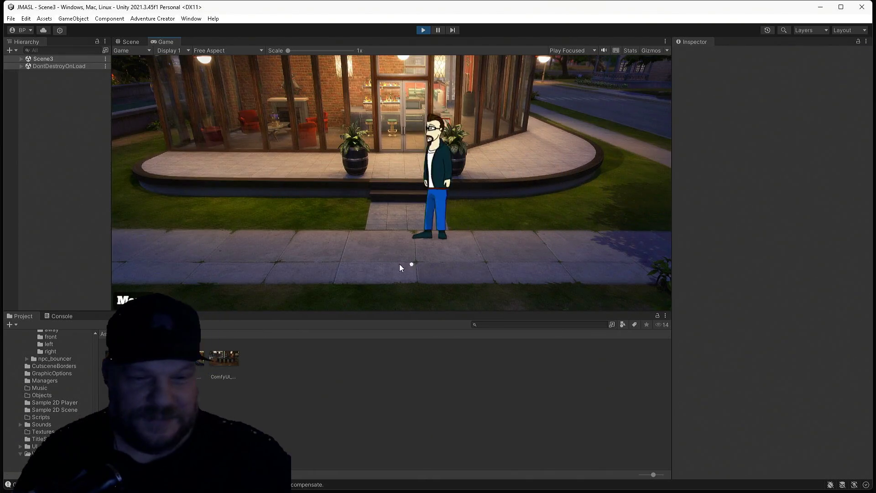
click(520, 268)
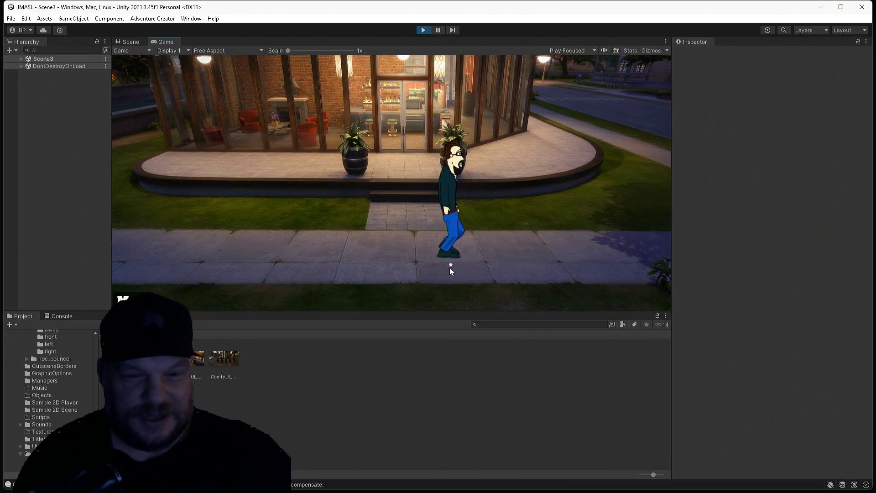
click(634, 249)
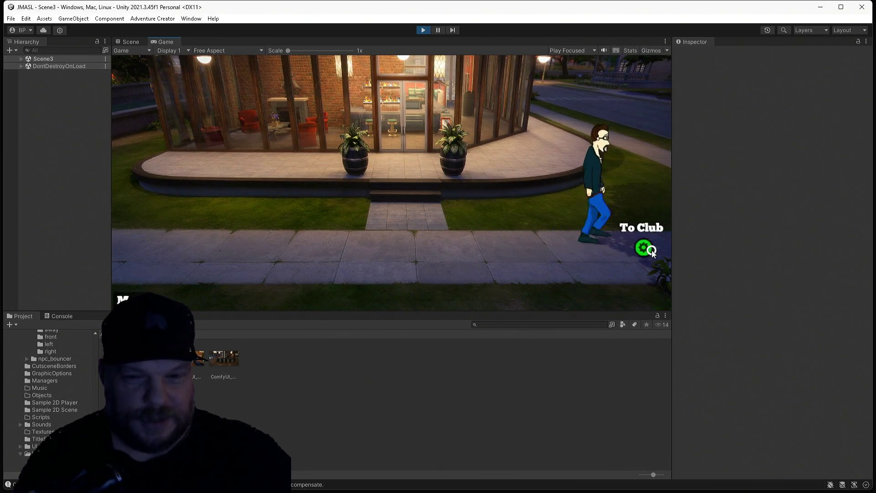
click(650, 251)
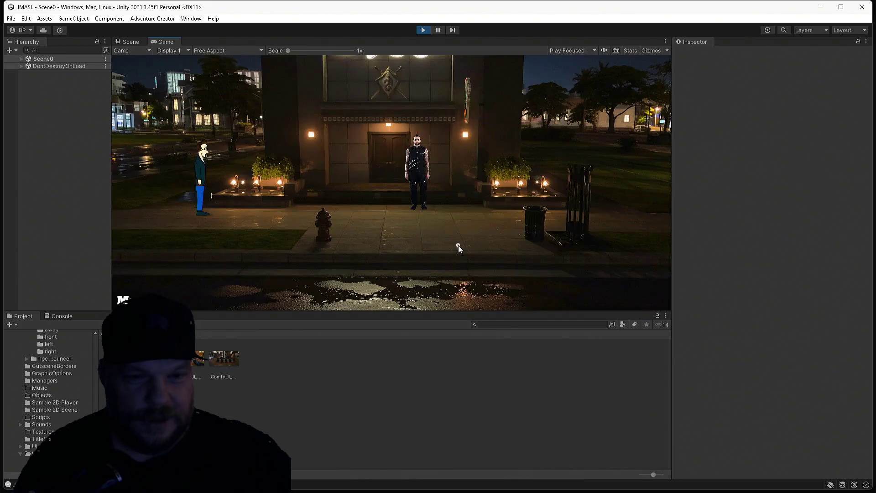
click(404, 223)
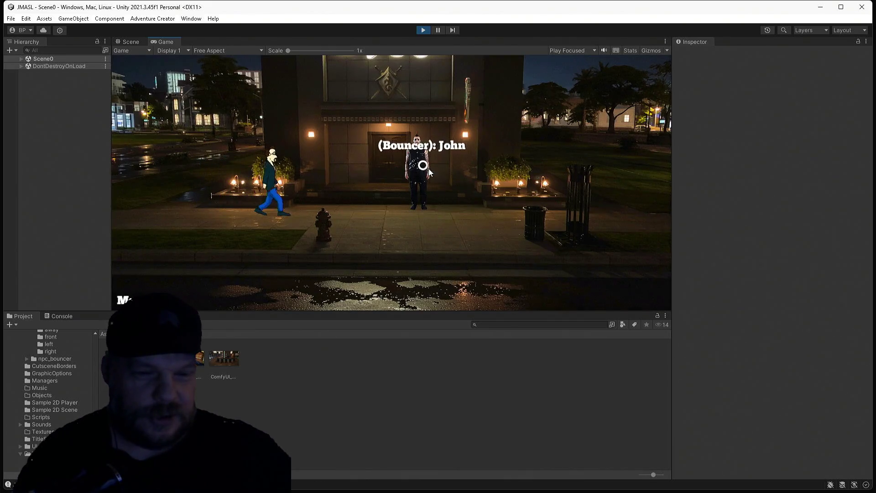
- Maximize the Game view and walk the player toward the left planter
click(665, 42)
click(697, 77)
click(341, 297)
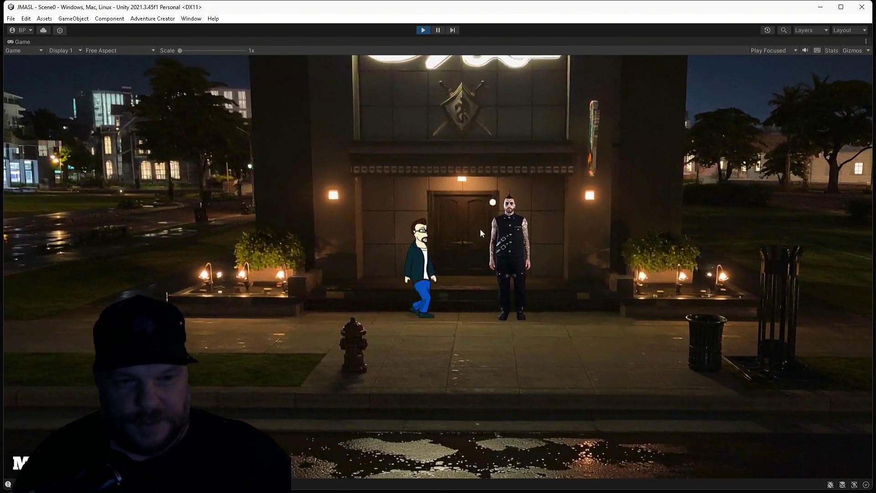
click(253, 263)
- Walk the player past the hydrant to beside the bouncer at the club door, then exit Play mode
click(354, 365)
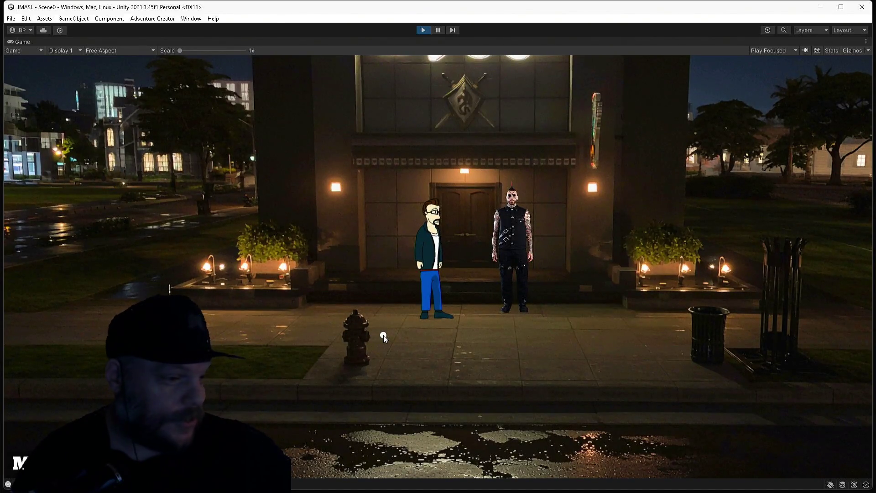
click(305, 328)
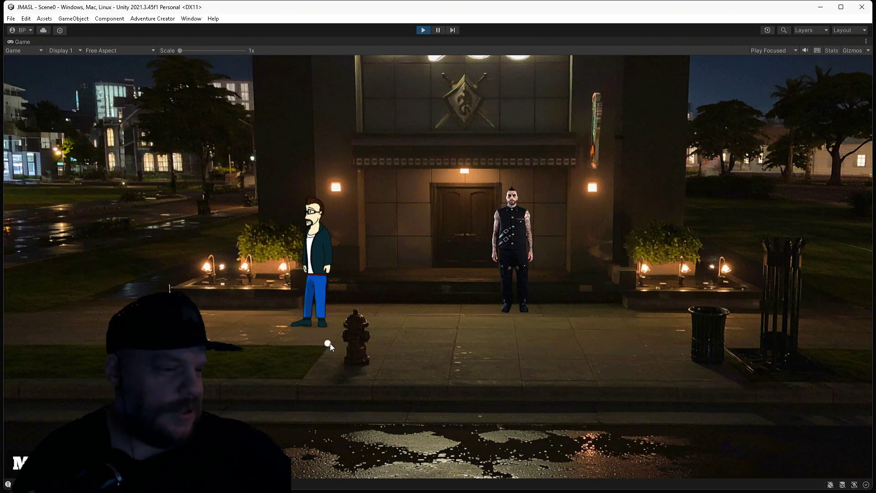
click(456, 338)
click(323, 293)
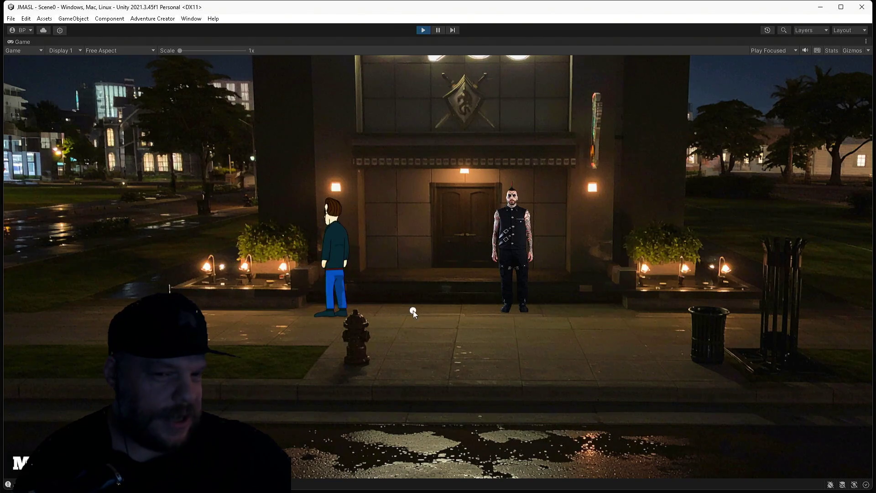
click(408, 334)
click(420, 290)
click(479, 304)
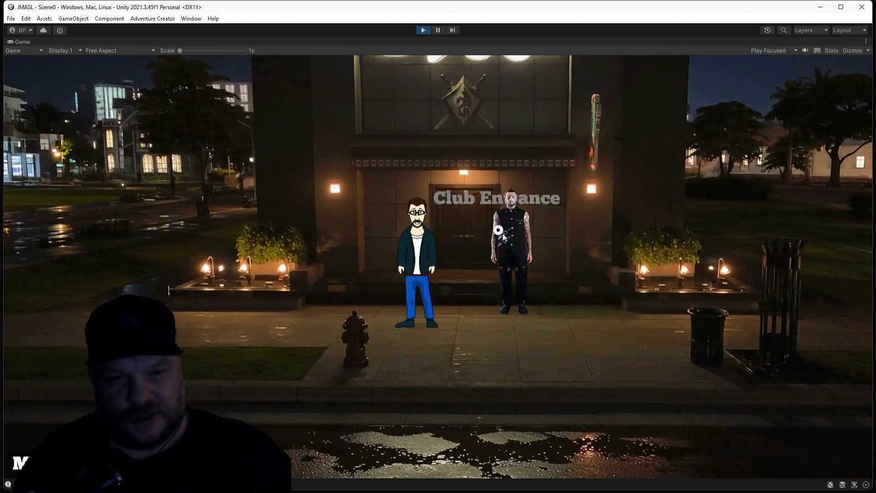
click(419, 313)
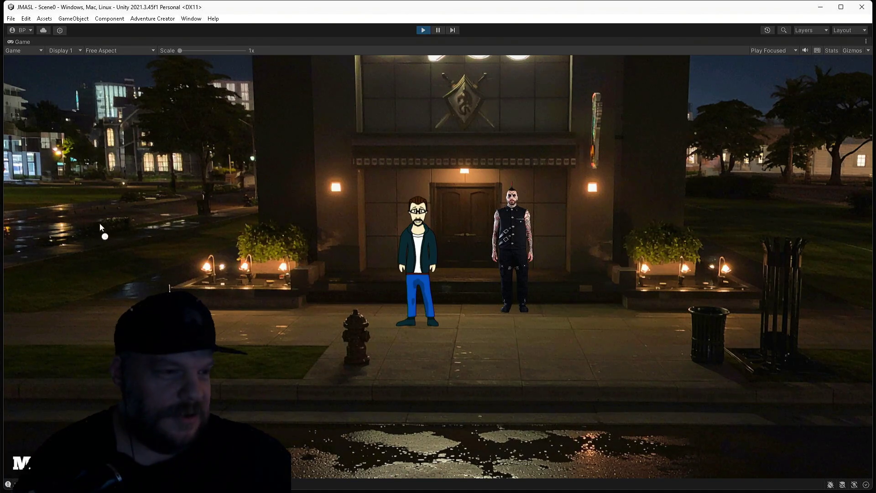
click(424, 30)
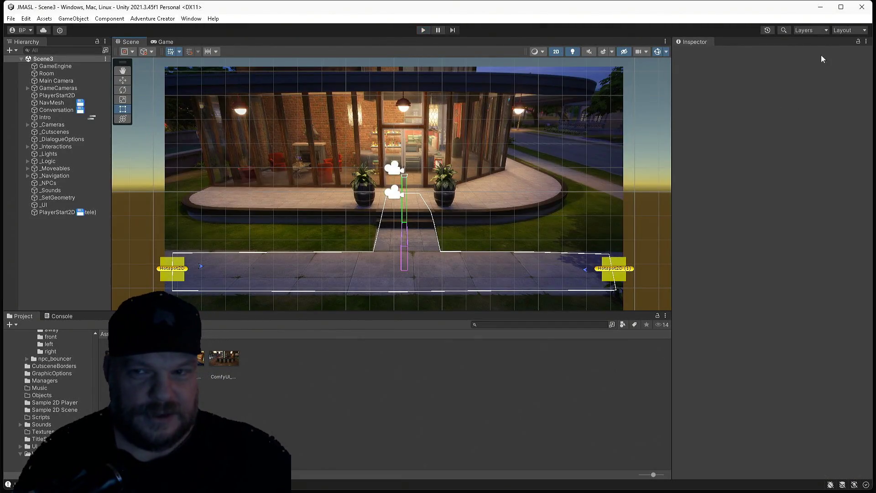
- Close JMASL, open My project from Unity Hub, and allow Unity Editor through the firewall
click(858, 9)
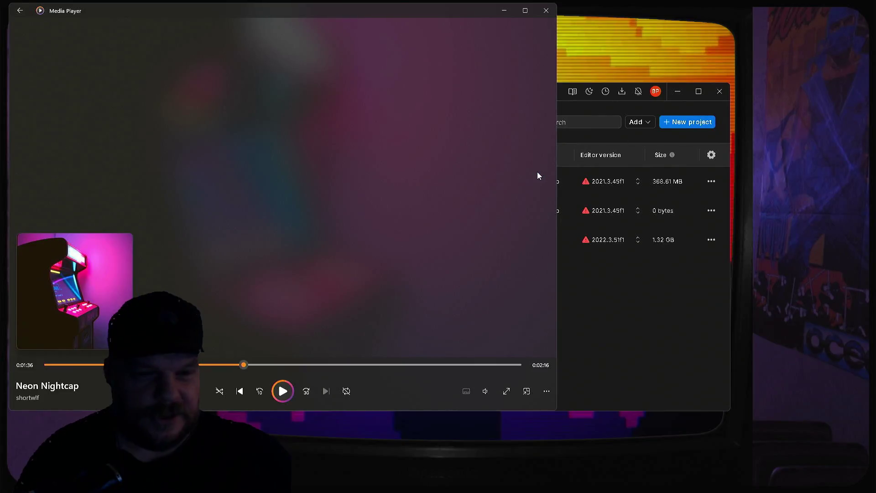
click(672, 323)
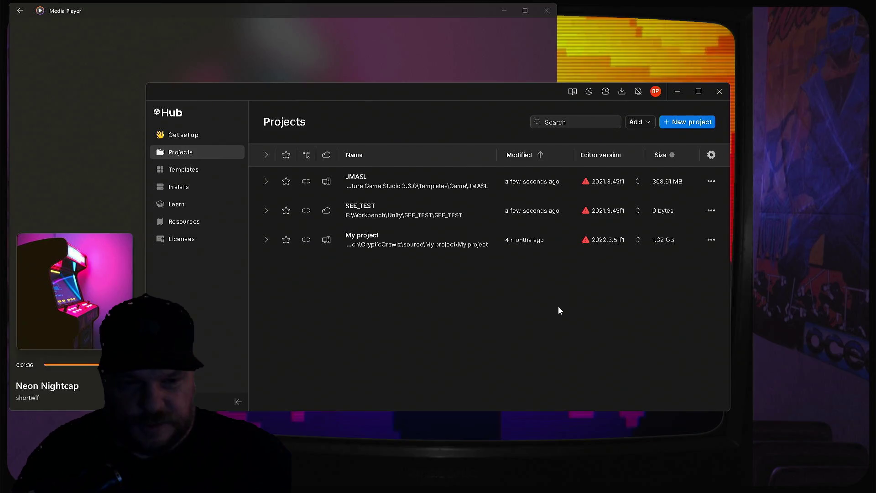
click(435, 251)
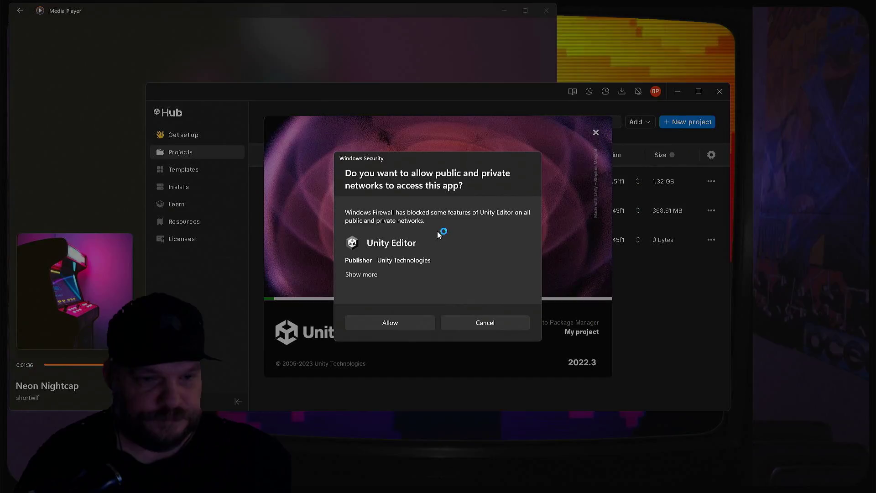
click(418, 321)
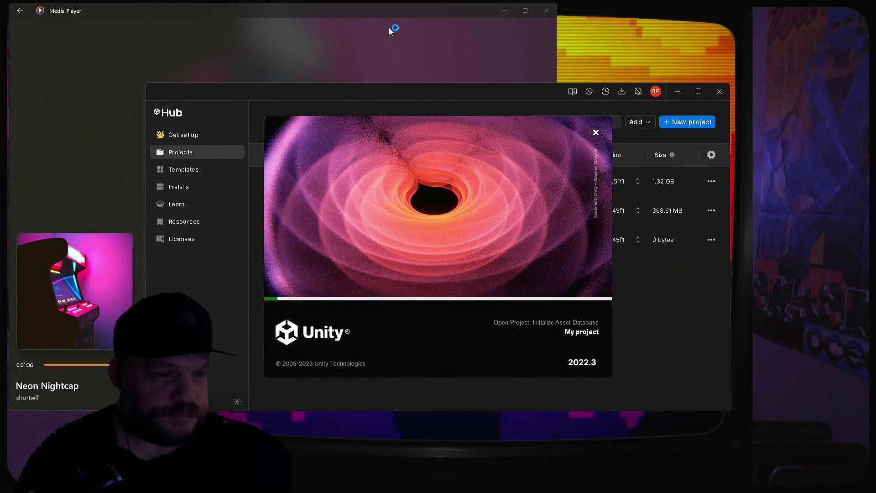
click(390, 27)
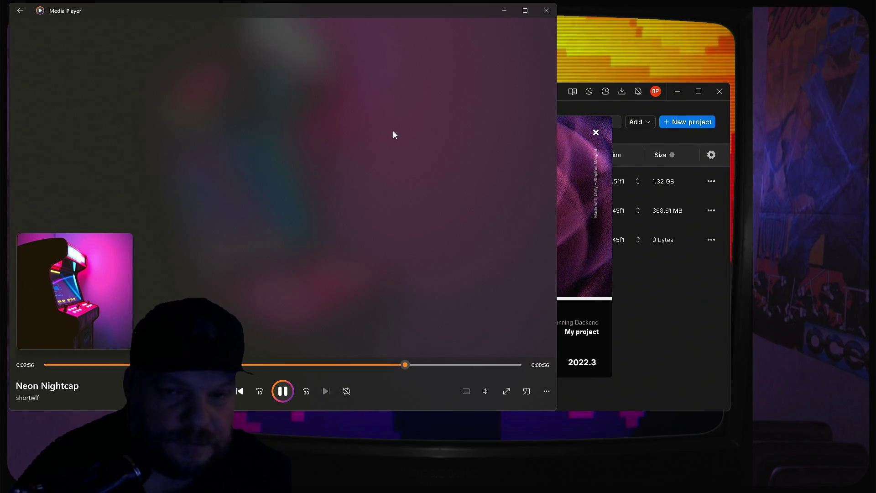
- Minimise Media Player and close the Adventure Creator welcome window once My project loads
click(506, 11)
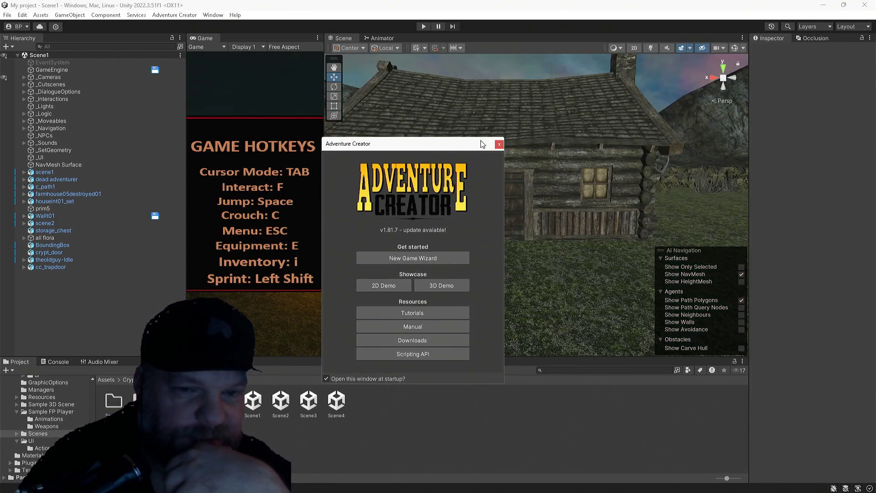
click(499, 144)
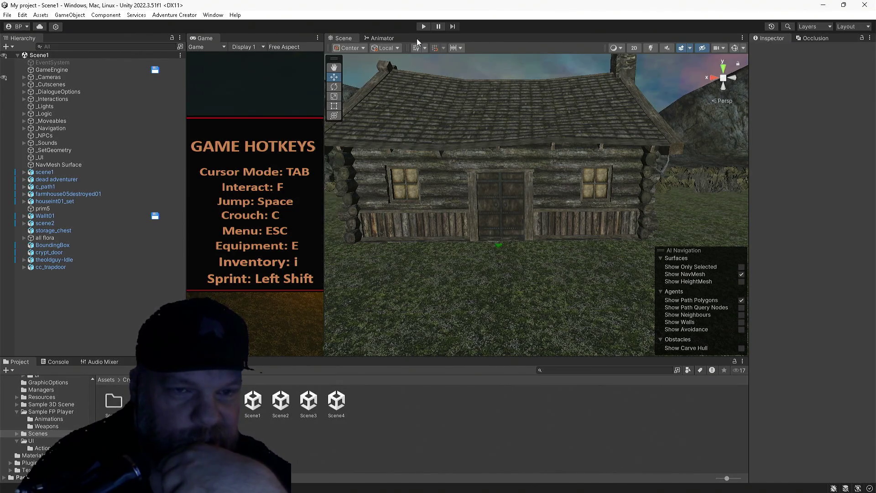
- Minimize the media player and start a Play-mode run of Scene1
key(alt+Tab)
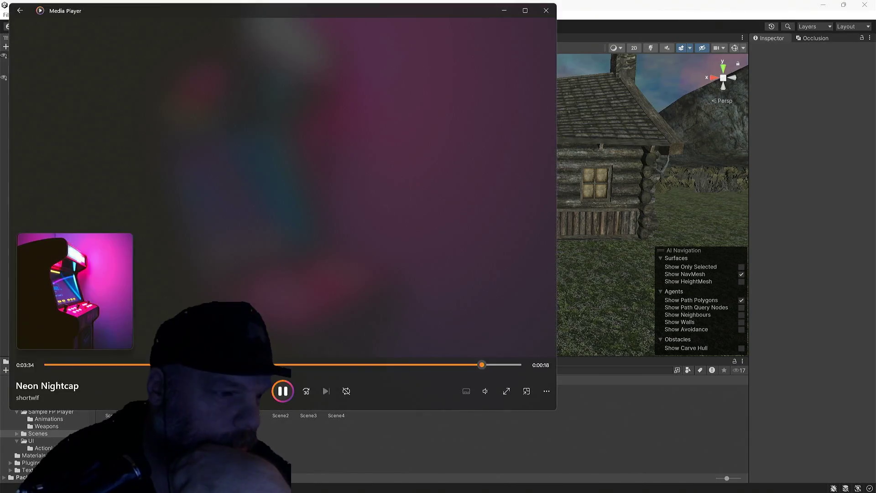
click(504, 10)
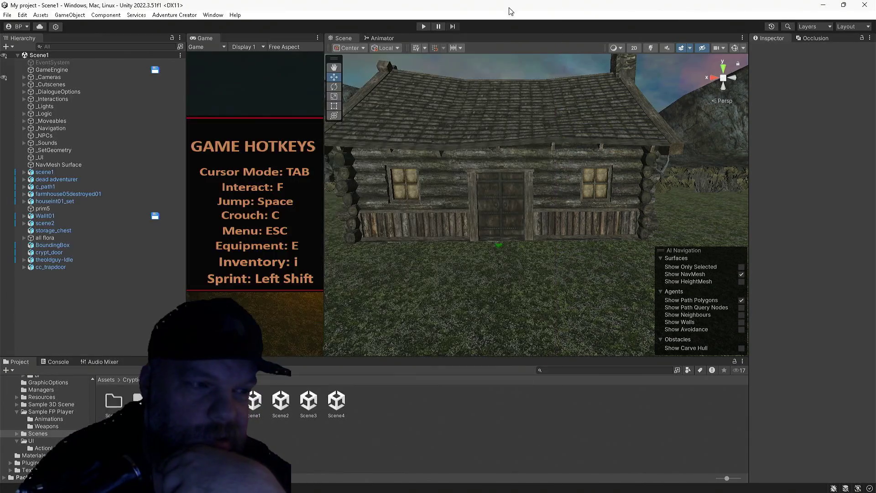
click(424, 27)
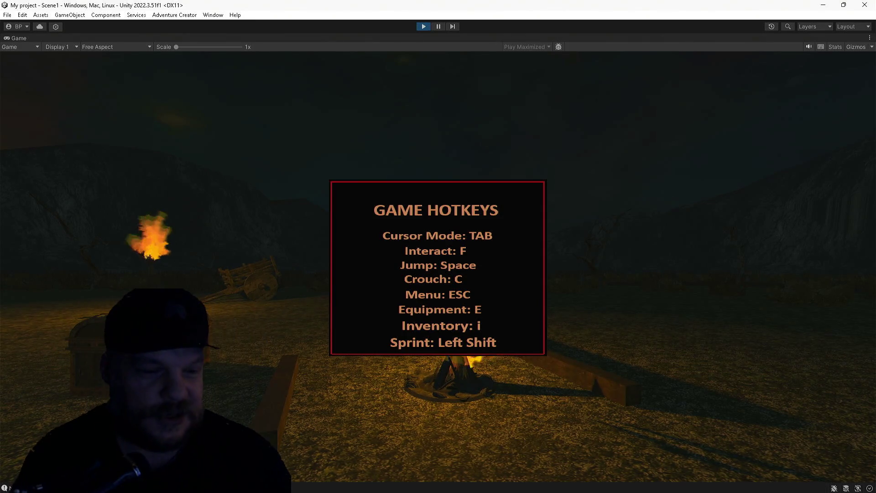
- Choose Load in the game's pause menu, then stop the playtest and return to editing
key(Escape)
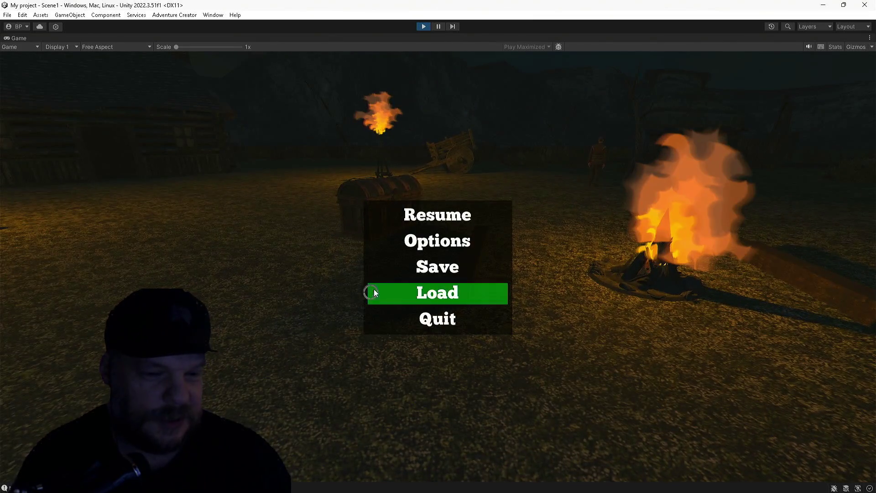
click(427, 292)
key(Escape)
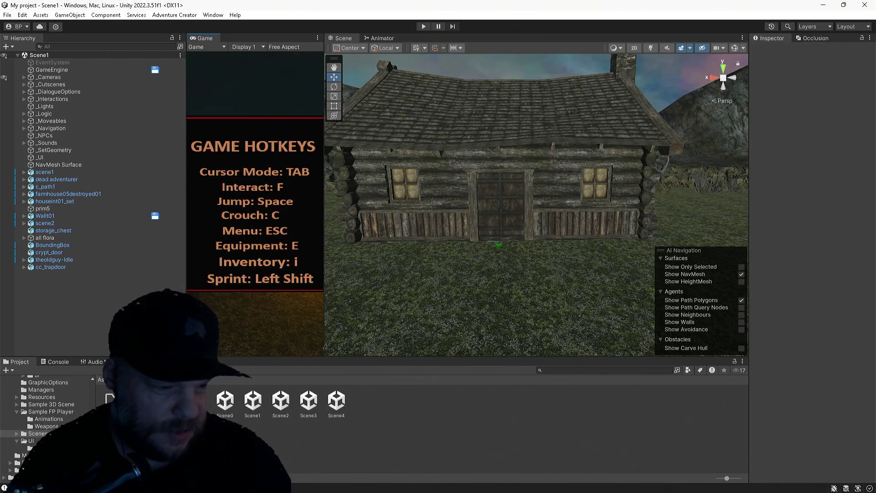
scroll(45, 410, up, 10)
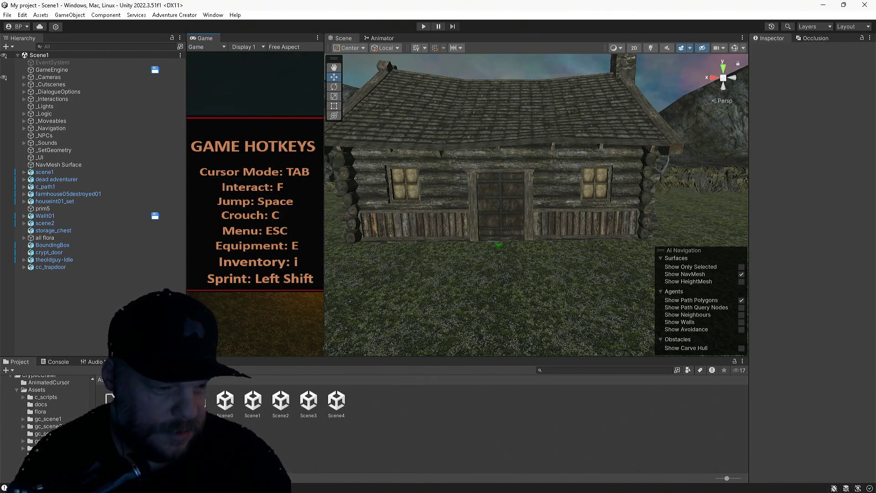
- Open Scene0, play it, and start a New Game from the Cryptic Crawlz title menu
click(225, 404)
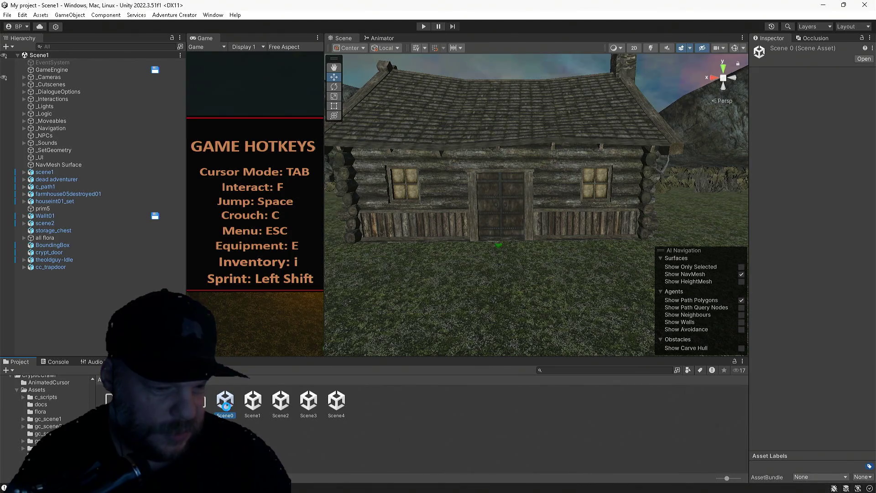
double_click(226, 403)
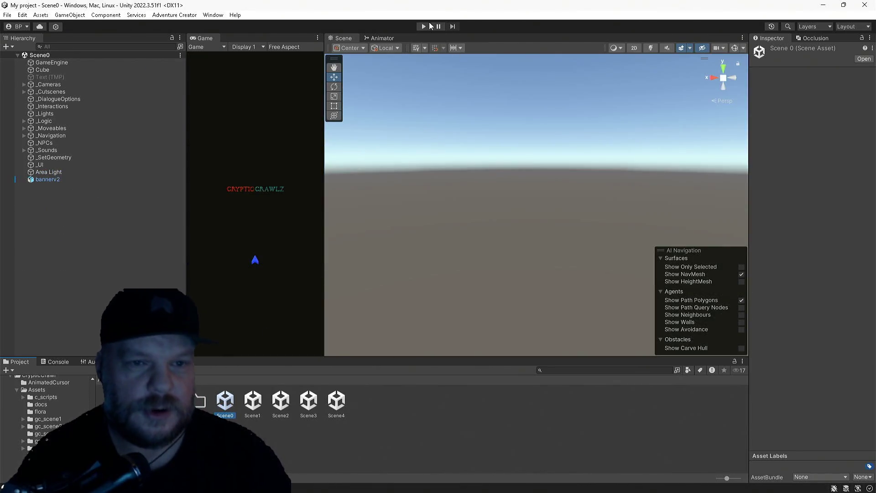
click(429, 26)
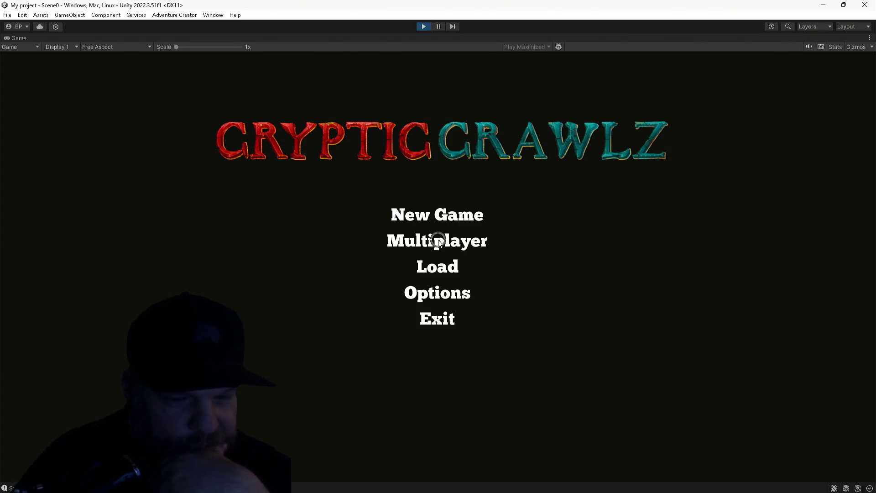
click(438, 218)
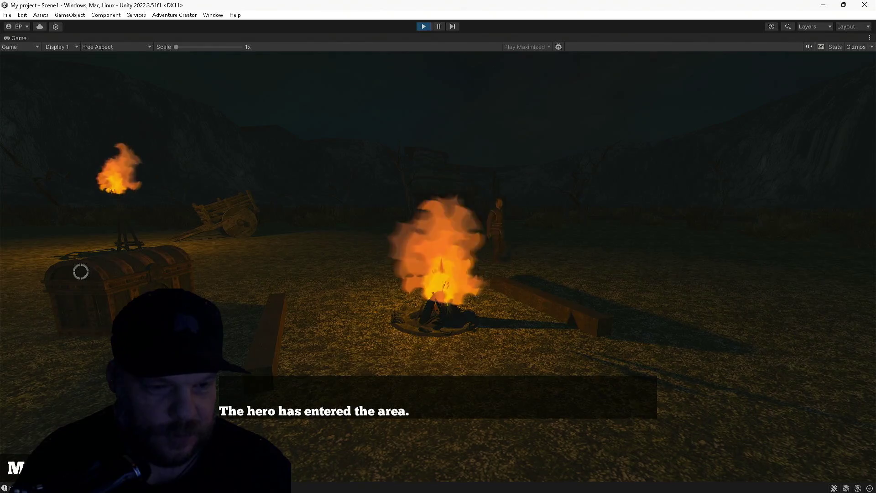
key(Escape)
key(Escape)
key(Escape)
- Resume the game from the pause menu and toggle the equipment inventory
click(446, 214)
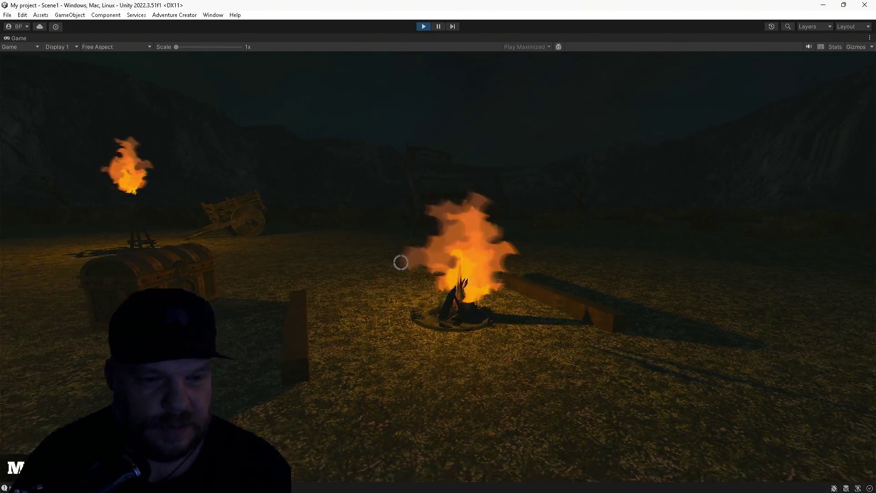
key(i)
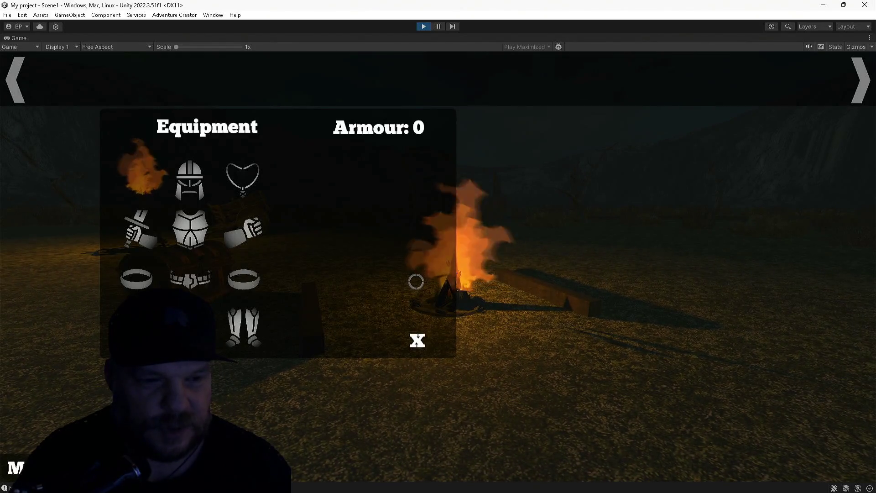
key(i)
- Walk the player past the torches and across the yard up to the old guy
key(w)
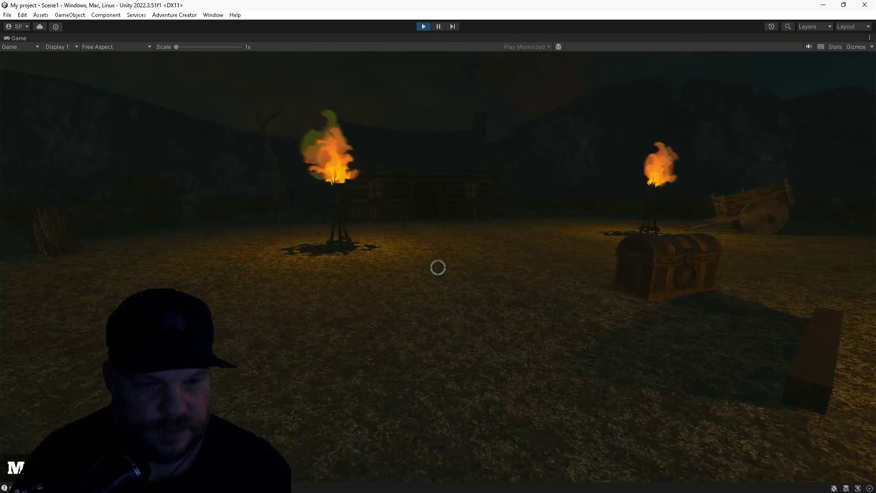
key(w)
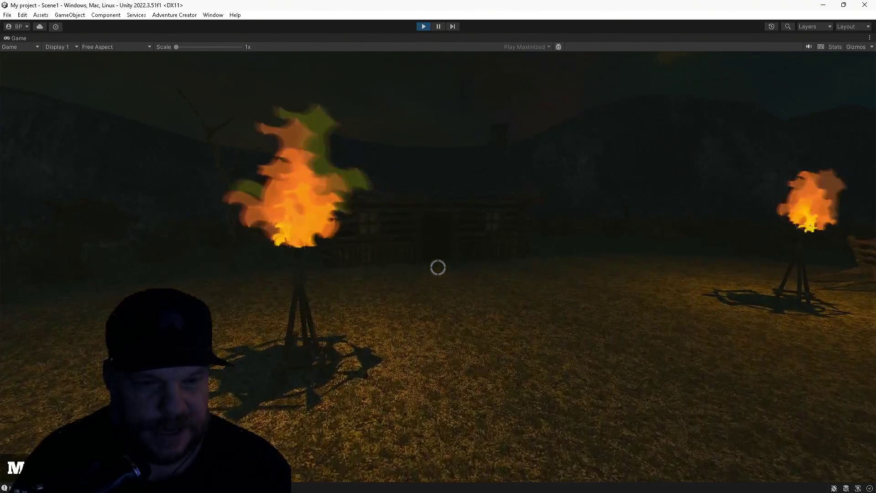
key(w)
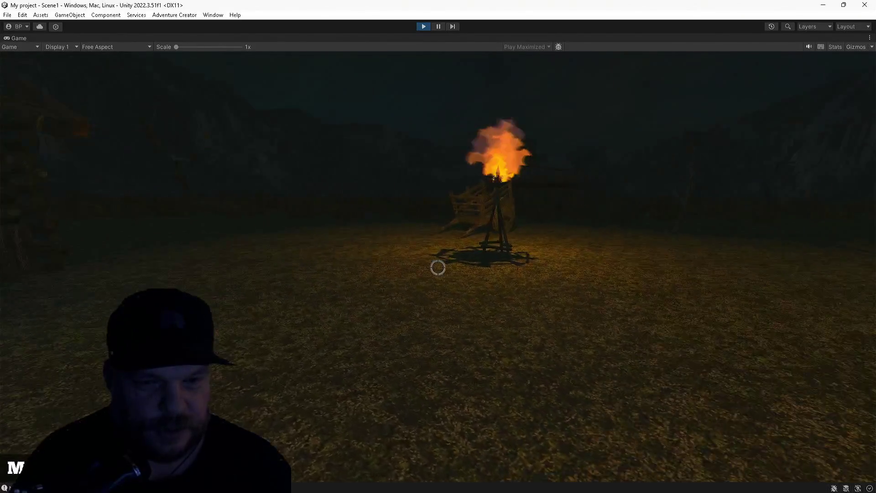
key(w)
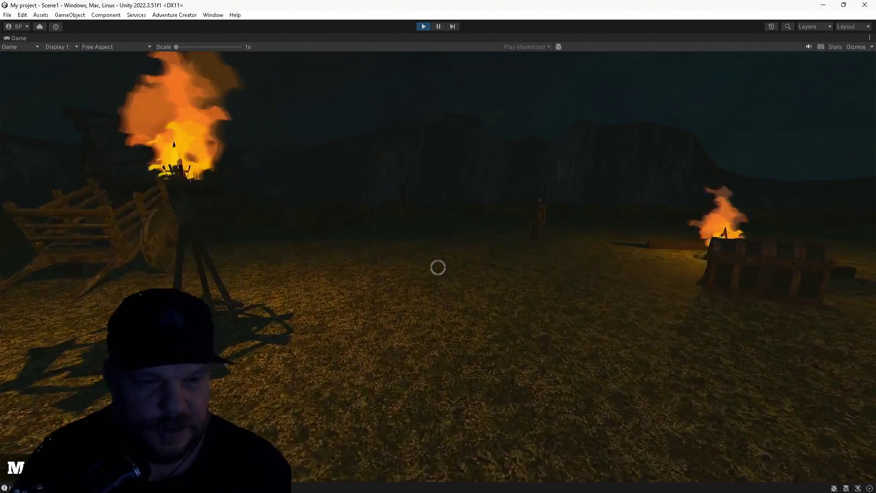
key(w)
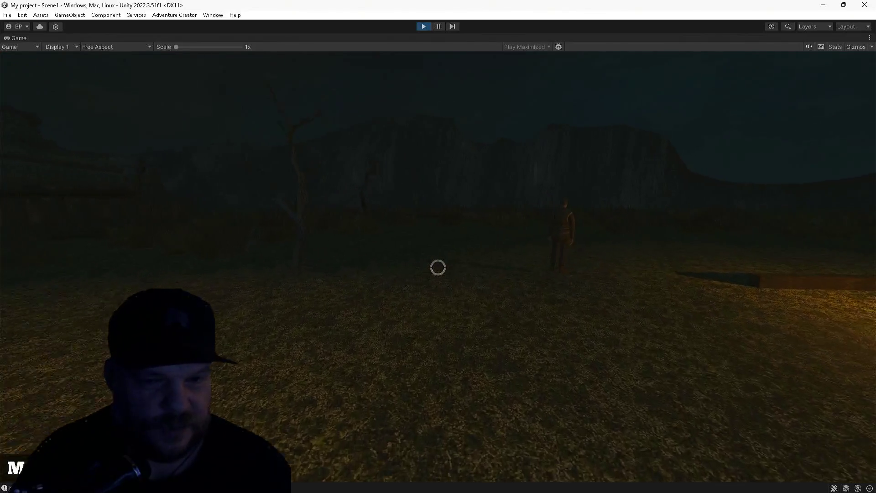
key(w)
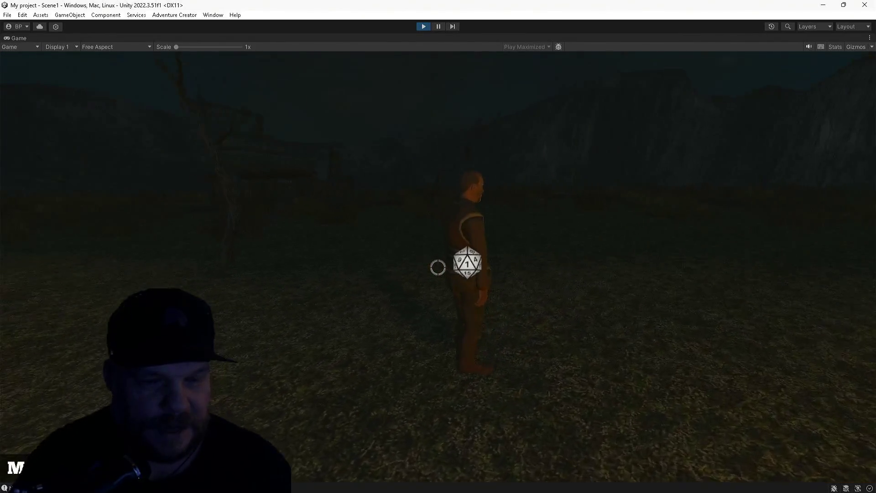
key(w)
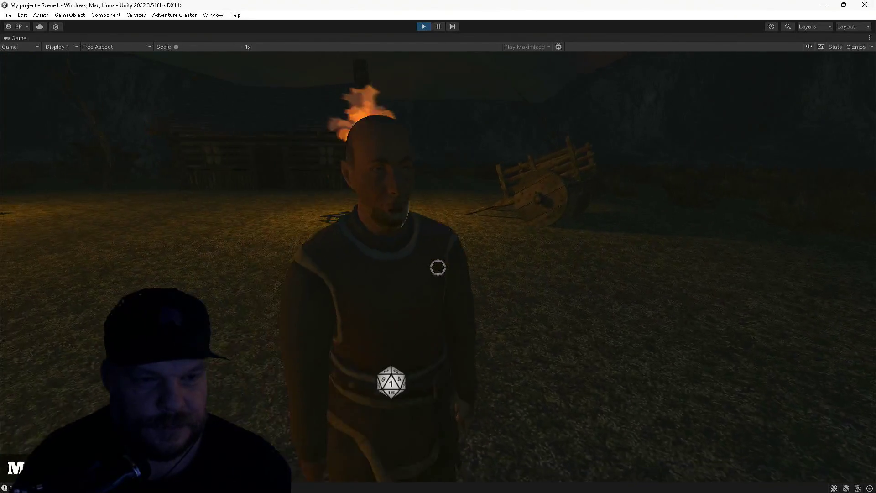
key(s)
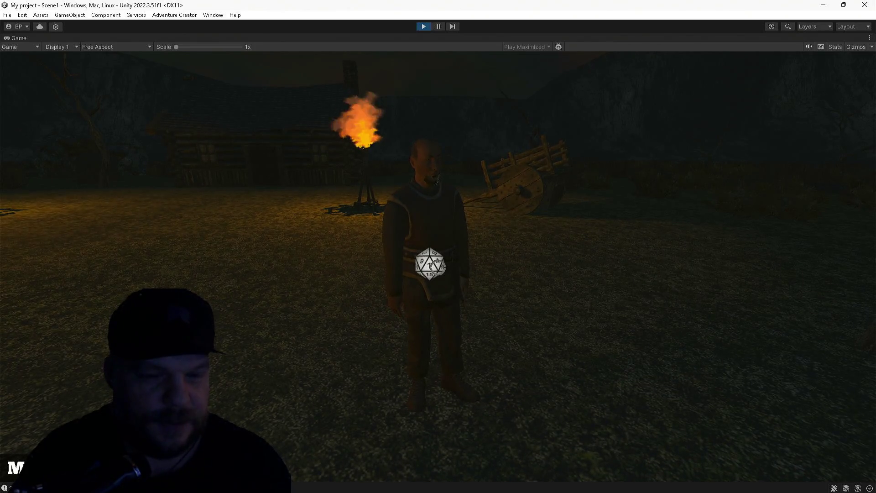
key(w)
key(i)
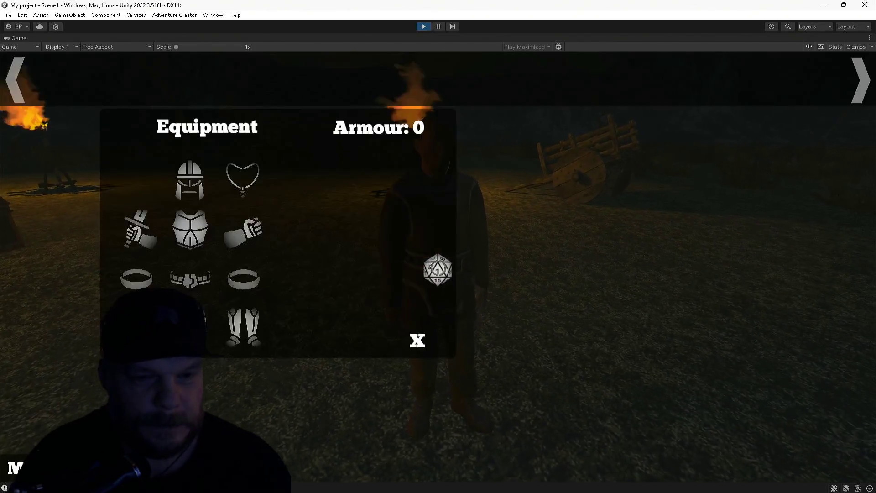
key(i)
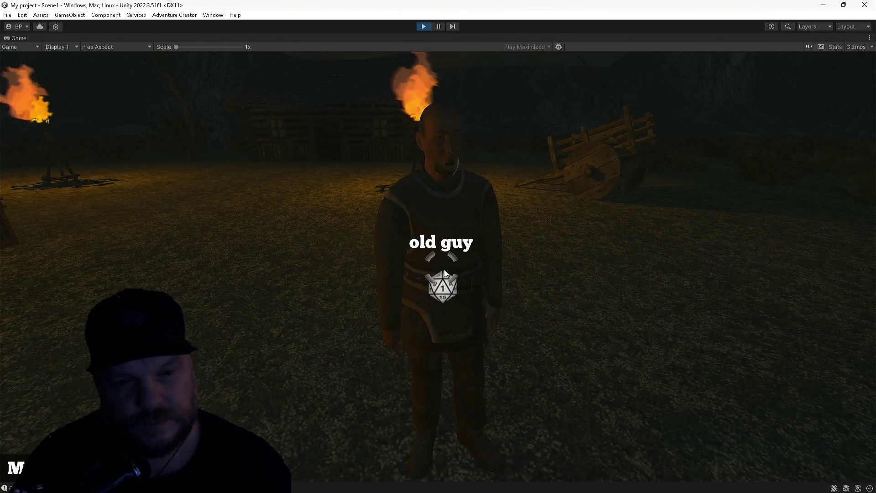
- Talk to the old guy, picking the greeting reply and then the goodbye reply
click(447, 269)
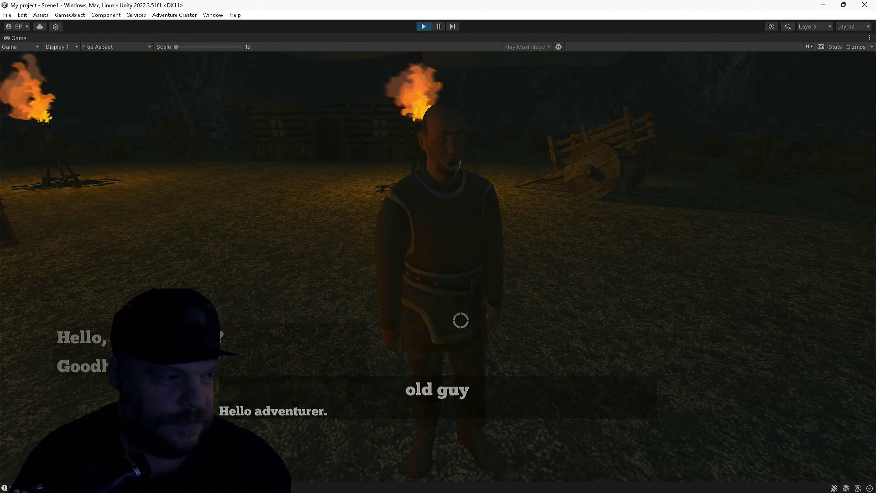
click(283, 344)
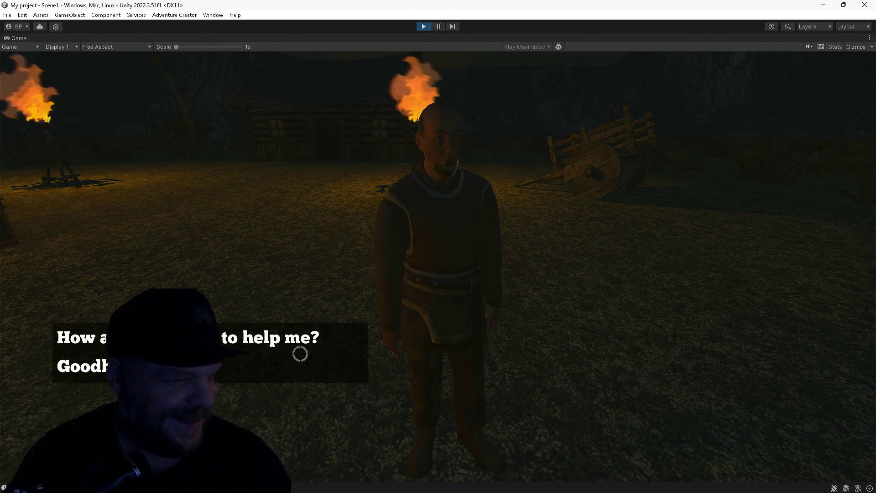
click(287, 367)
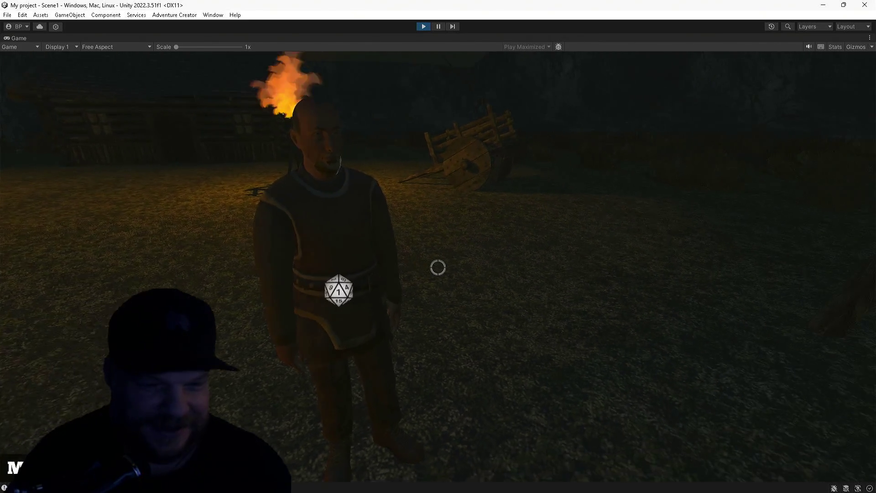
- Walk to the log cabin and try opening its locked door
key(w)
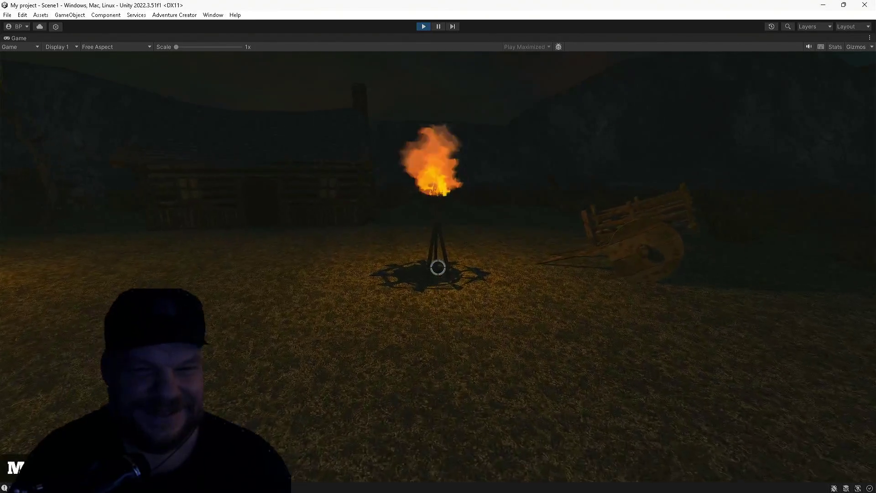
key(w)
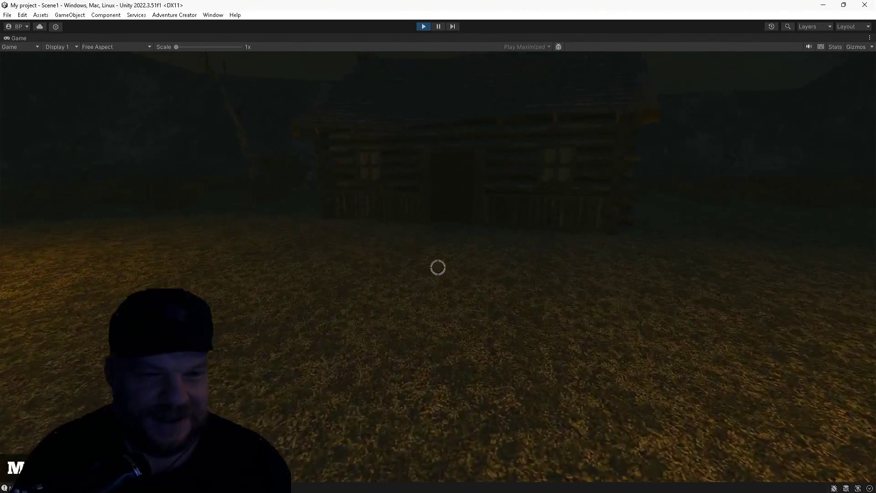
key(w)
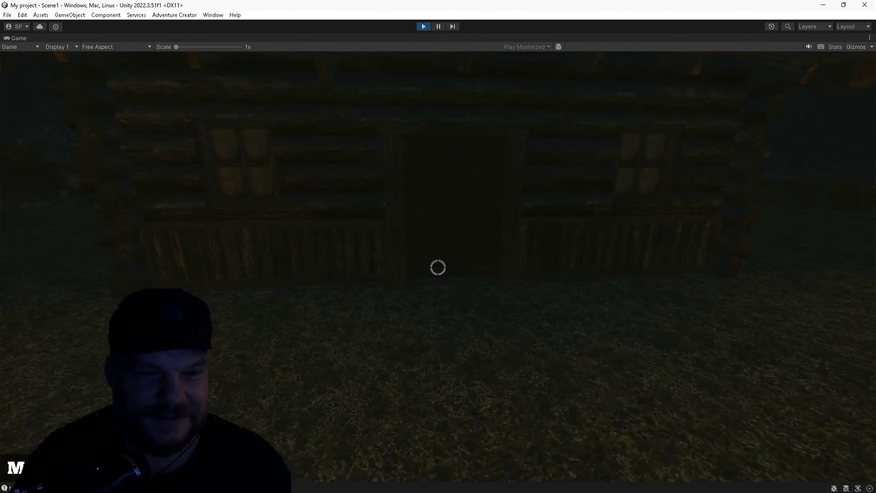
click(430, 280)
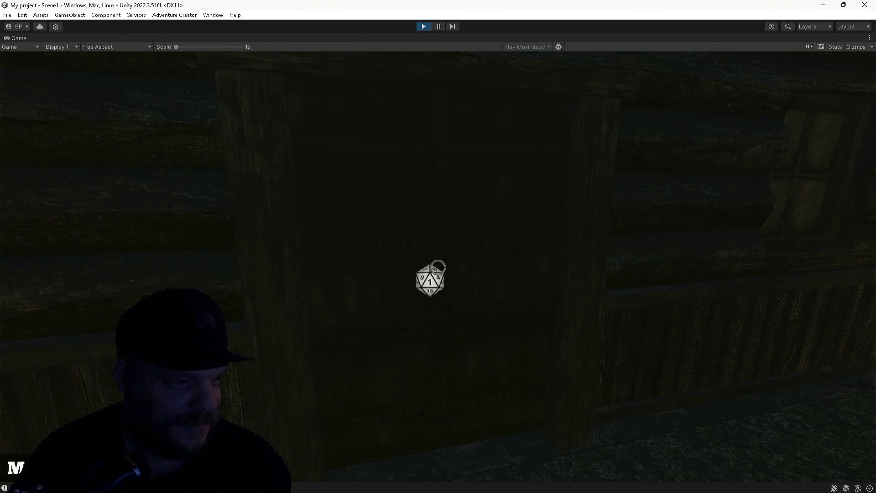
- Interact with the dead adventurer skeleton by the cliff, then quit the playtest from the pause menu
key(a)
key(a)
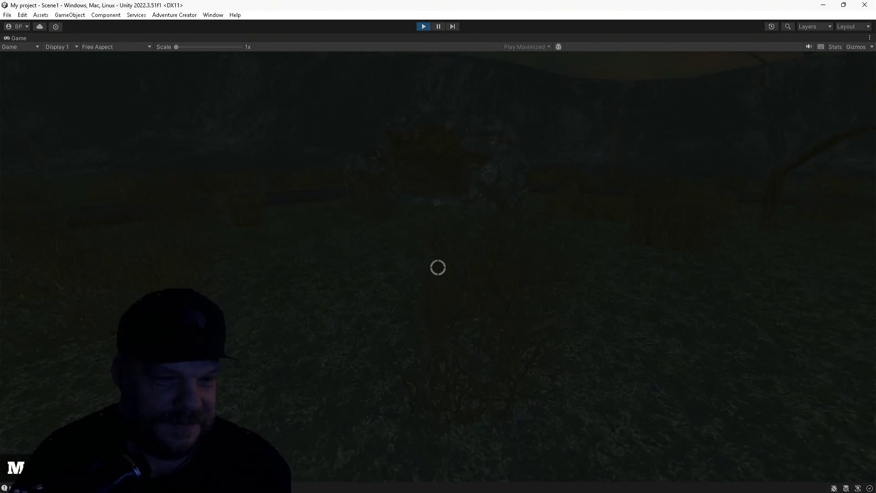
key(a)
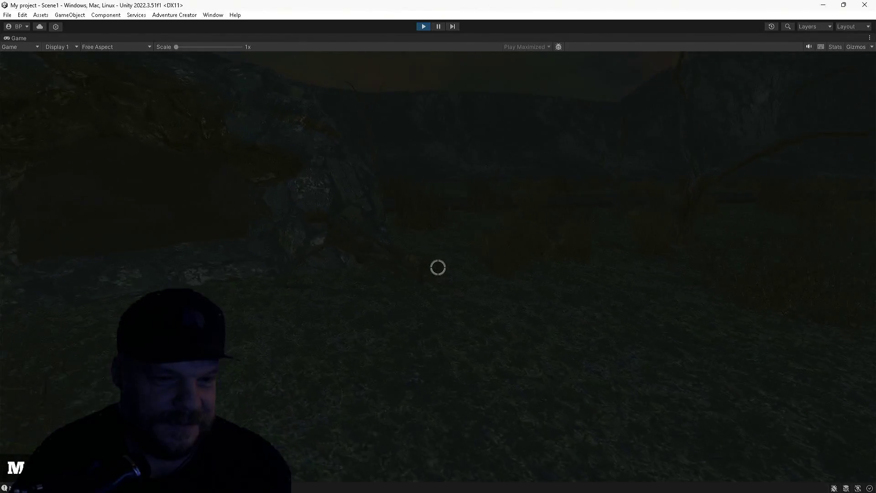
click(438, 268)
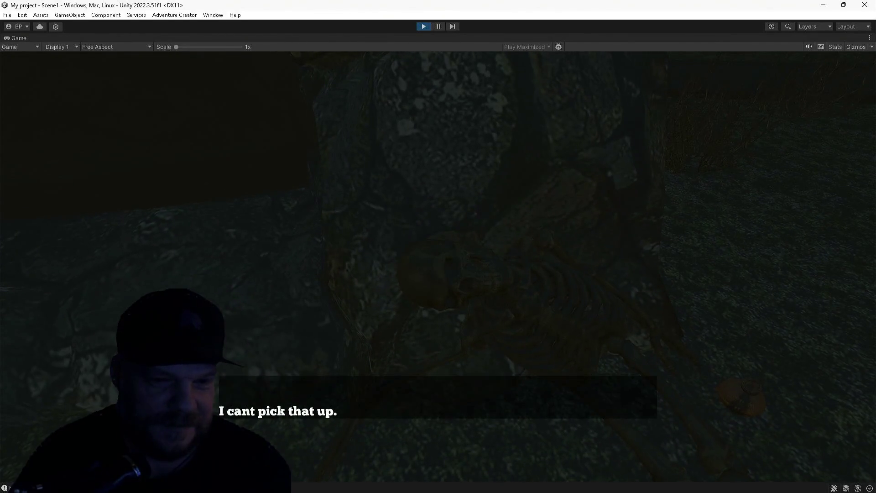
key(i)
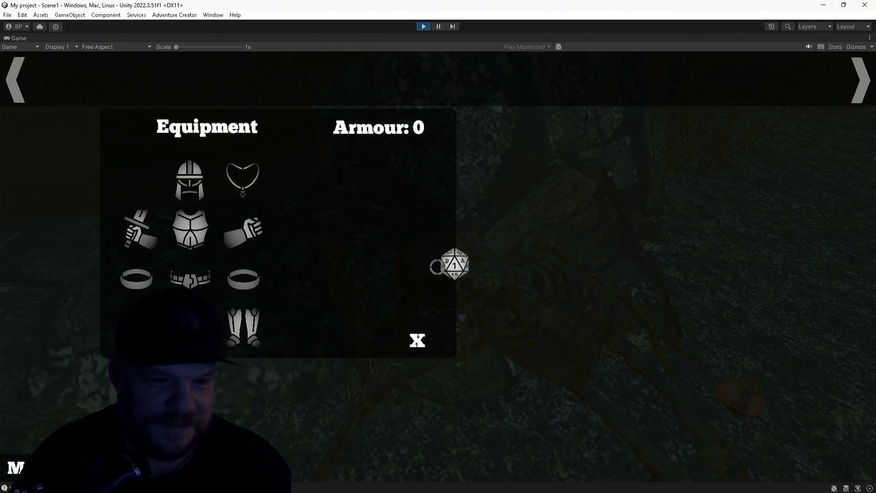
key(i)
click(446, 265)
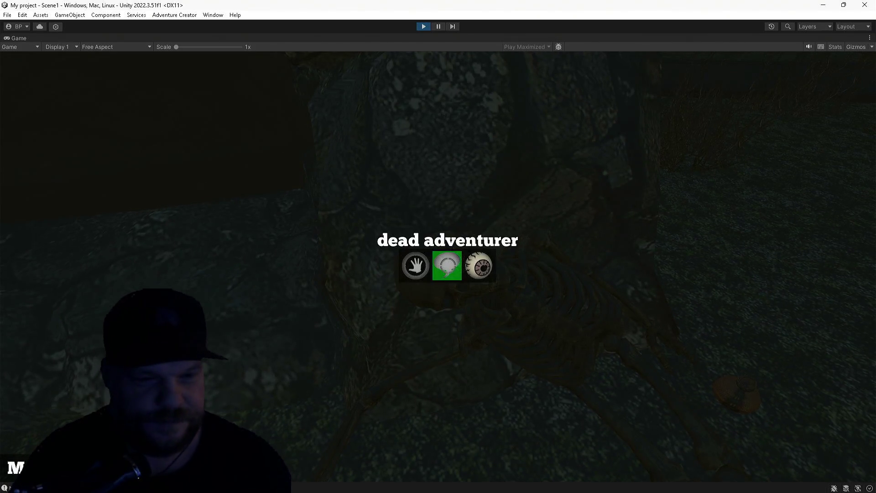
click(446, 266)
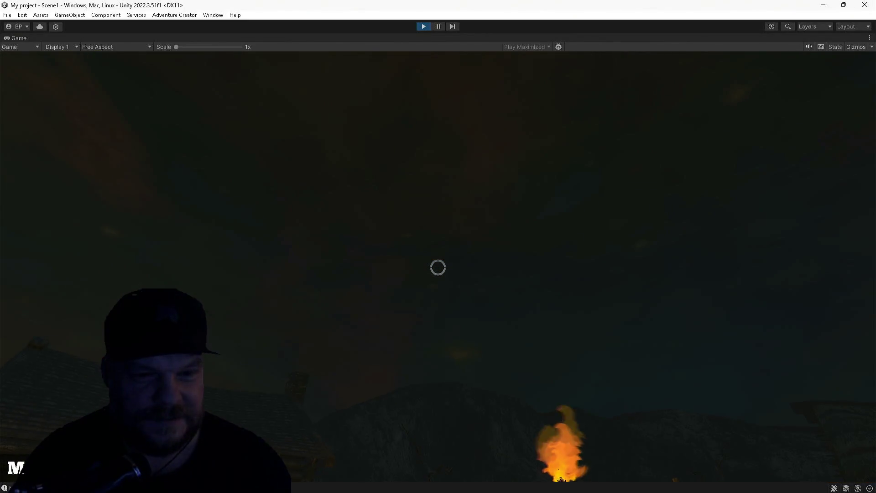
key(Escape)
click(415, 319)
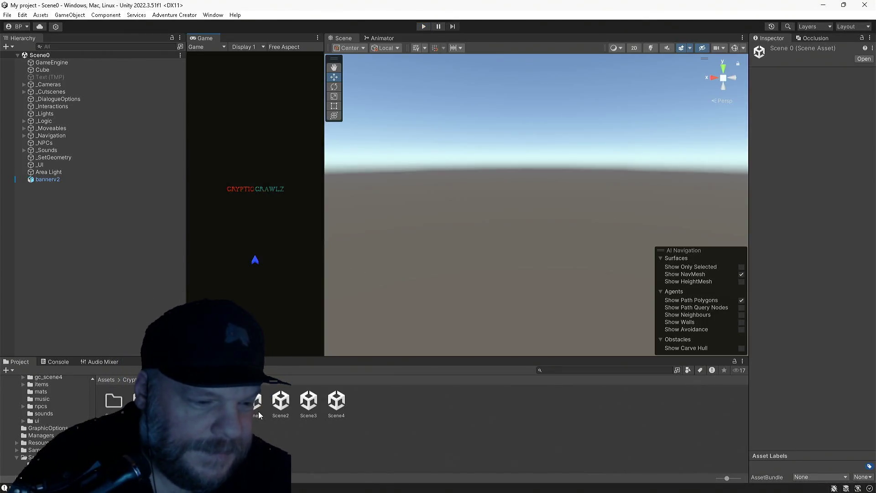
- Close the Unity editor window and then Unity Hub
click(865, 6)
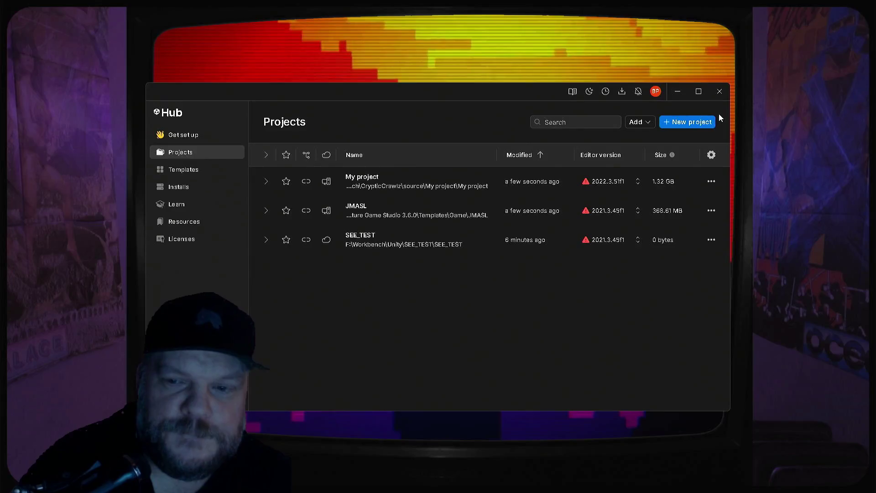
click(720, 93)
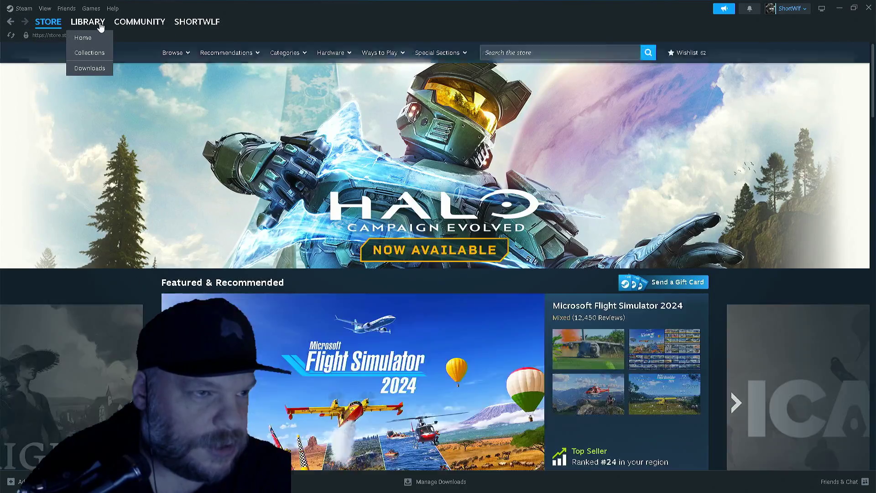
- Open the Steam Library, showing the Survival Engine page
click(100, 28)
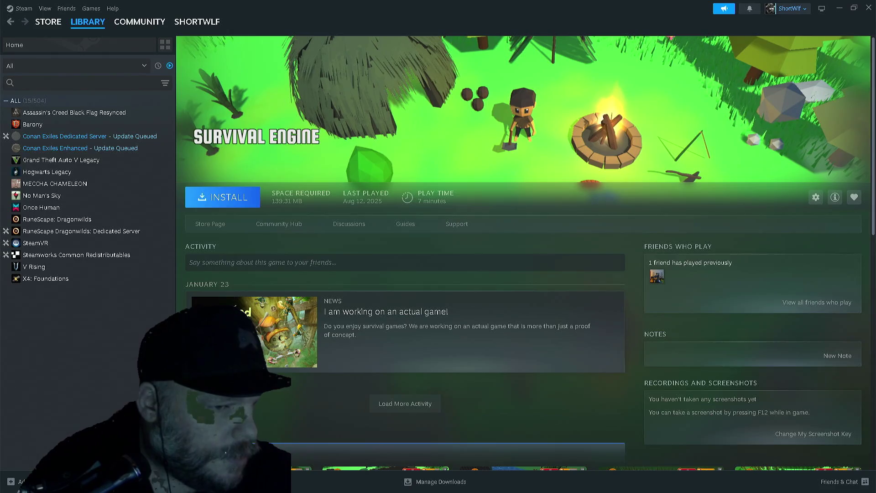
- Select RuneScape: Dragonwilds in the Steam library and launch it
click(55, 220)
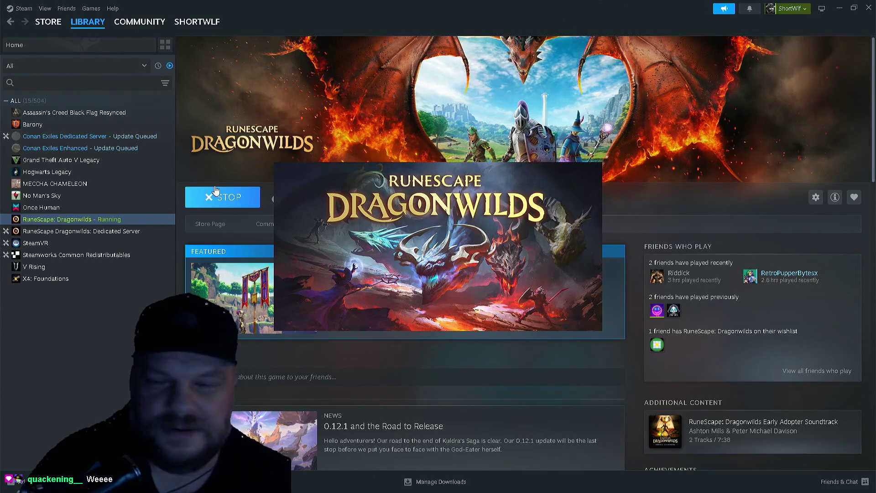
- Minimize Steam and continue past the Dragonwilds title screen with Space
click(868, 7)
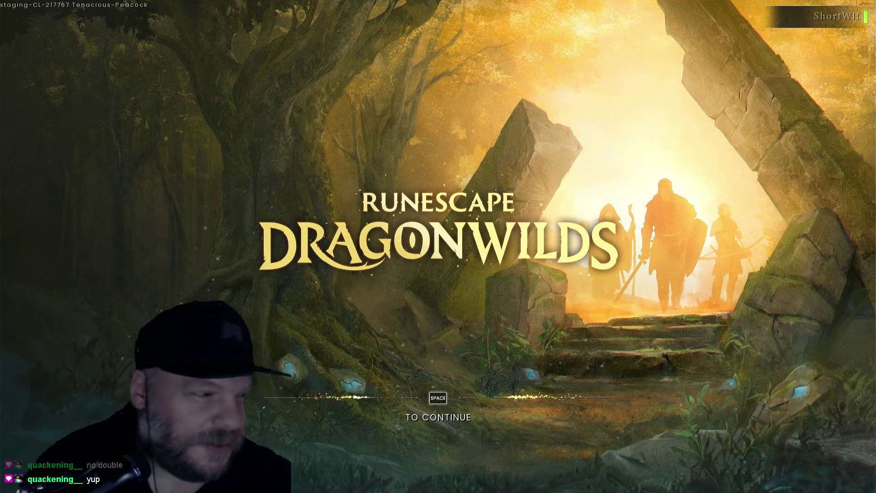
key(space)
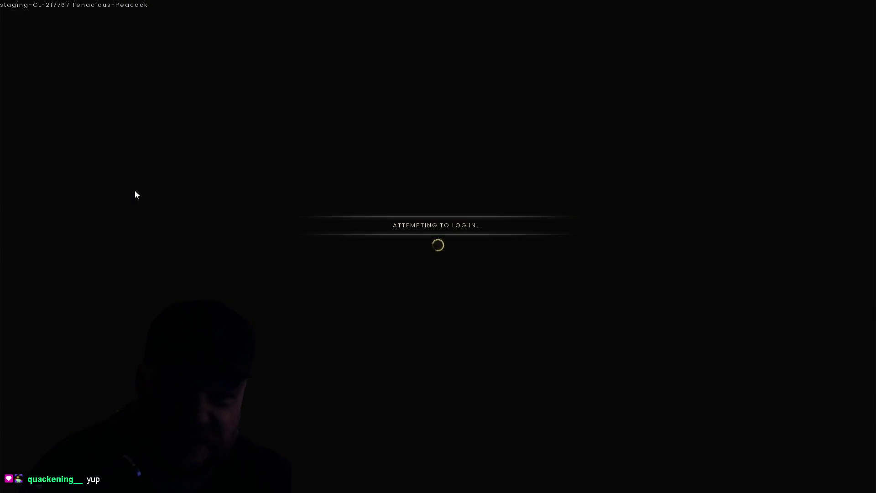